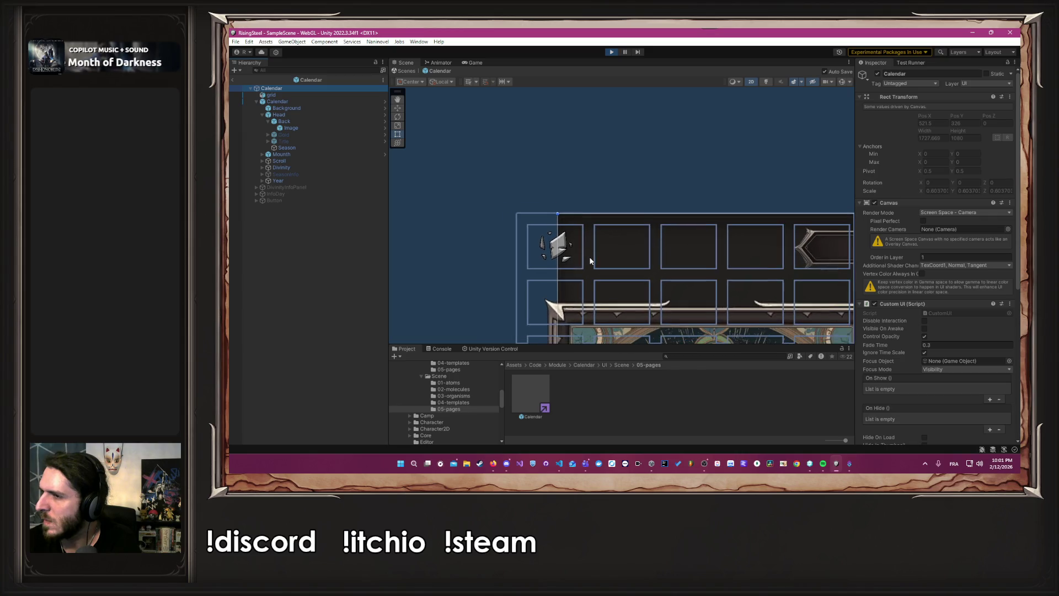
scroll(609, 168, down, 5)
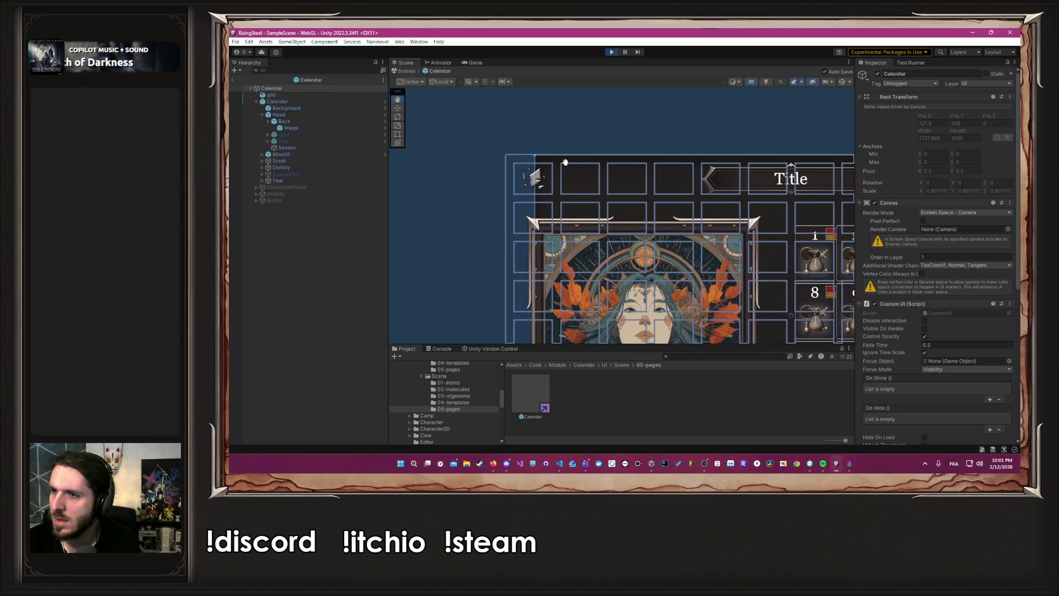
- Preview the calendar in the Game view at Full HD and 16:10, then return to Full HD
drag(489, 143, 500, 148)
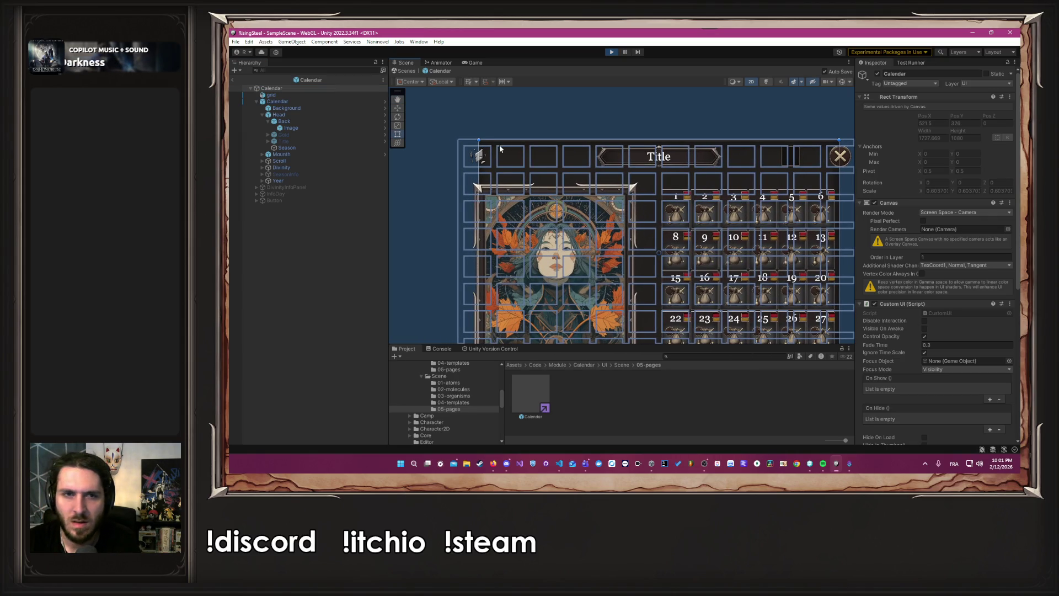
click(313, 92)
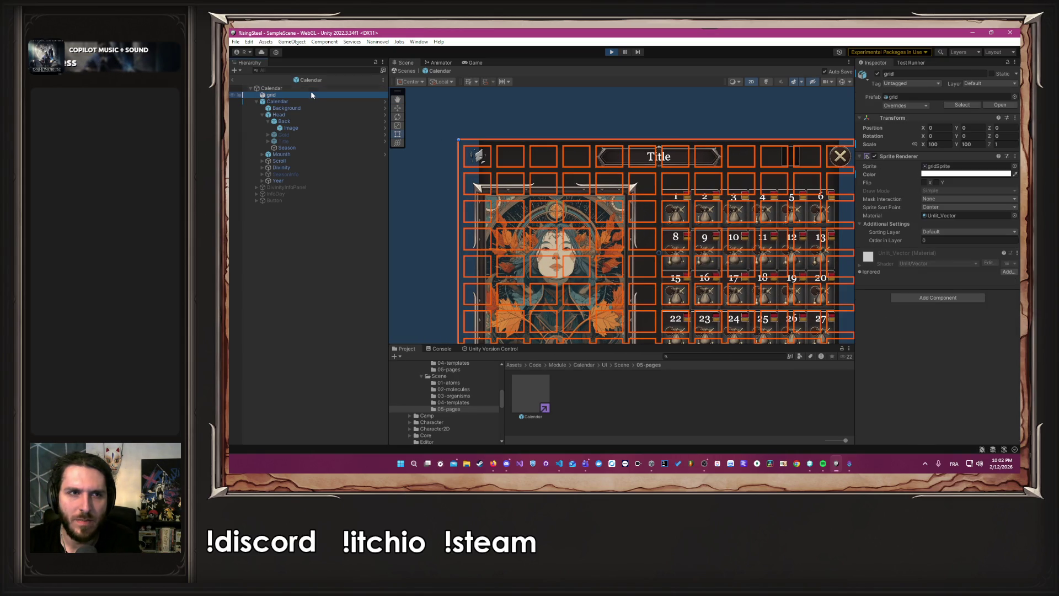
click(462, 63)
click(448, 70)
click(463, 125)
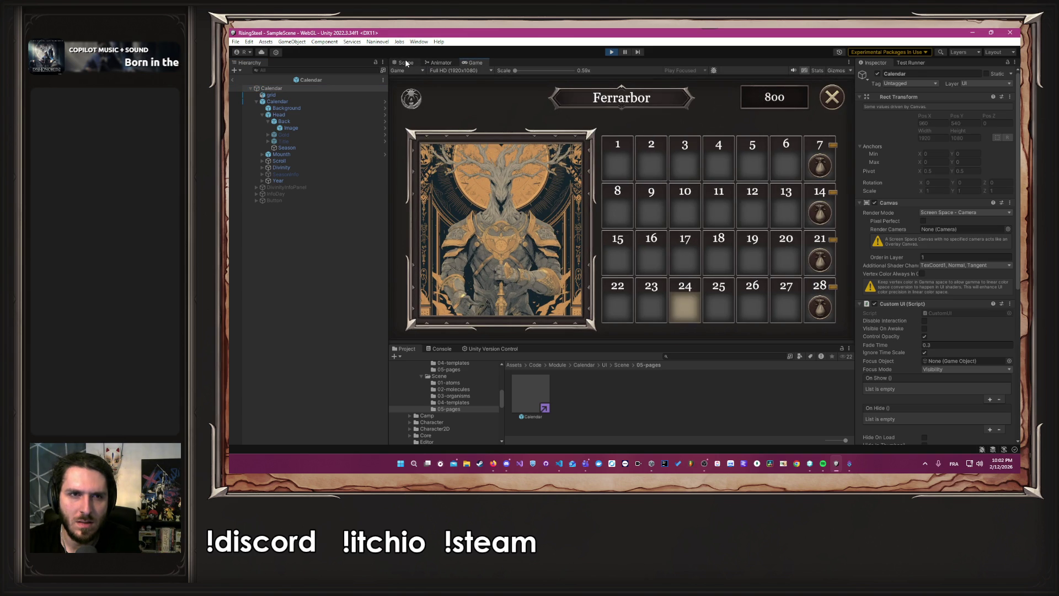
click(458, 70)
click(468, 110)
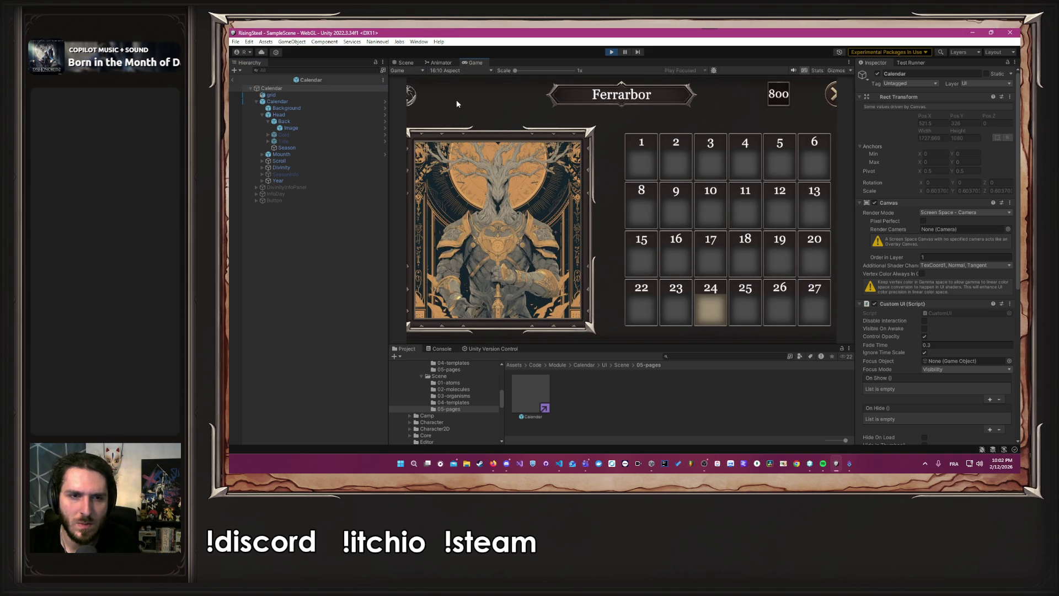
click(457, 70)
click(468, 117)
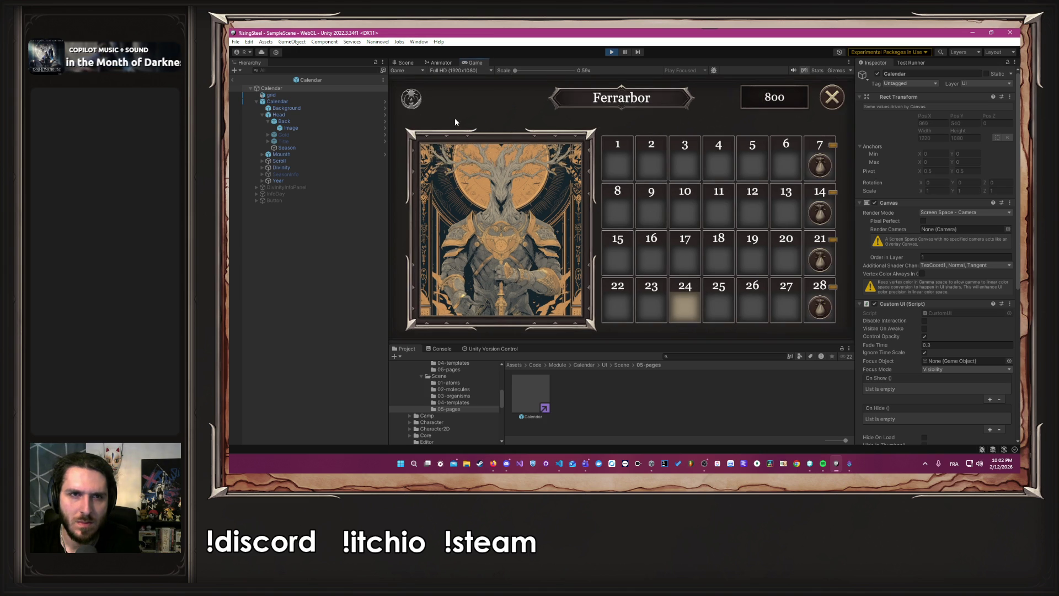
click(406, 62)
- Give Head the middle-stretch anchor preset, deselect it, and enter Play mode
scroll(455, 163, down, 3)
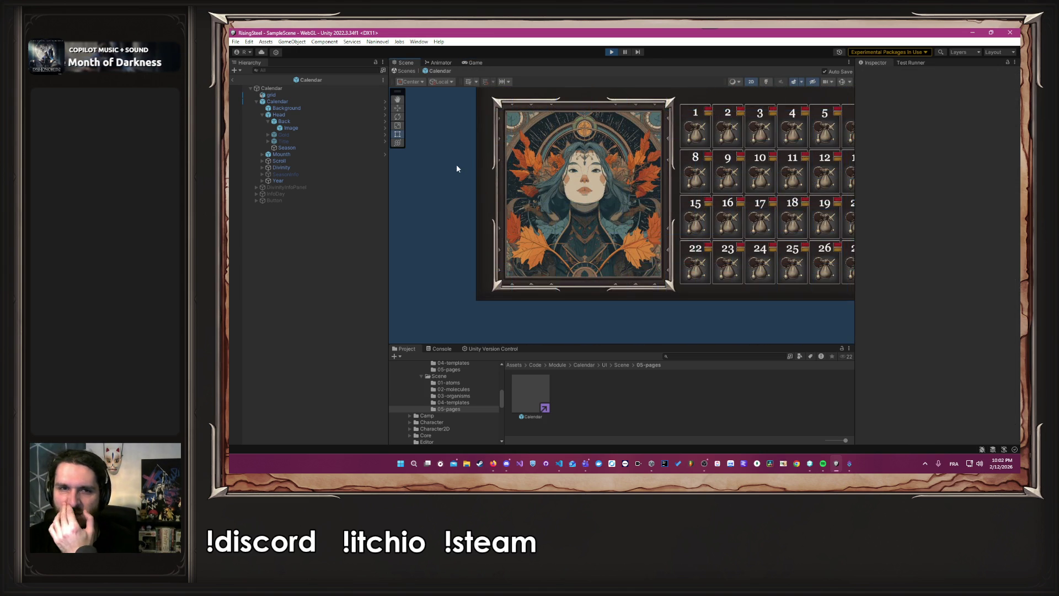
scroll(461, 181, down, 2)
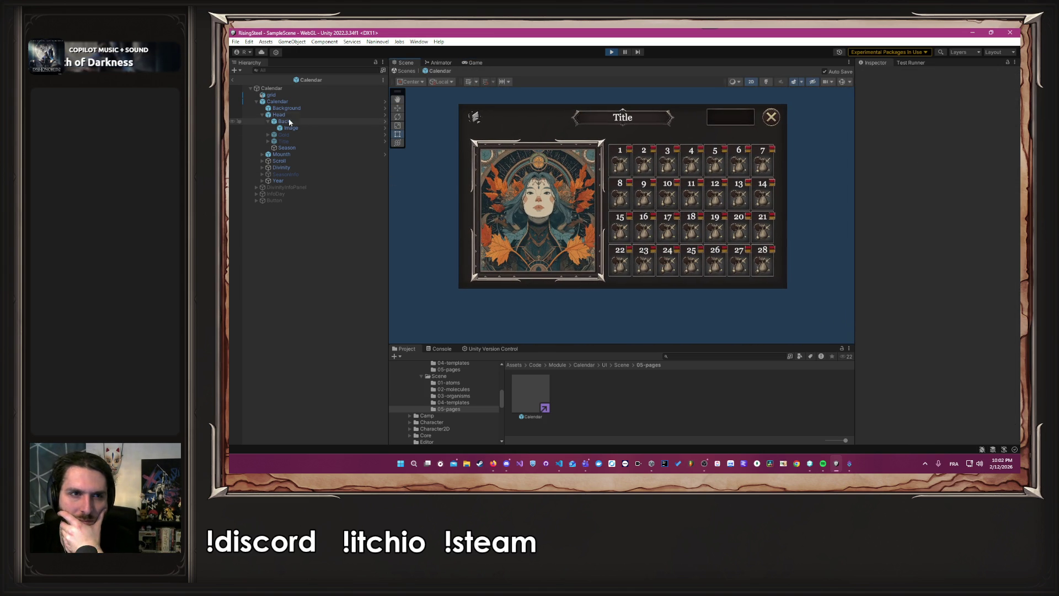
click(262, 114)
click(278, 115)
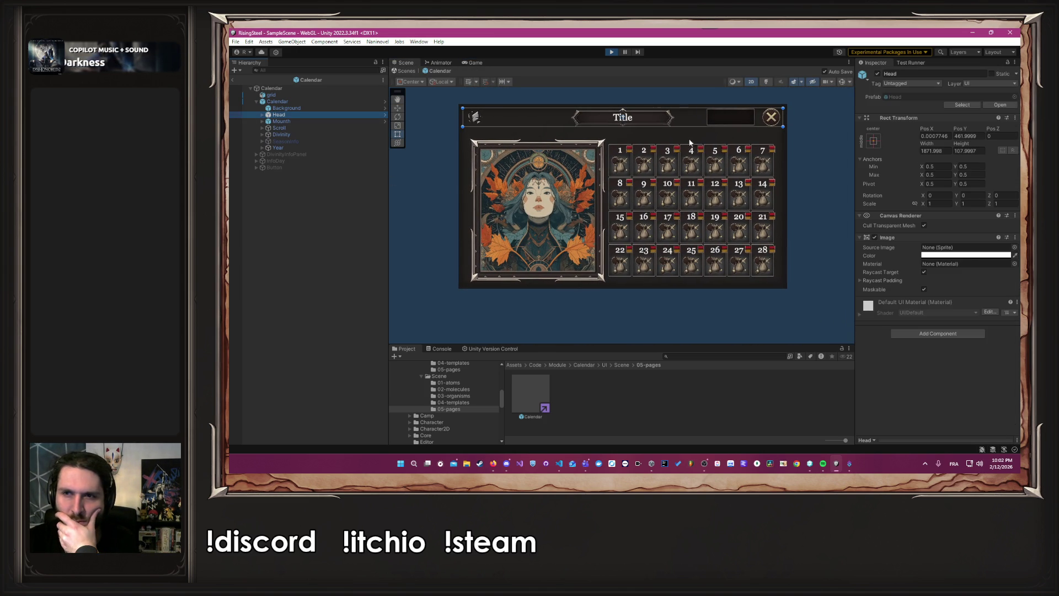
click(869, 140)
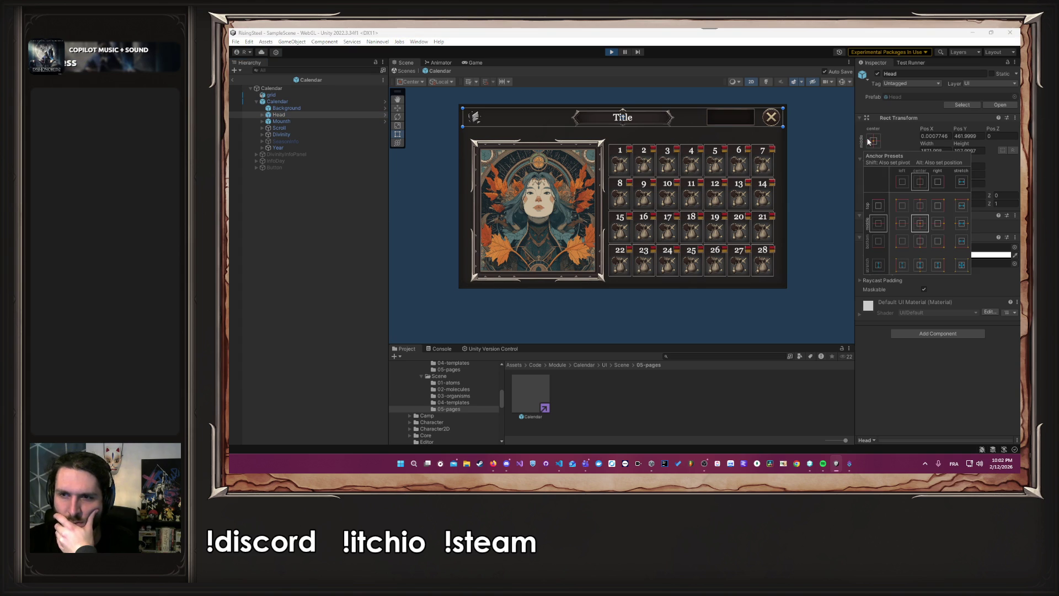
click(962, 223)
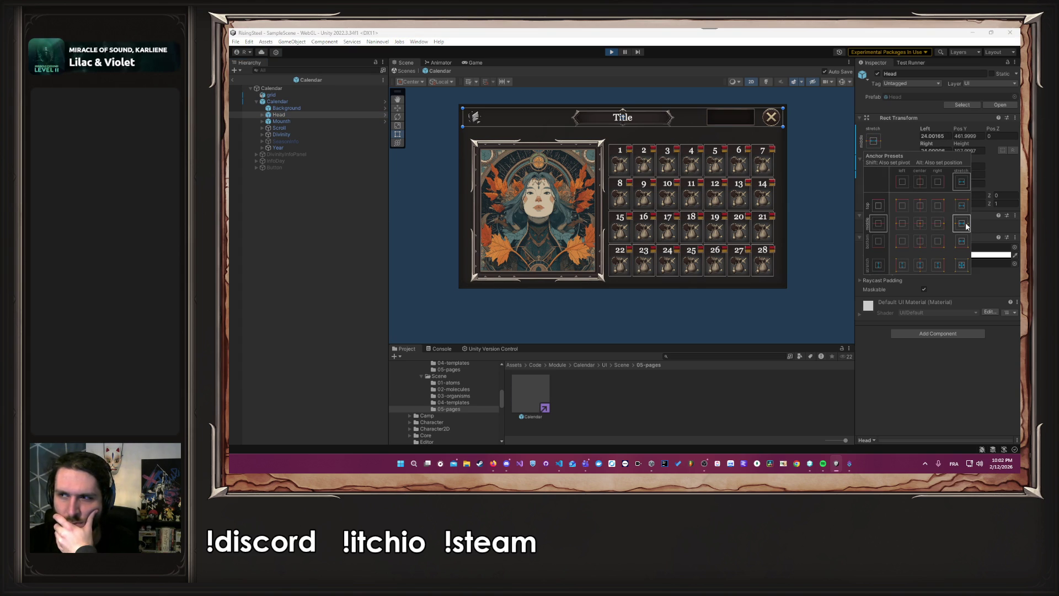
click(813, 119)
click(610, 52)
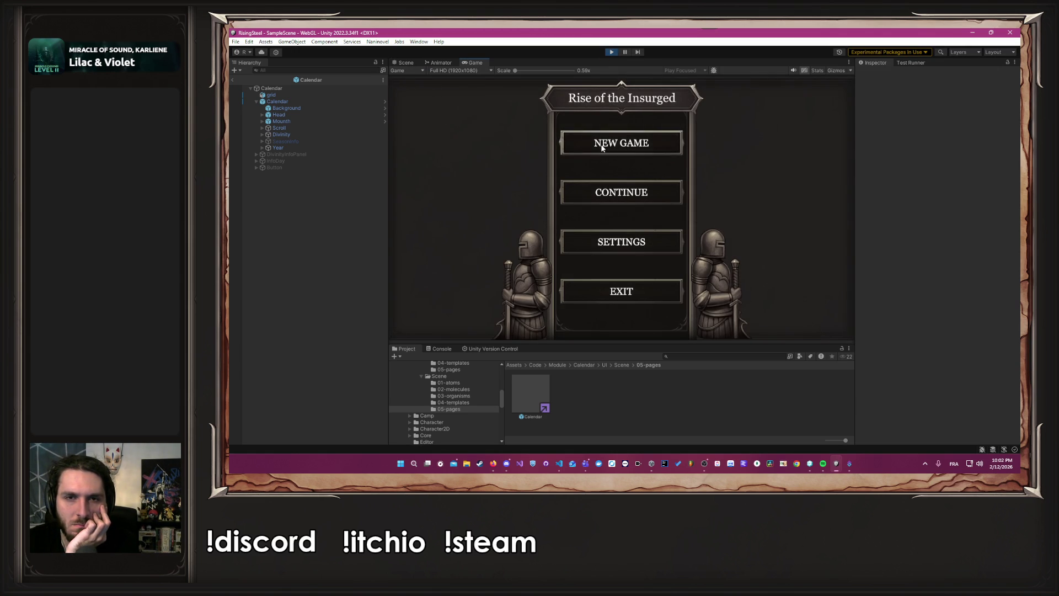
- Start a new game and toggle the Game view between 16:10 Aspect and Full HD twice
click(598, 141)
click(468, 71)
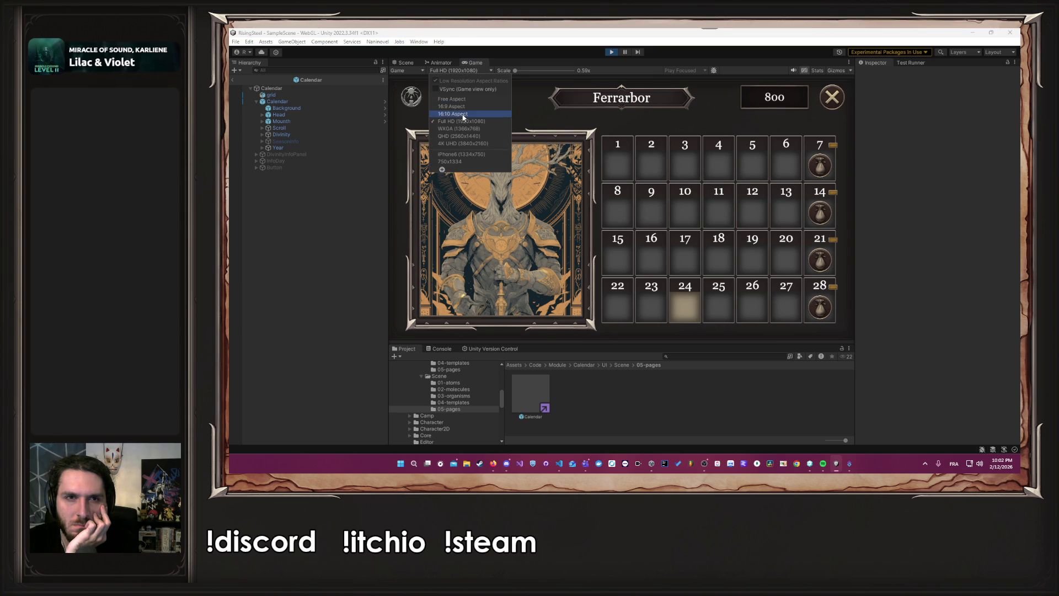
click(462, 117)
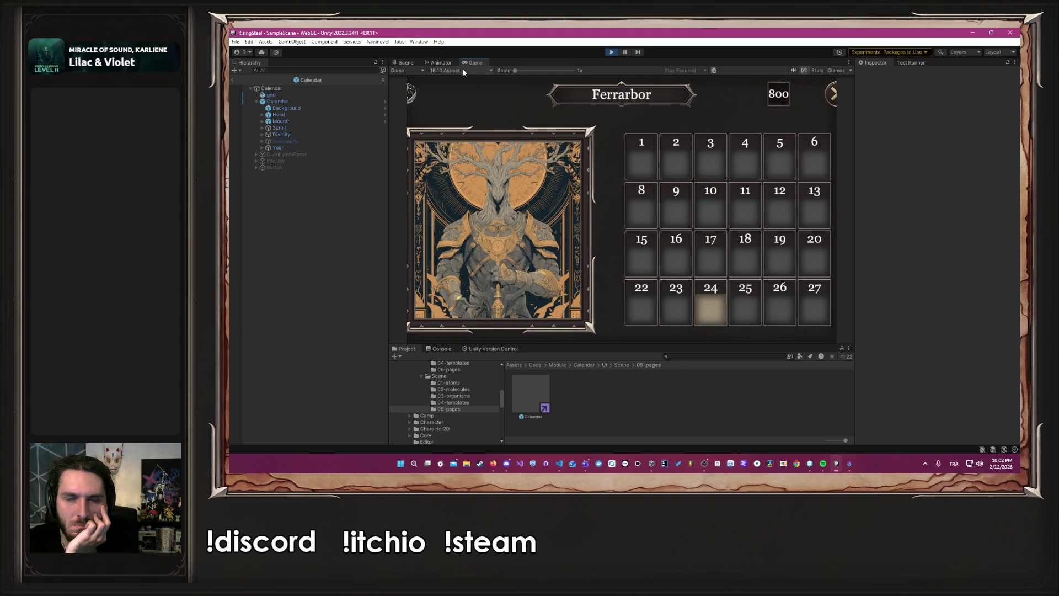
click(463, 69)
click(466, 122)
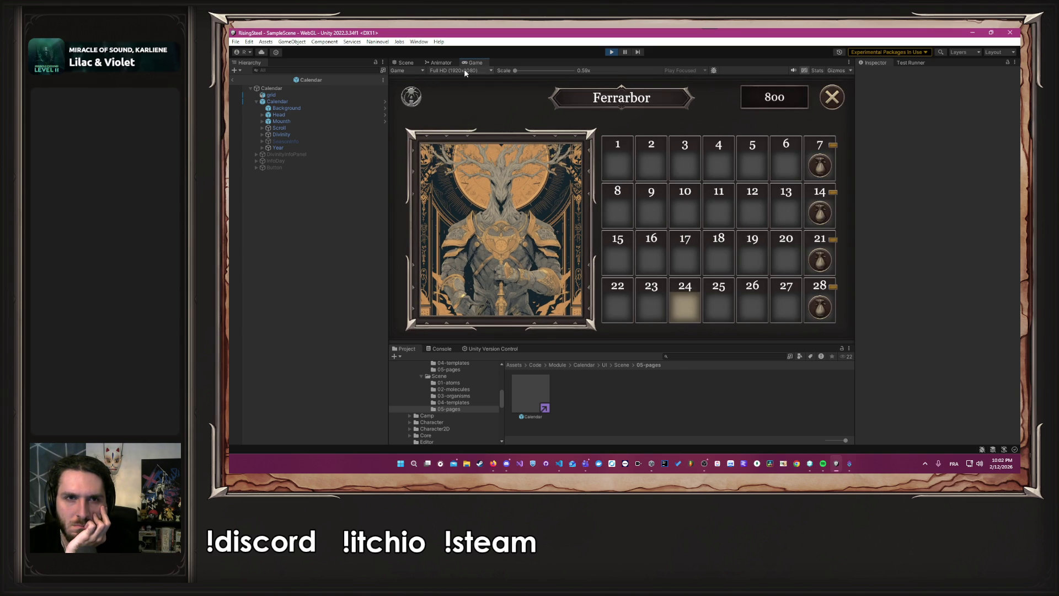
click(465, 70)
click(456, 114)
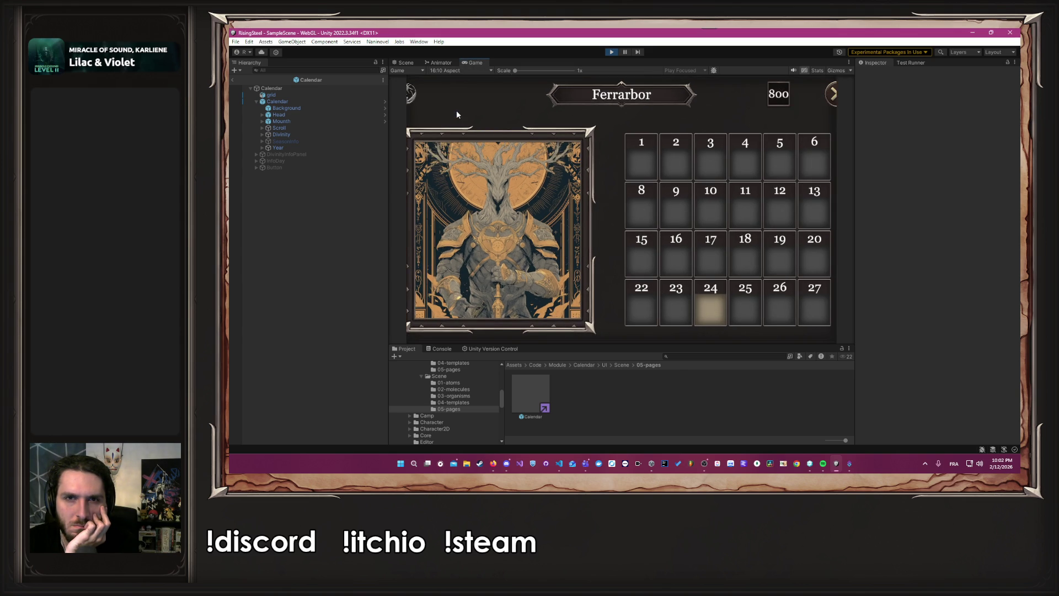
click(459, 70)
click(464, 121)
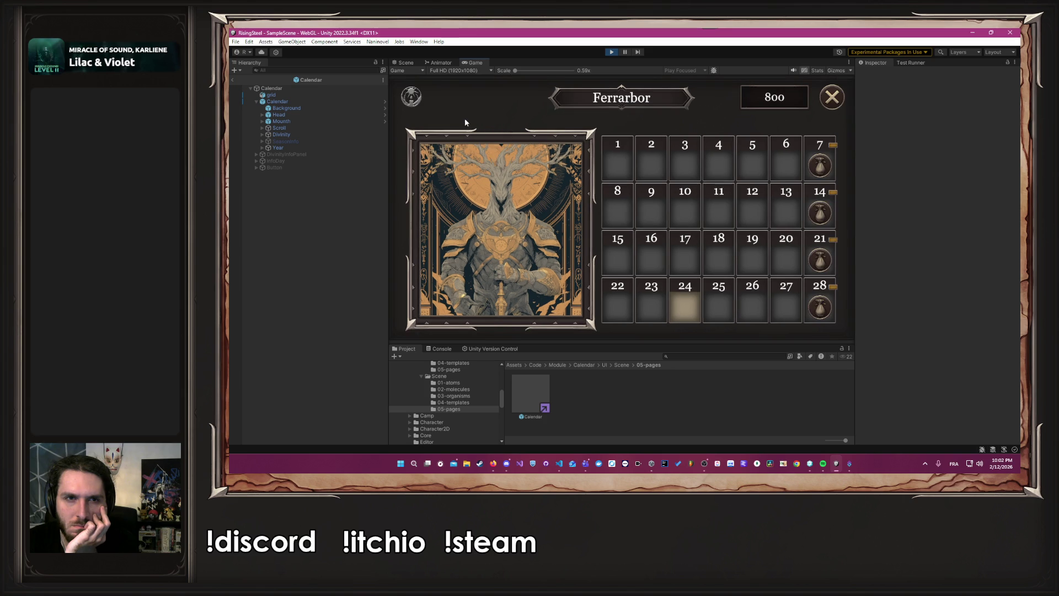
- Select Head in the Scene and recheck the running calendar at 16:10 and Full HD
click(406, 63)
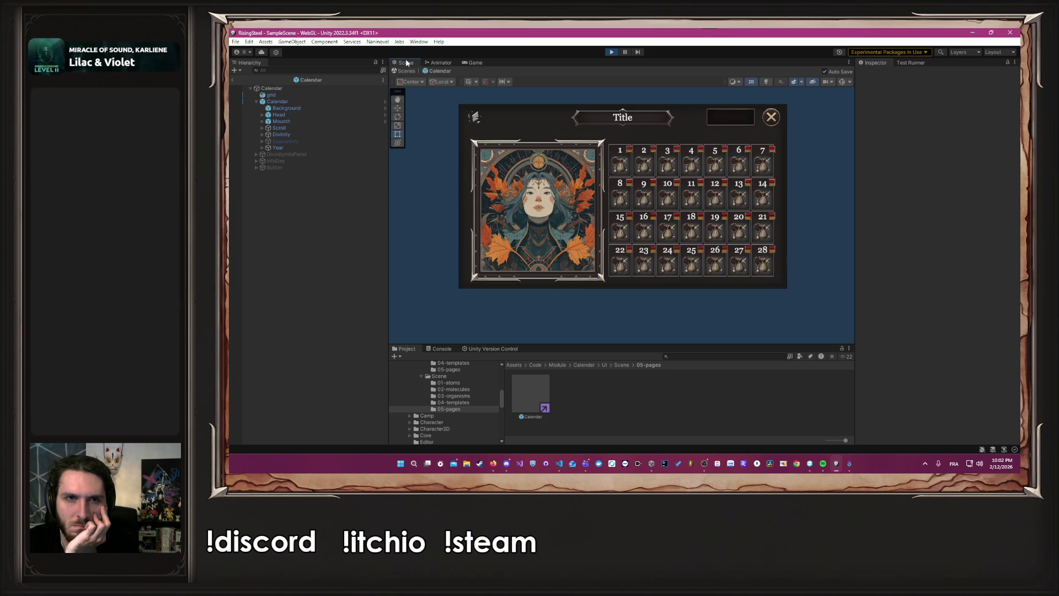
click(476, 63)
click(459, 71)
click(452, 112)
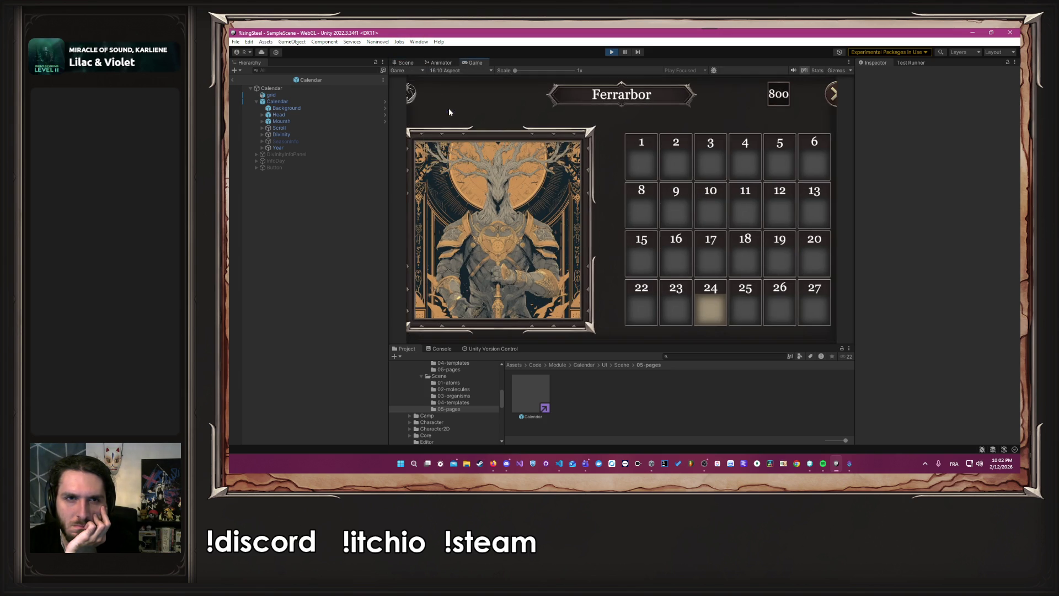
click(405, 63)
scroll(487, 160, up, 2)
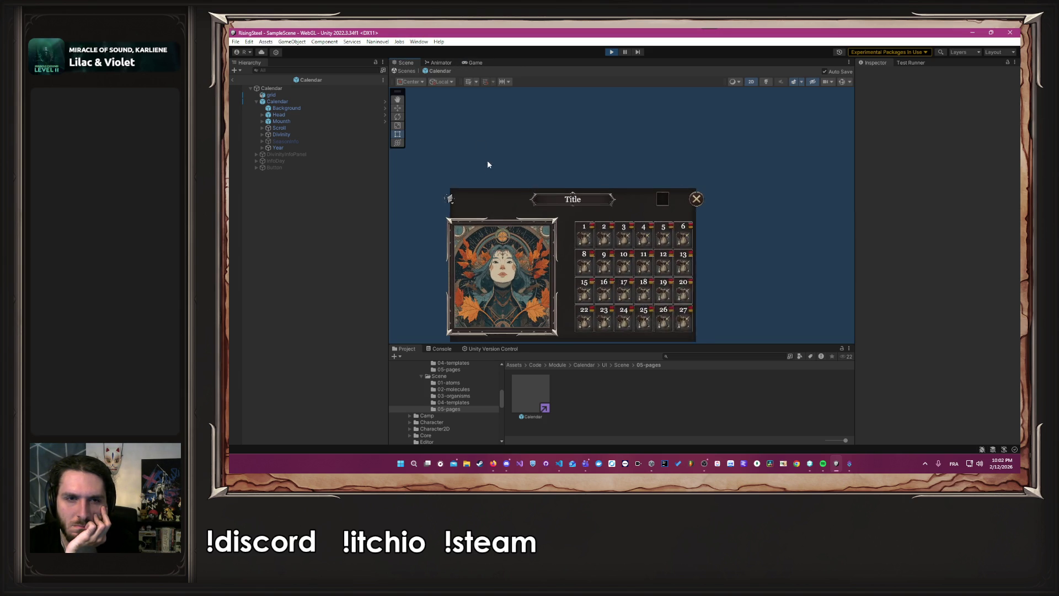
click(320, 115)
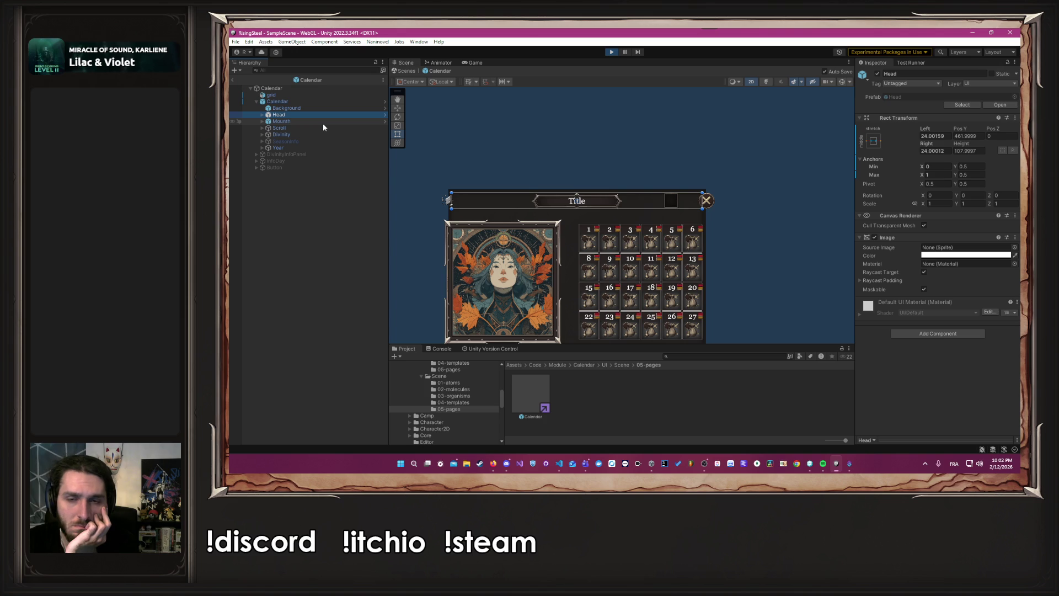
click(474, 62)
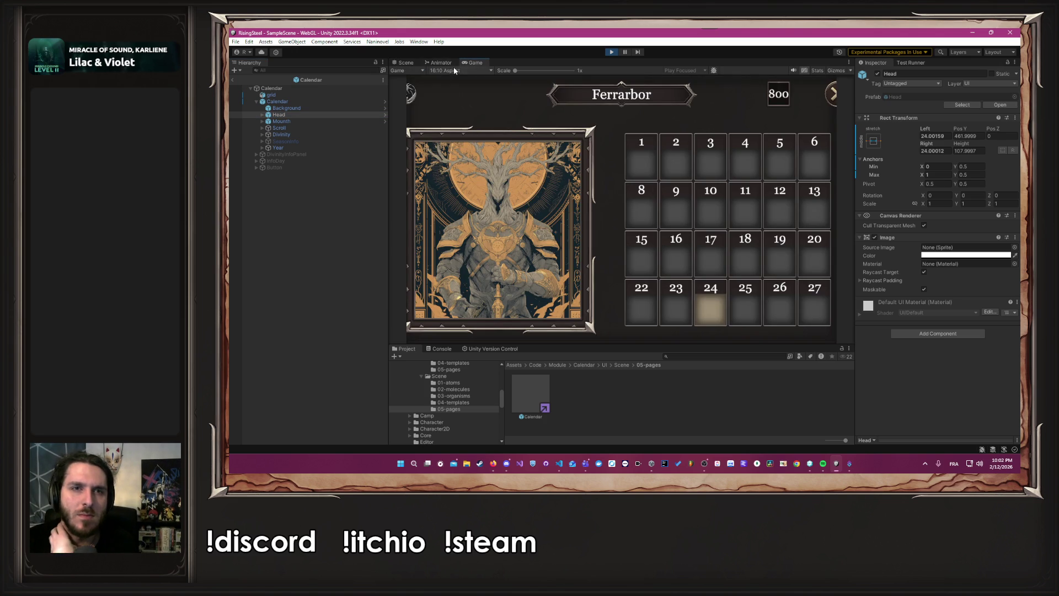
click(456, 69)
click(455, 117)
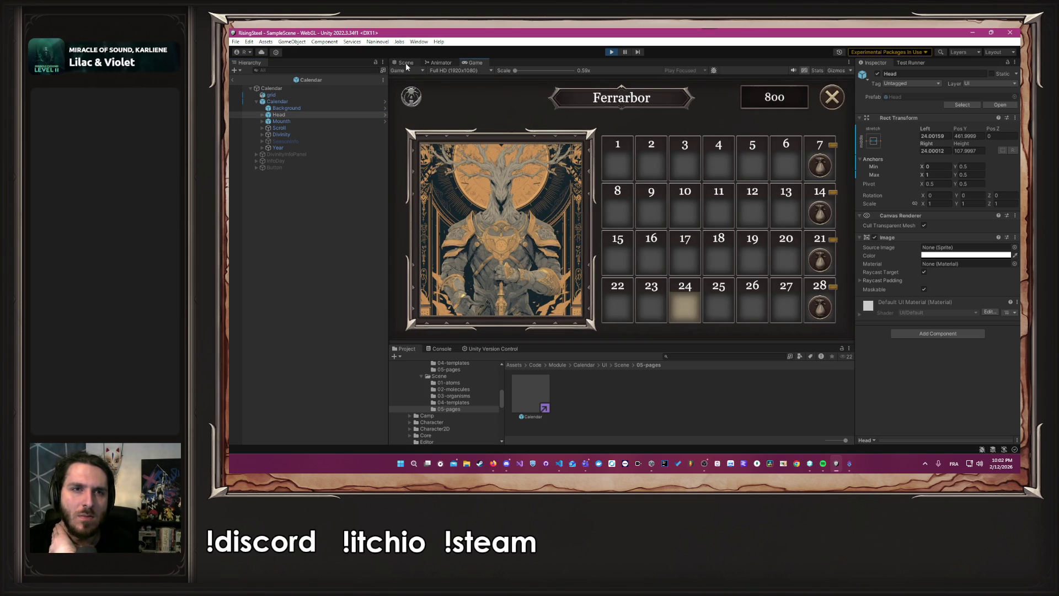
click(405, 63)
scroll(407, 205, down, 3)
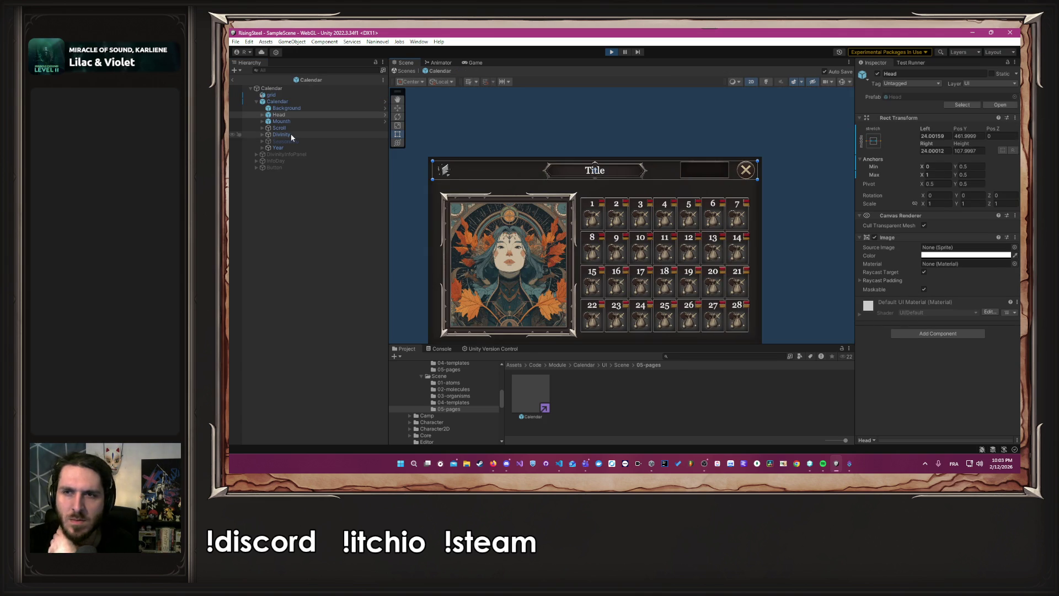
- Expand Head and anchor its Back element with the middle-right preset
click(263, 116)
click(283, 122)
click(874, 141)
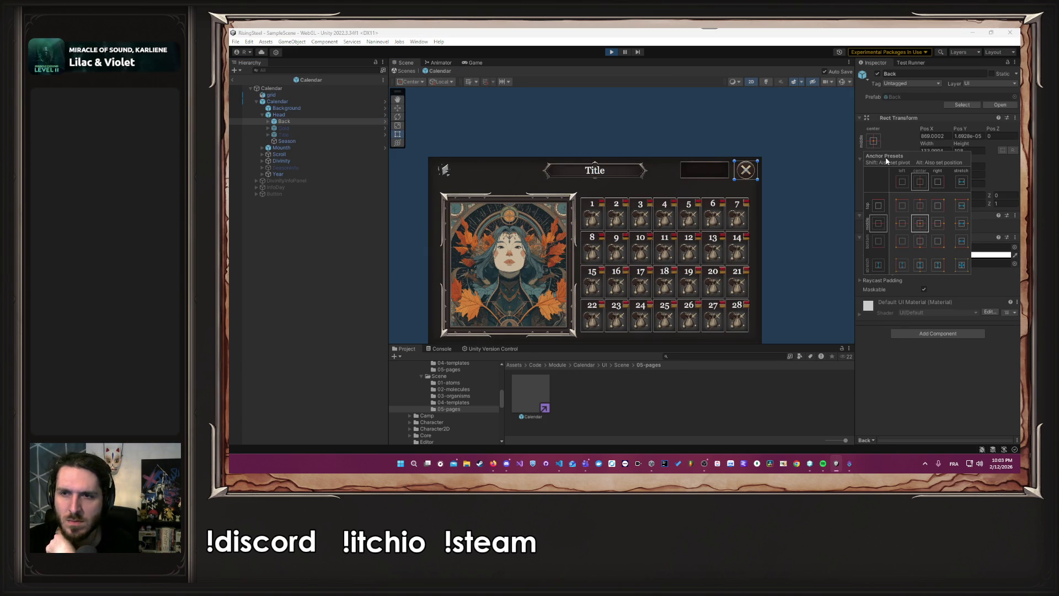
click(938, 224)
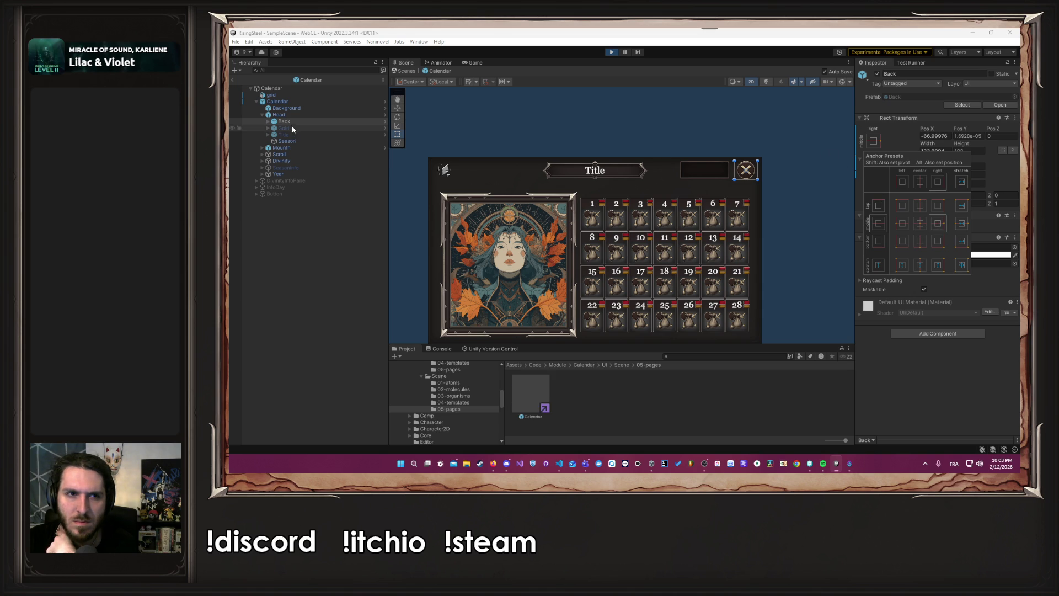
- Anchor Season with the middle-left preset and clear the selection
click(302, 141)
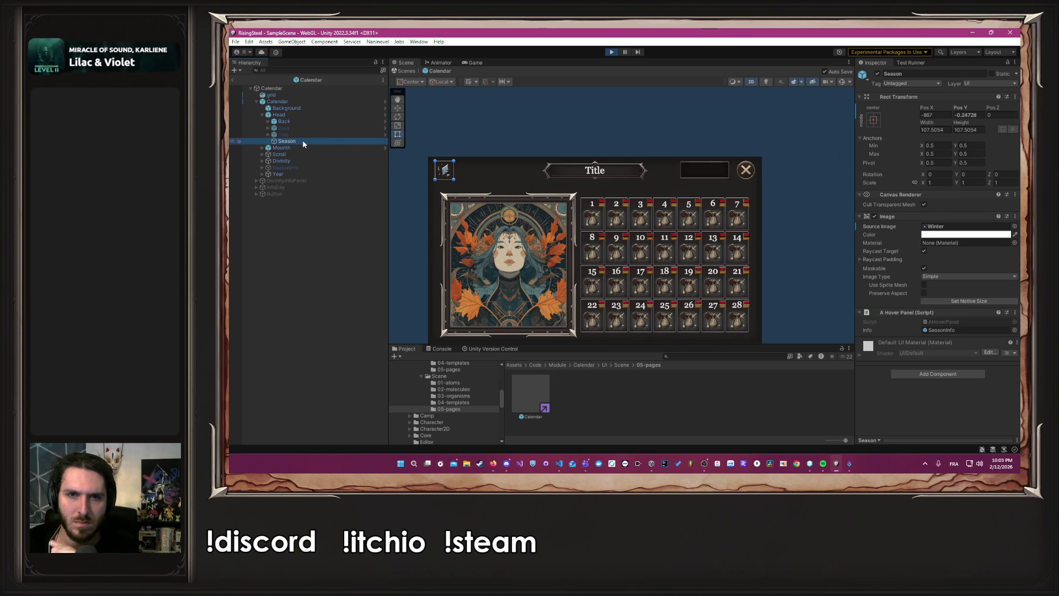
click(874, 120)
click(903, 201)
click(724, 126)
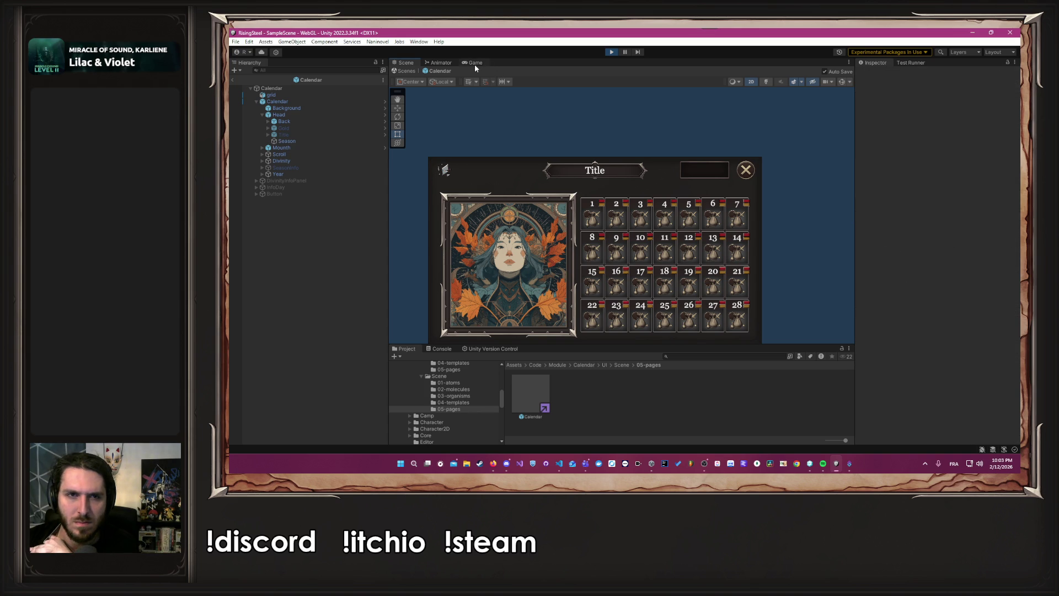
- View the running calendar in the Game view at 16:10 Aspect
click(471, 63)
click(469, 72)
click(458, 115)
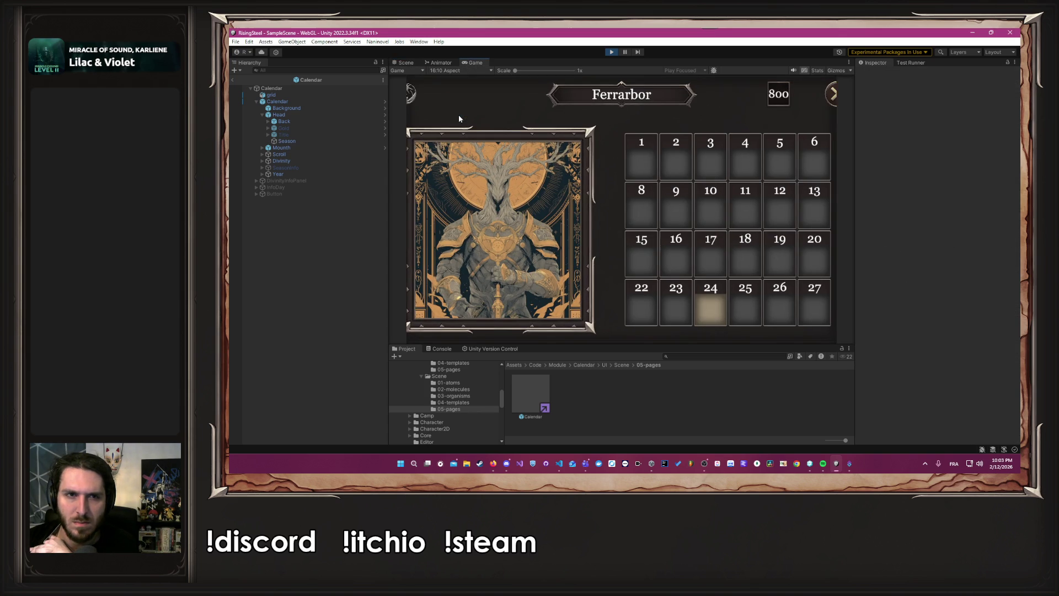
- Set the preview back to Full HD and restart the play session
click(461, 72)
click(464, 116)
click(610, 52)
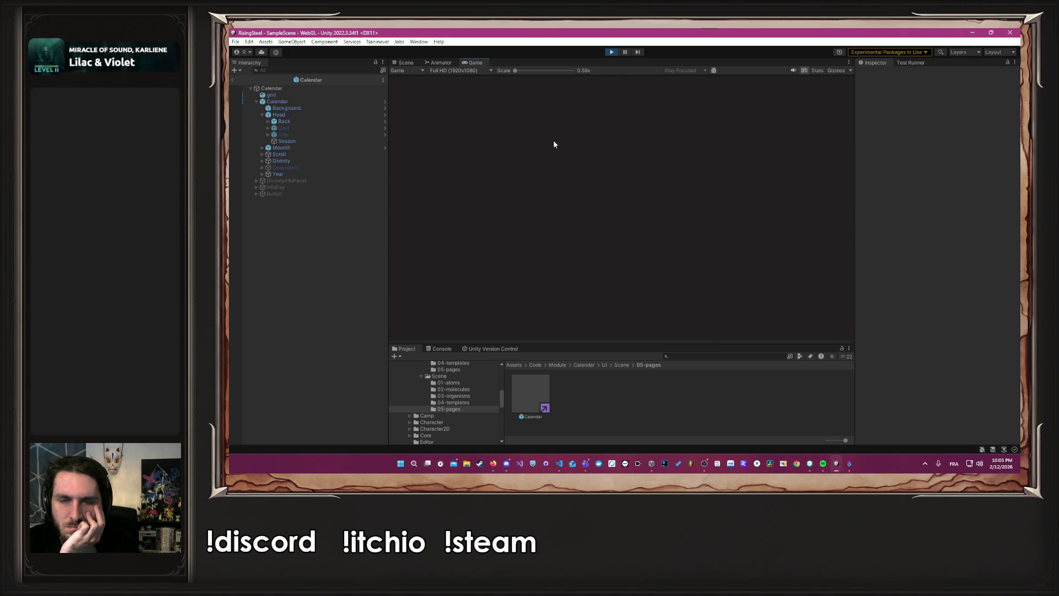
click(596, 199)
click(571, 173)
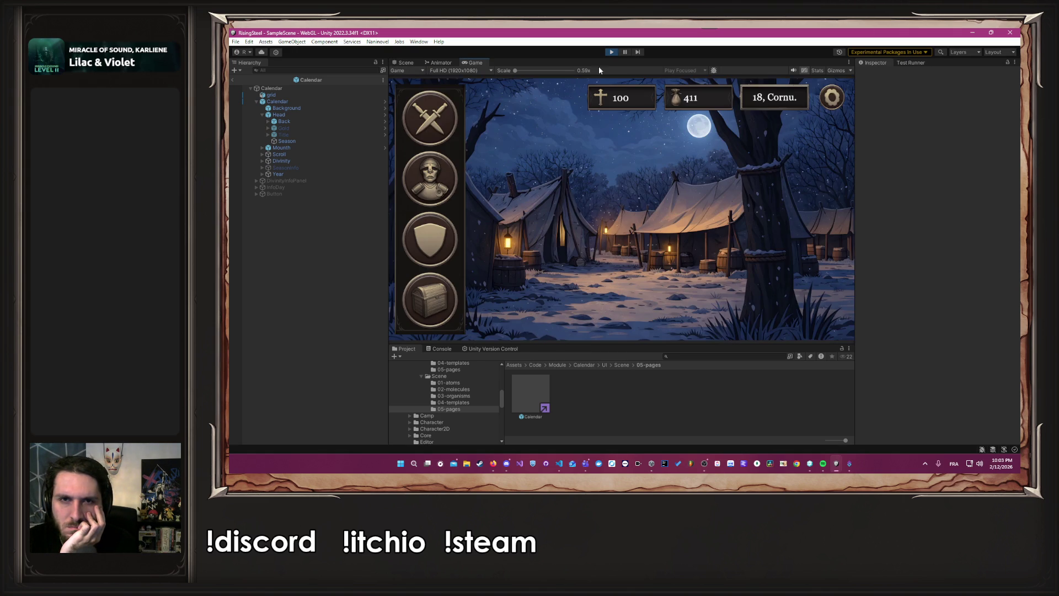
click(610, 52)
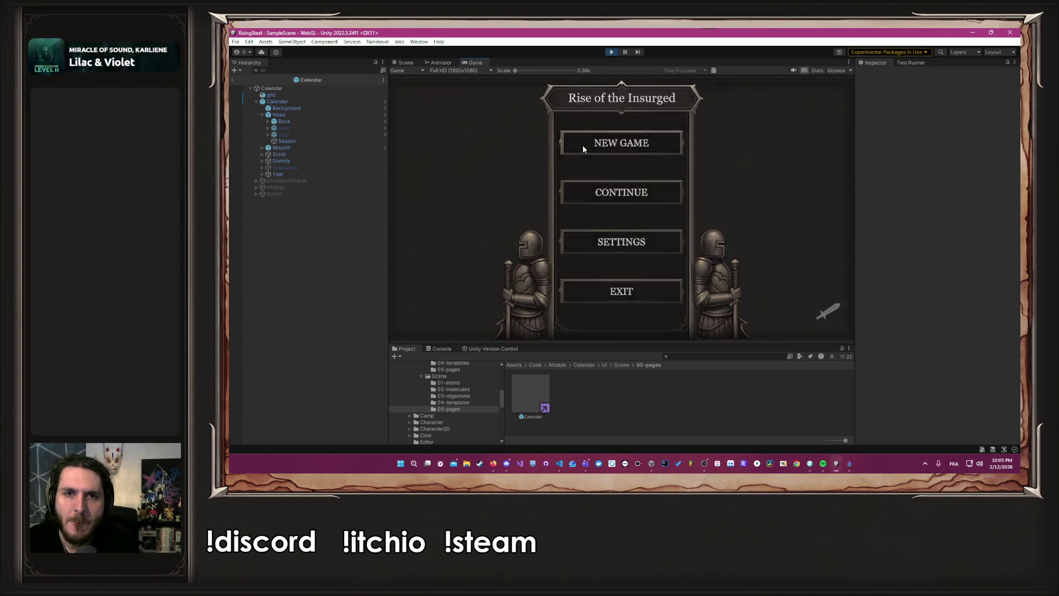
- Start a new game and view the Tellurion calendar at 16:10, Full HD, then 16:10 again
click(582, 144)
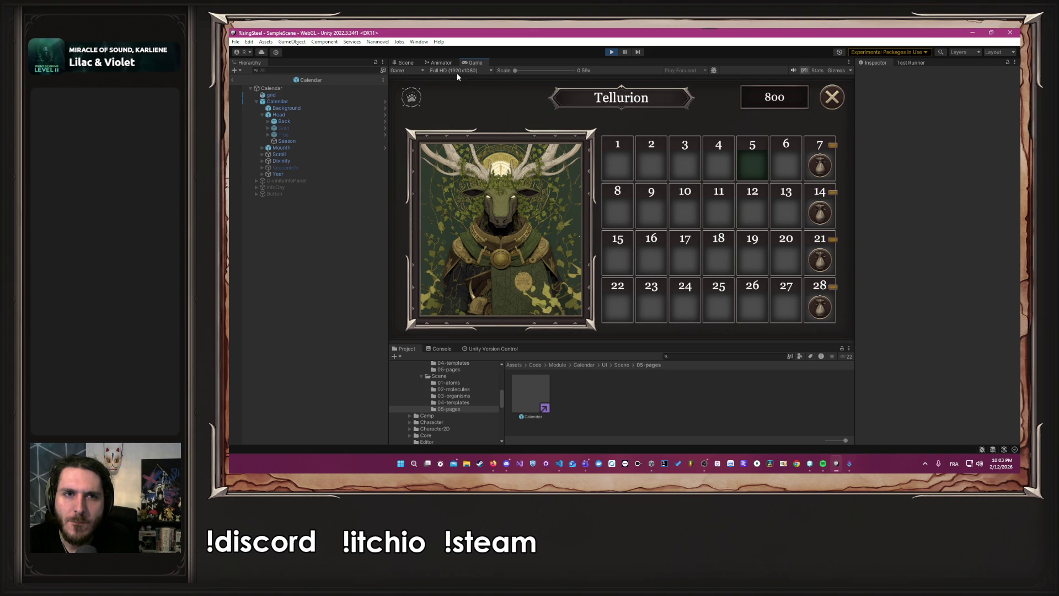
mouse_move(411, 101)
click(476, 71)
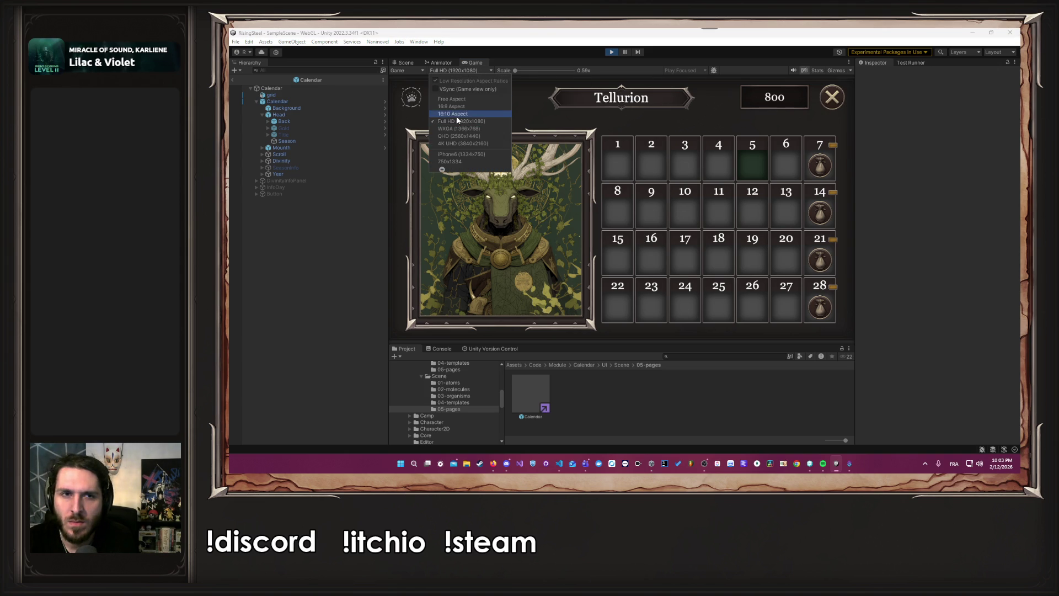
click(456, 114)
click(442, 70)
click(458, 121)
click(445, 72)
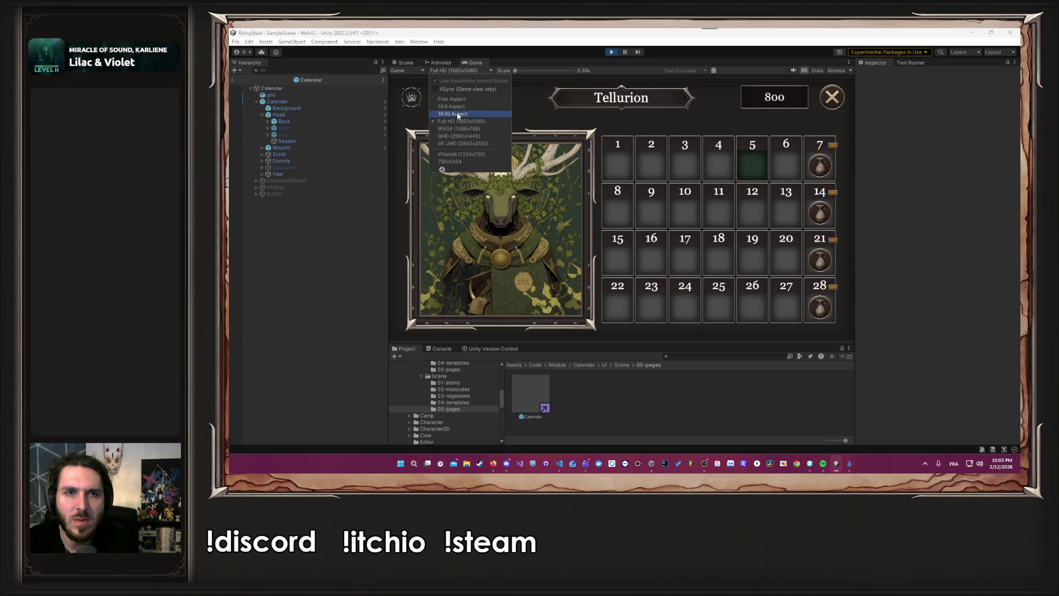
click(457, 115)
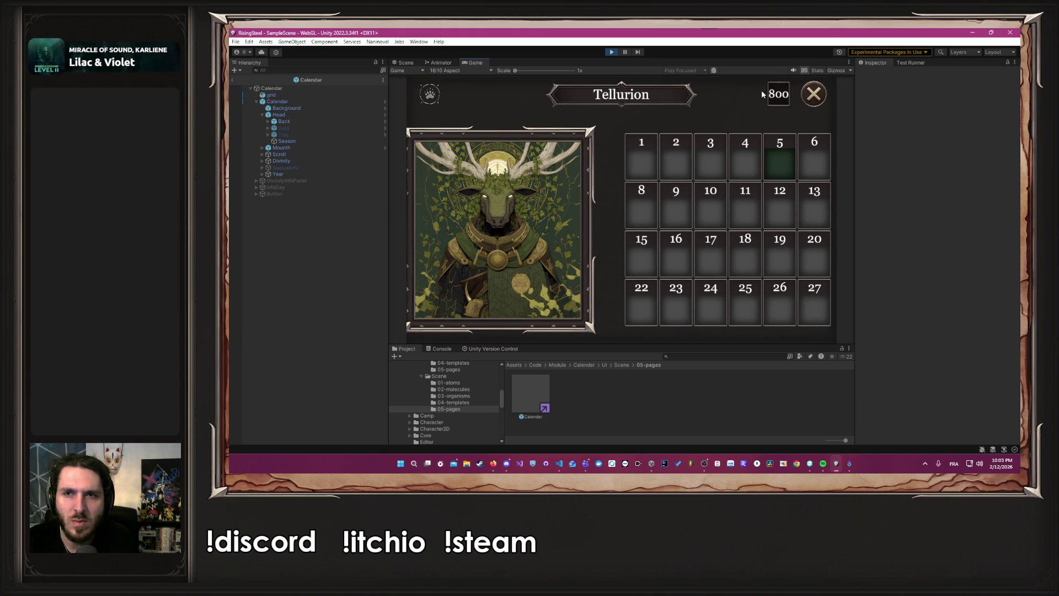
- Return the preview to Full HD, stop Play mode, and go back to the Scene view
click(490, 71)
click(473, 117)
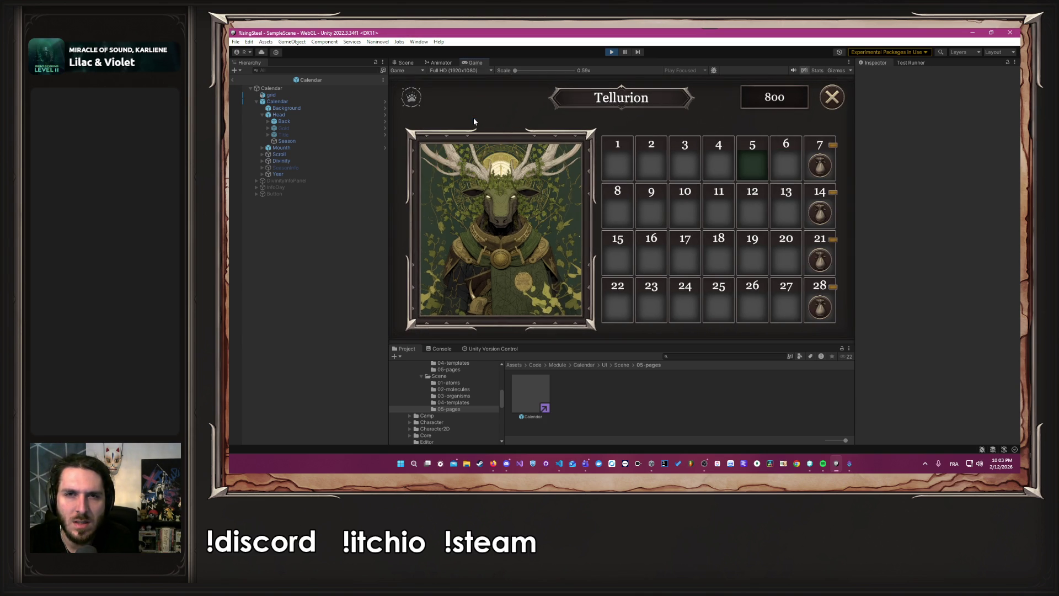
click(610, 52)
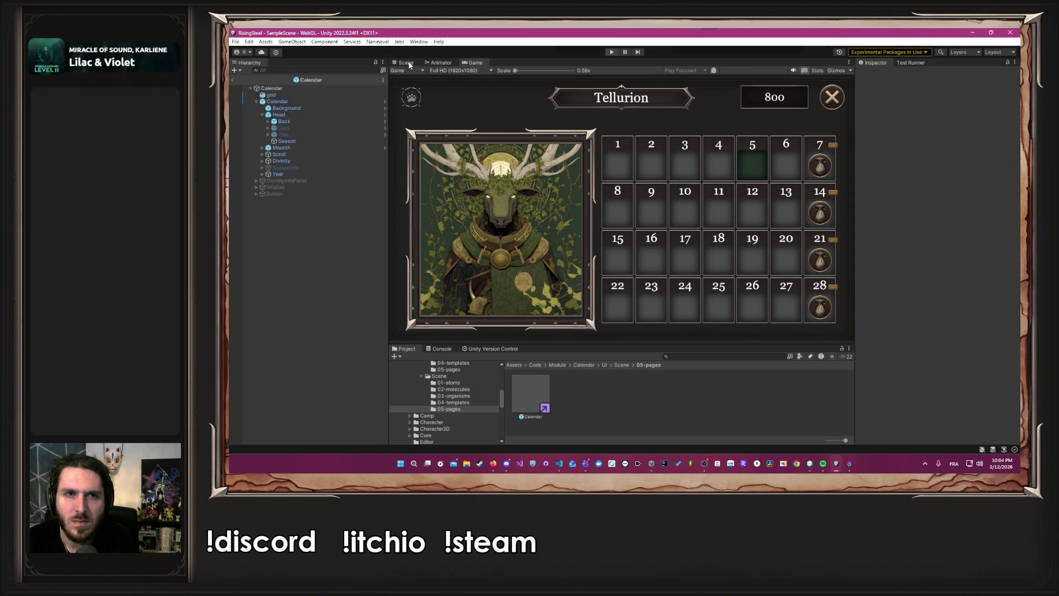
click(395, 63)
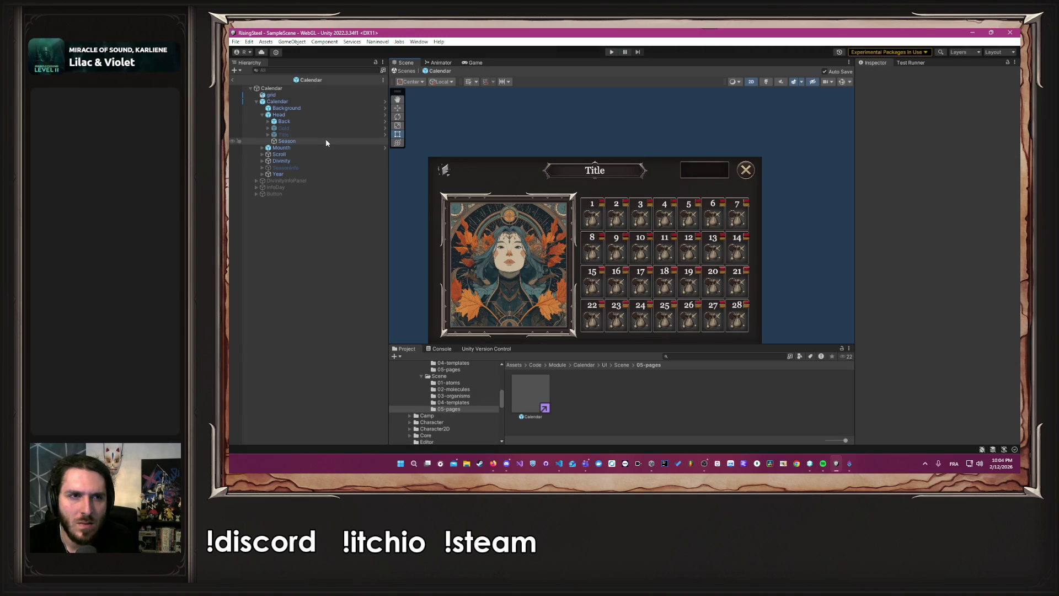
- Give Year the top-center anchor preset and launch Play mode to test it
click(310, 174)
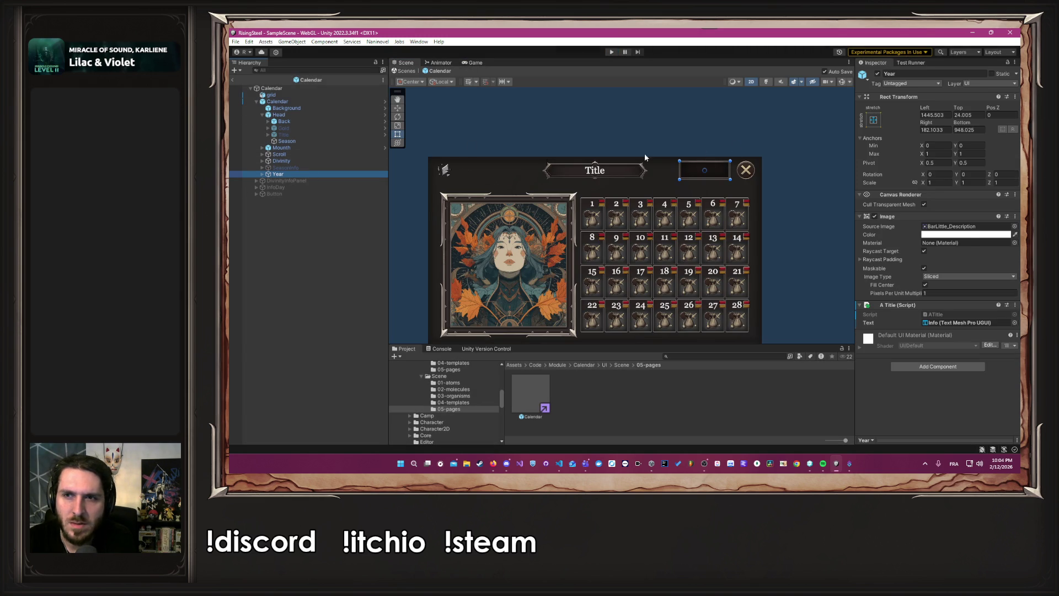
click(874, 118)
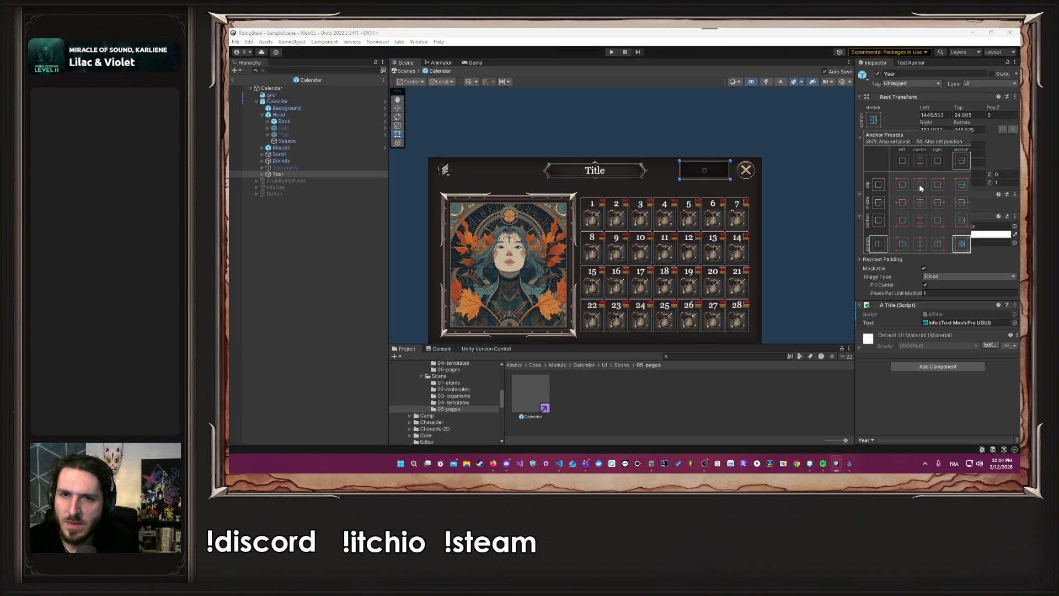
click(798, 154)
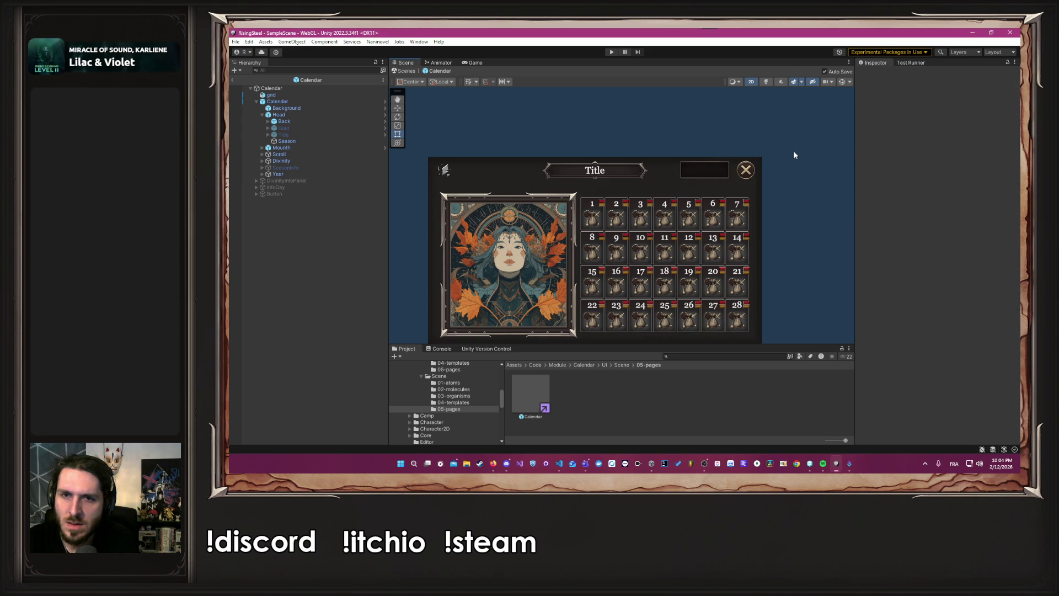
click(611, 52)
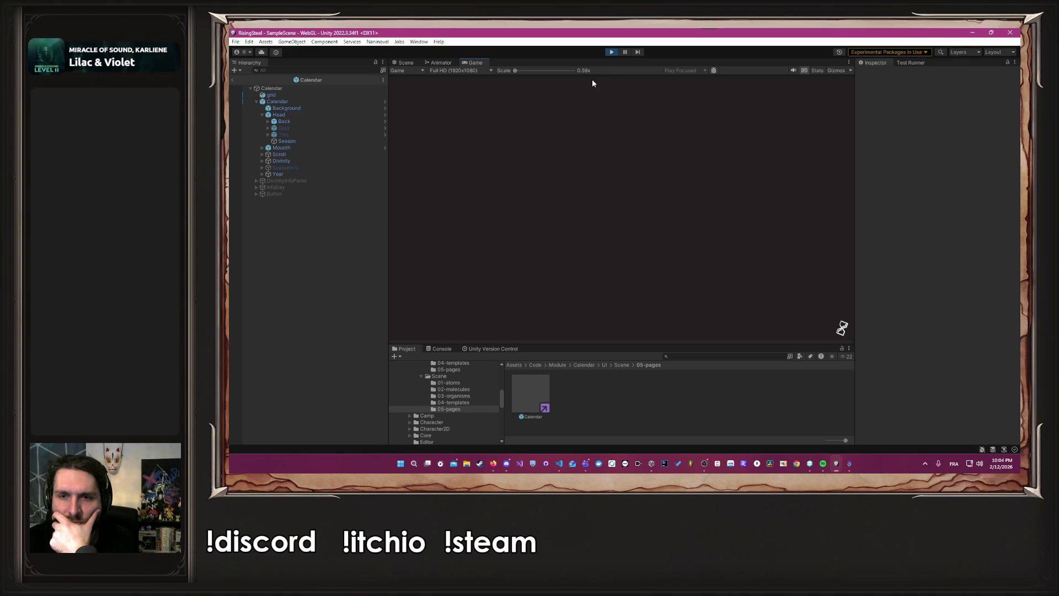
- Start a new game, check the Lunel calendar at 16:10 and Full HD, then stop Play mode
click(606, 143)
click(455, 71)
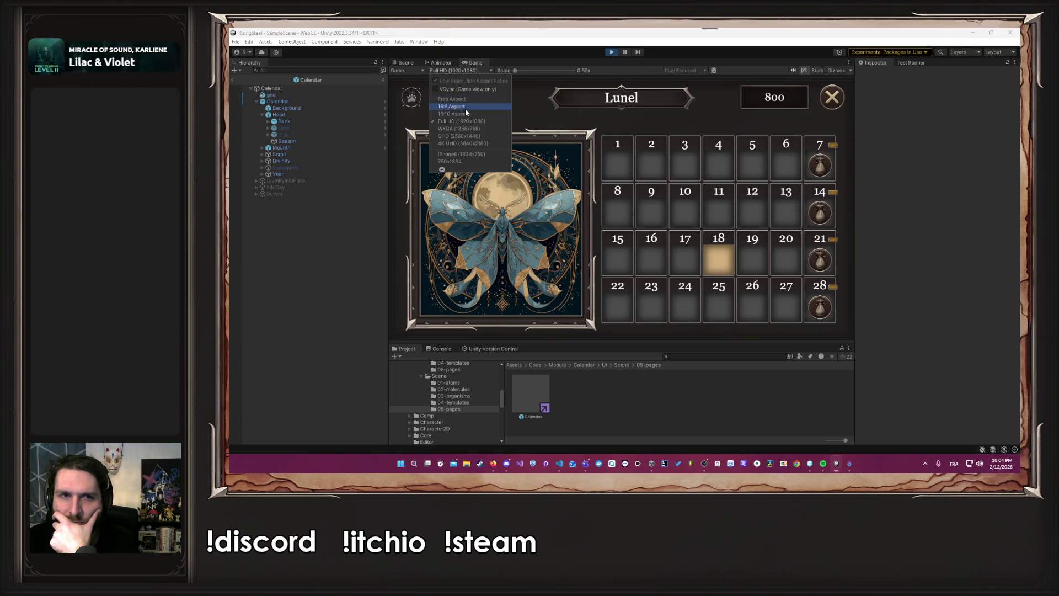
click(464, 114)
click(445, 70)
click(465, 126)
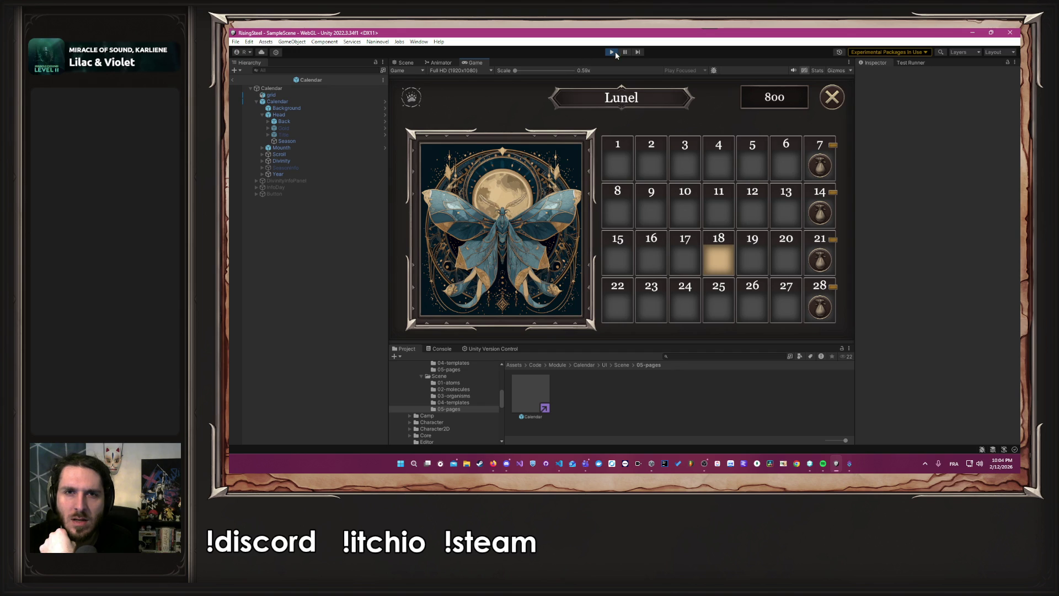
click(617, 52)
click(414, 63)
- Give Year the middle-right anchor preset and start Play mode again
click(333, 166)
click(326, 173)
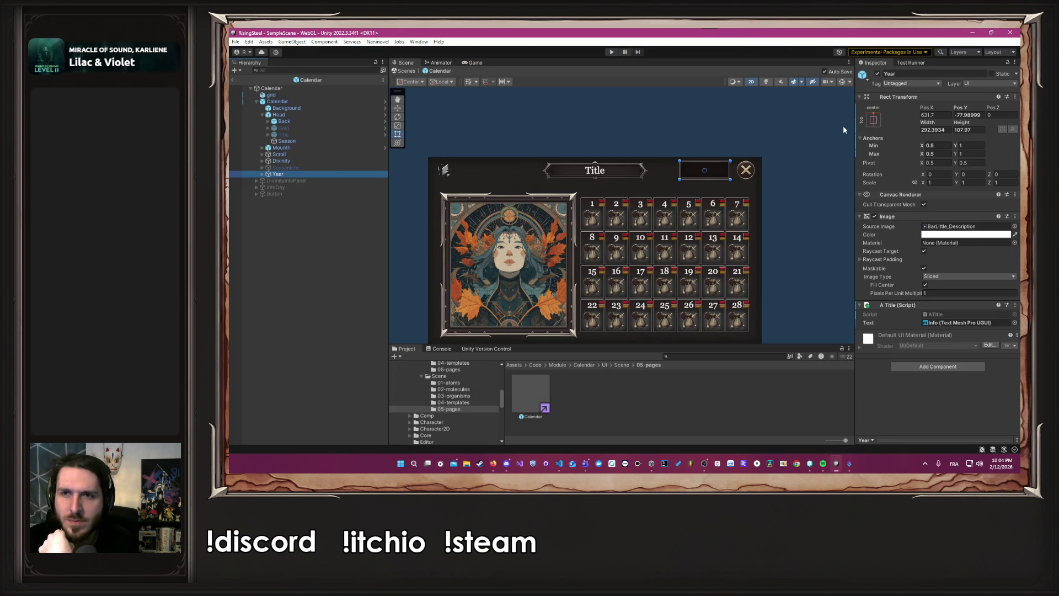
click(874, 120)
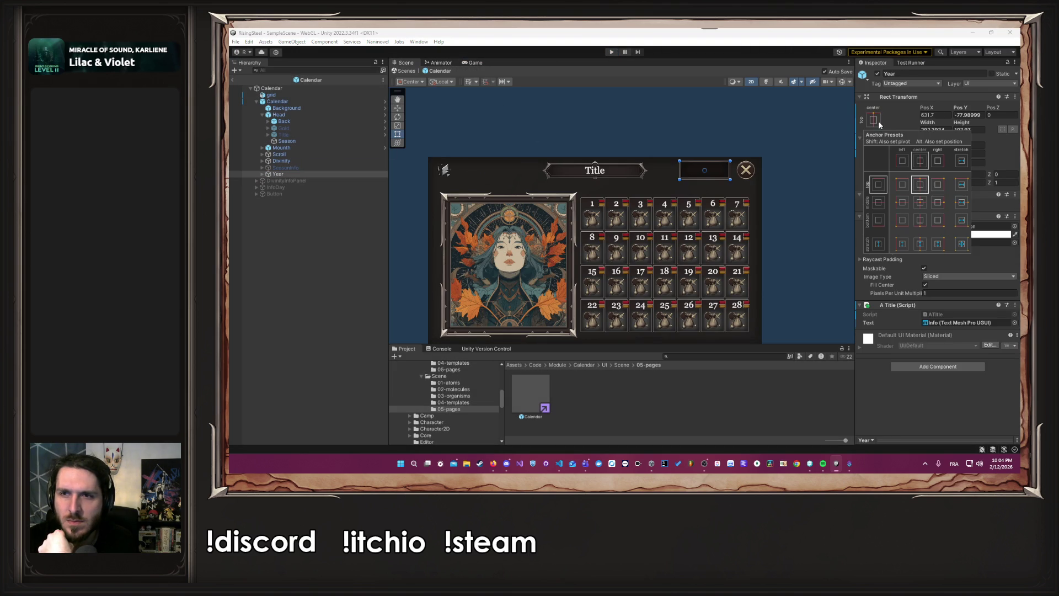
click(795, 164)
click(611, 53)
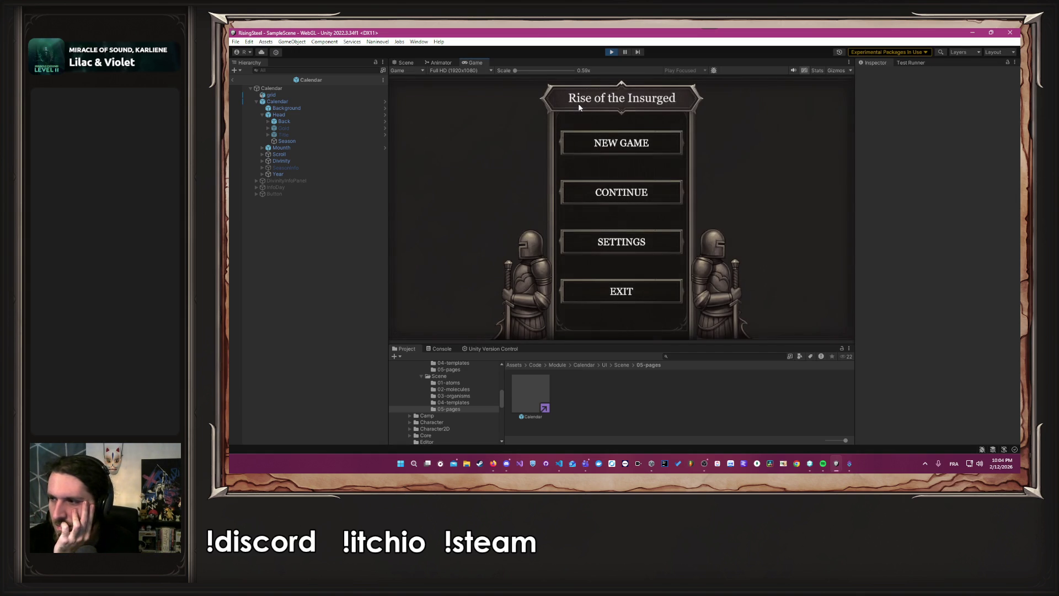
- Start a new game and view the Ardun calendar at 16:10, Full HD, then 16:10
click(590, 148)
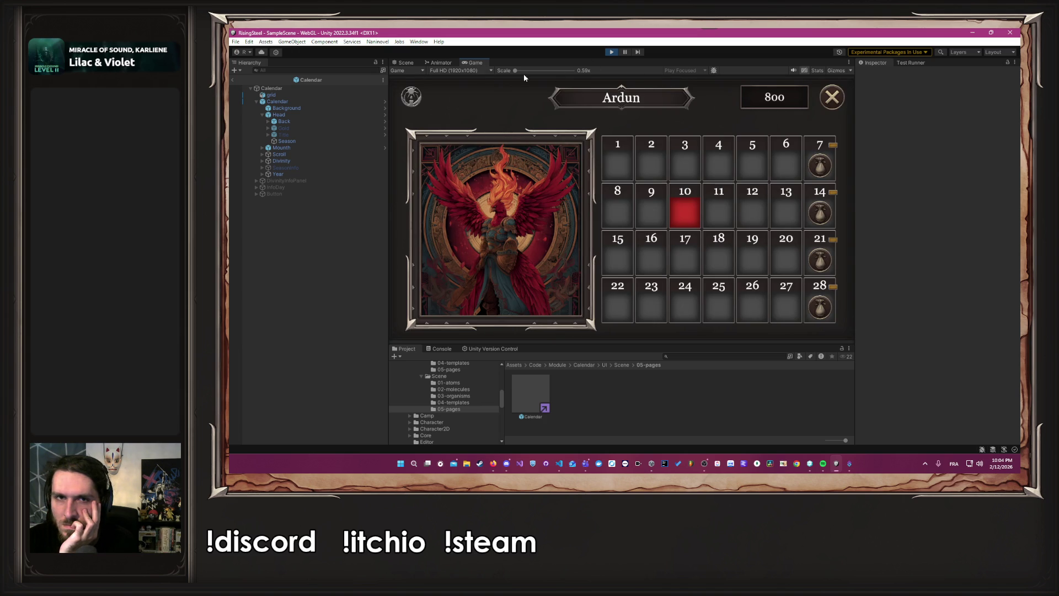
click(441, 70)
click(455, 113)
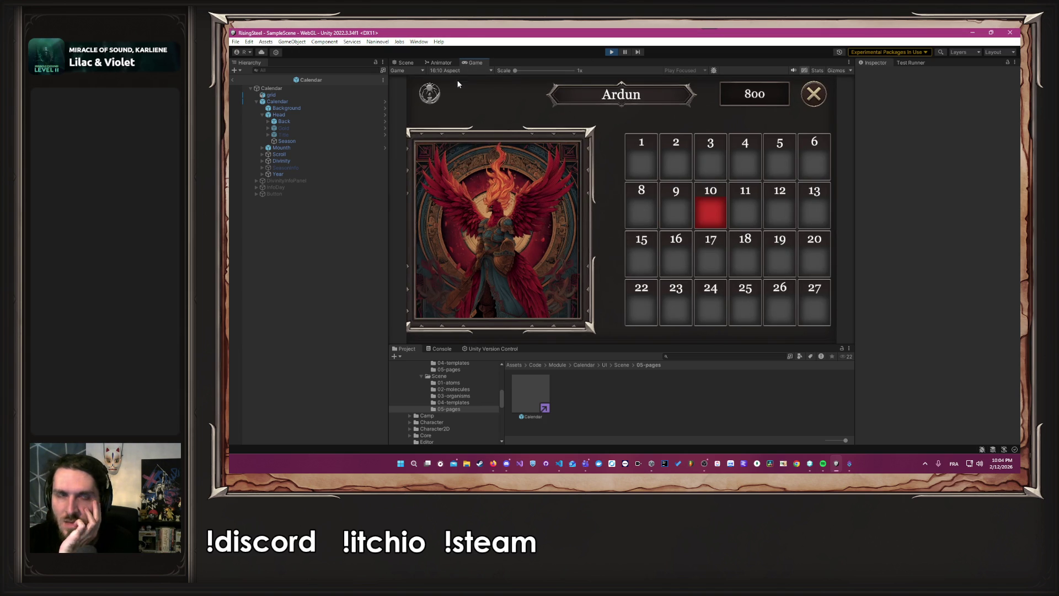
click(459, 70)
click(456, 109)
click(456, 71)
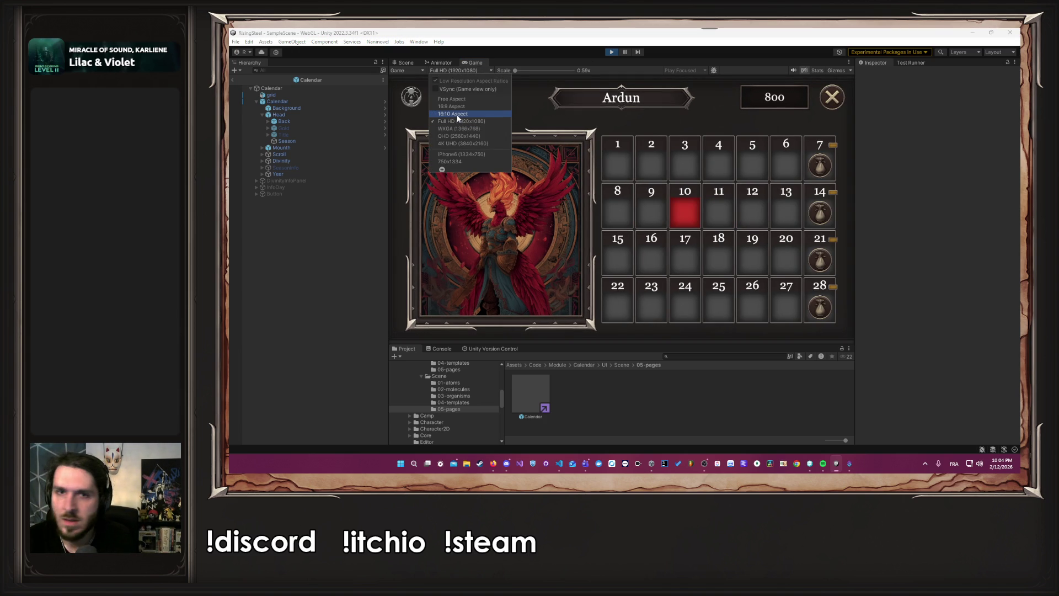
click(457, 114)
- Test iPhone6 and Free Aspect with a resized Game panel, then return to Full HD and the Scene
click(447, 70)
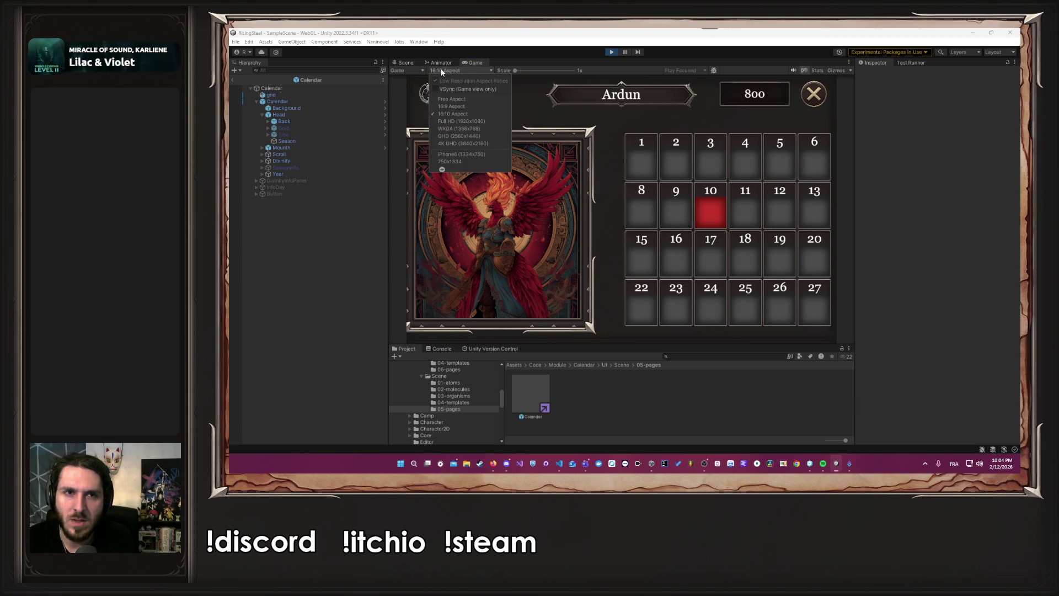
click(466, 154)
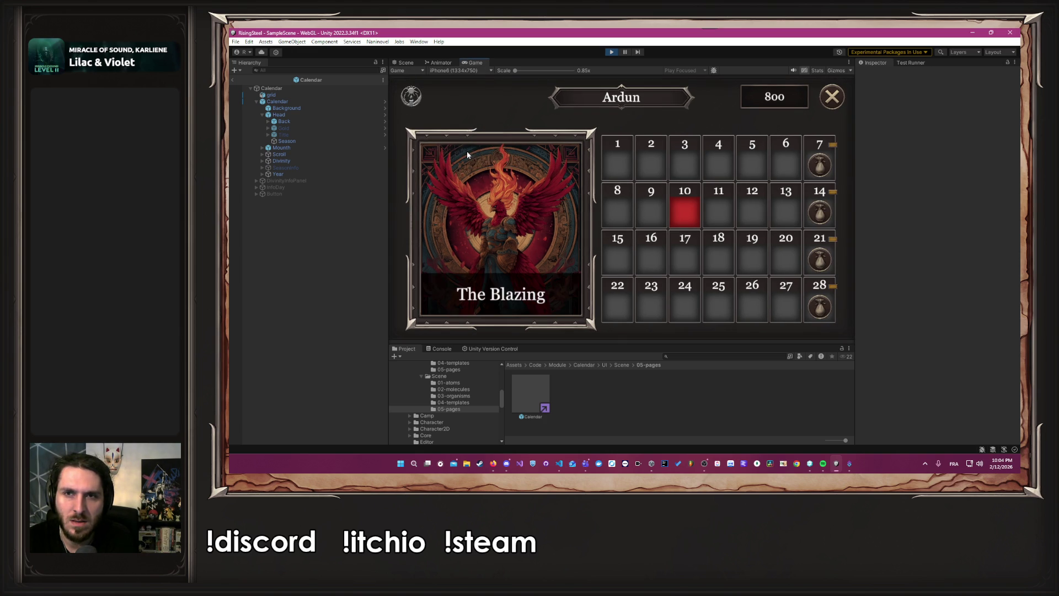
click(469, 70)
click(469, 98)
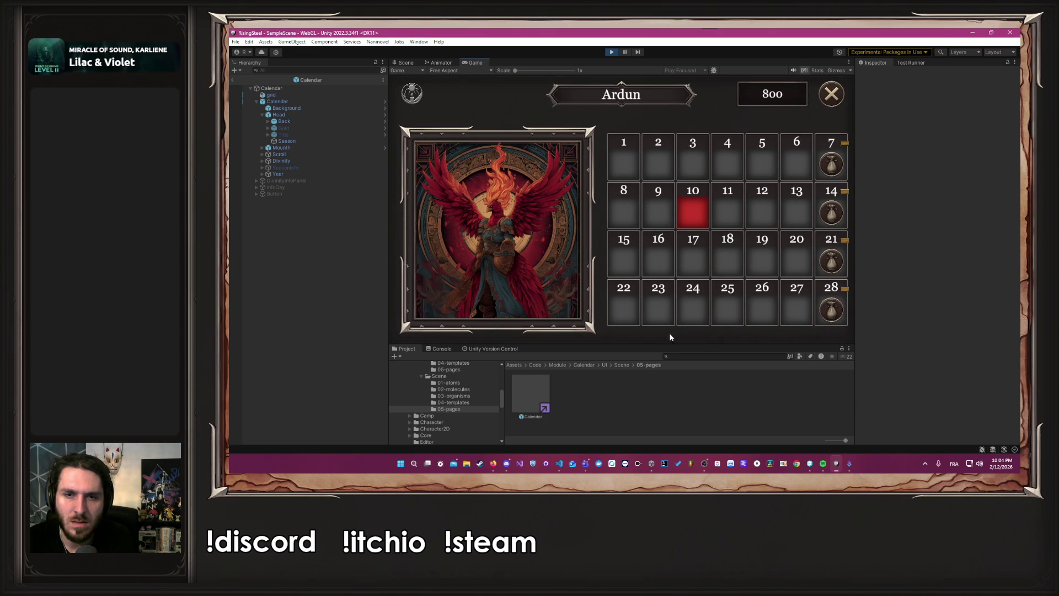
mouse_move(664, 346)
mouse_down()
mouse_move(652, 278)
mouse_move(620, 406)
mouse_move(603, 245)
mouse_move(595, 387)
mouse_move(580, 304)
mouse_move(576, 394)
mouse_move(559, 265)
mouse_move(554, 303)
mouse_up()
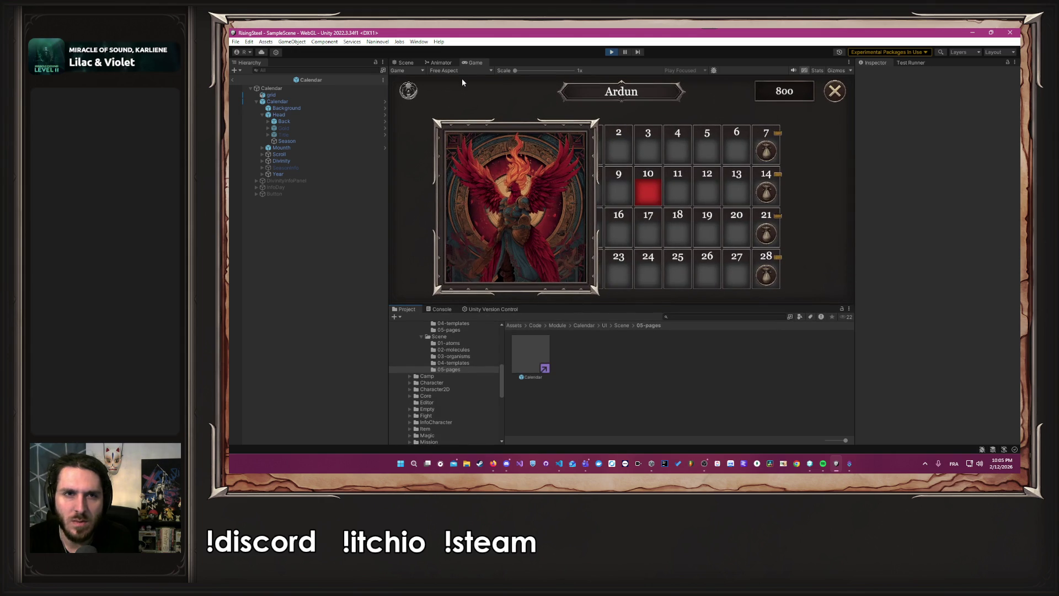
click(459, 72)
click(465, 121)
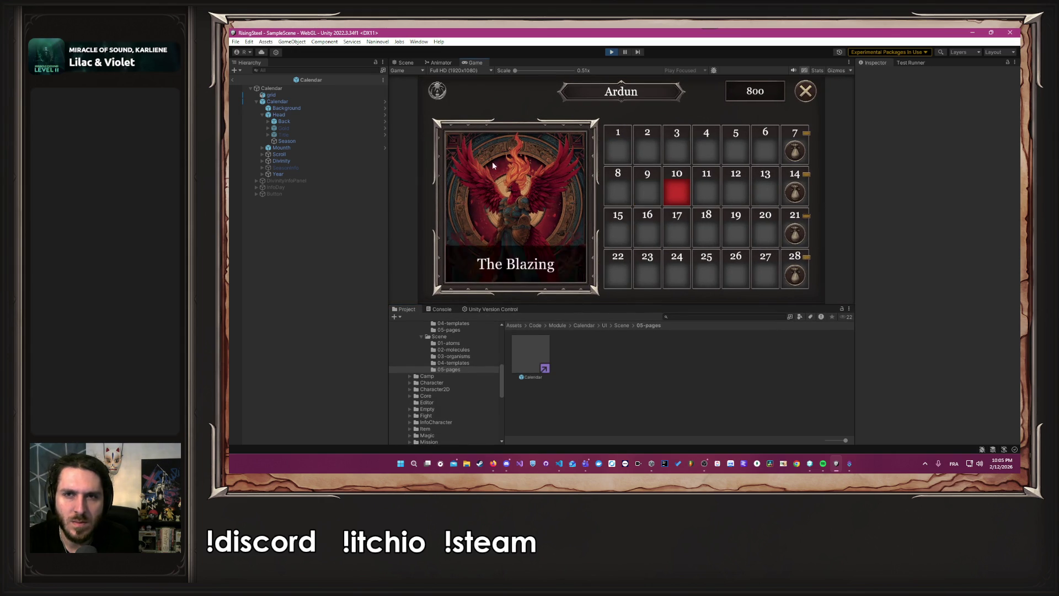
drag(637, 307, 607, 333)
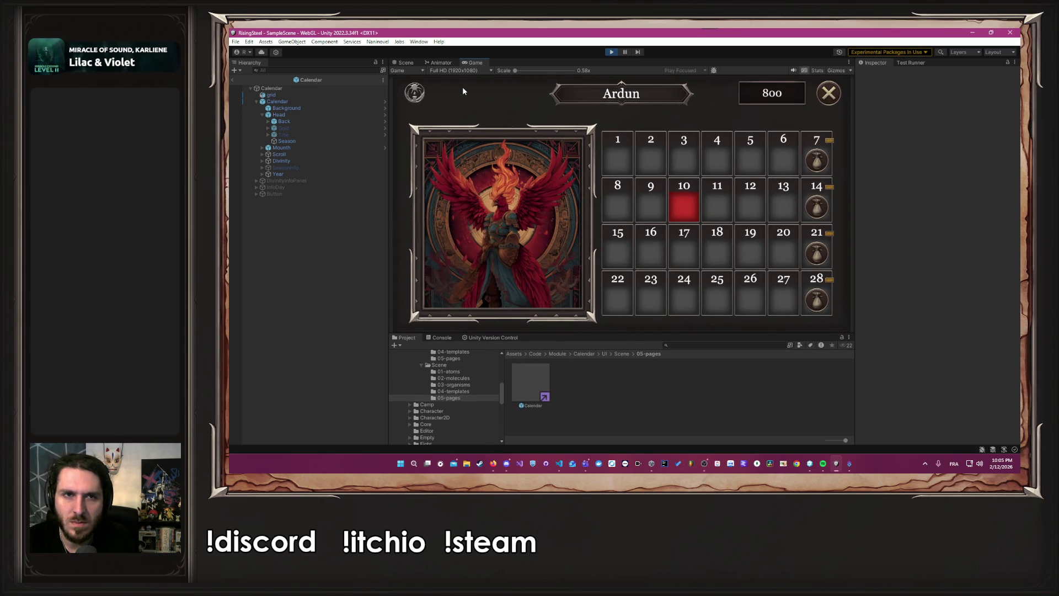
click(403, 64)
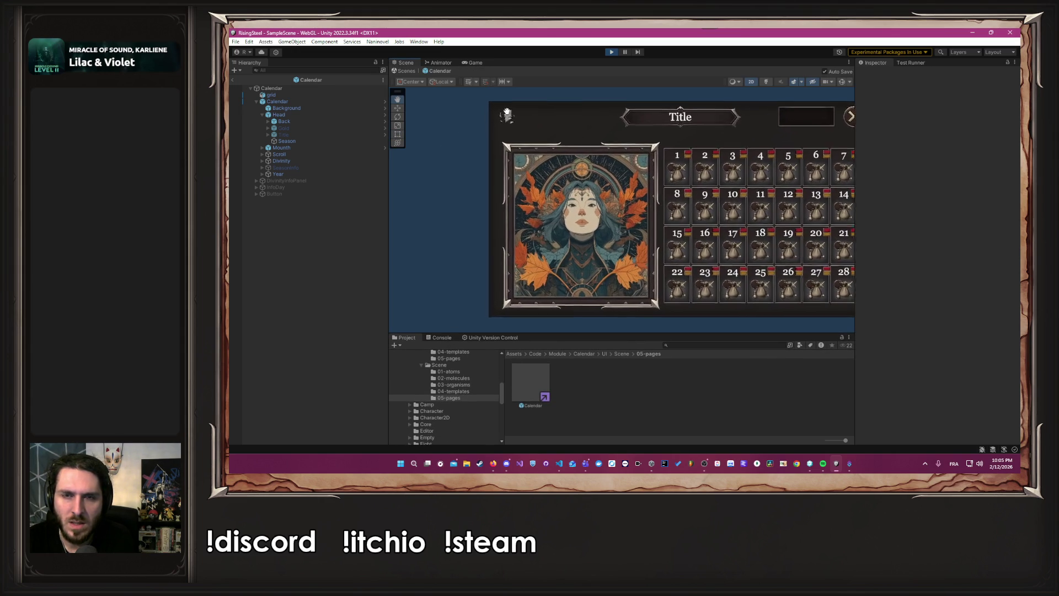
- Select Head, inspect its horizontal-stretch Rect Transform anchors, then deselect it
drag(460, 107, 459, 113)
click(265, 115)
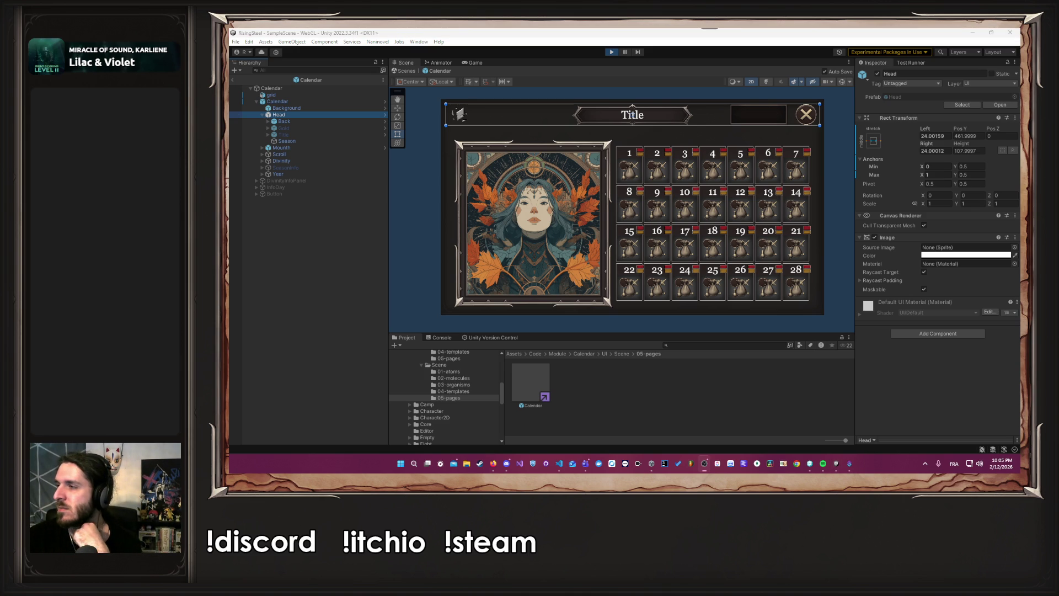
click(506, 463)
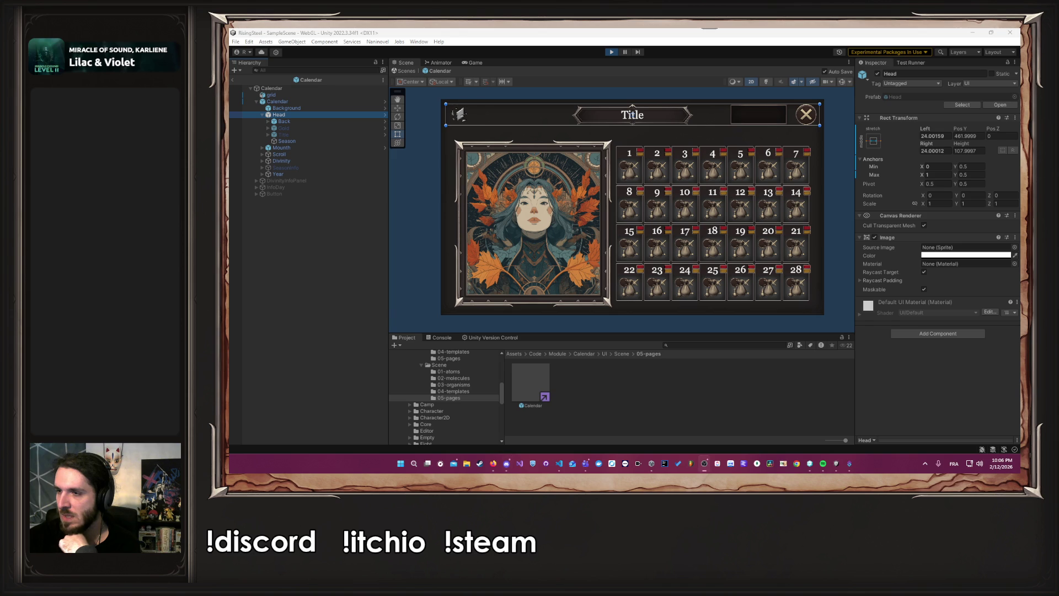
click(848, 222)
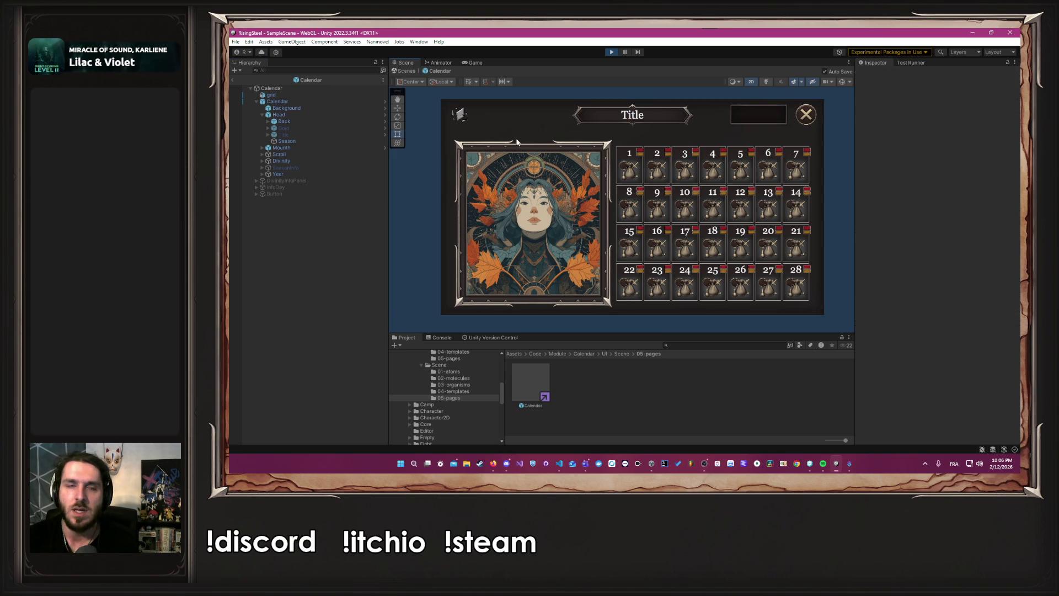
click(444, 63)
click(475, 62)
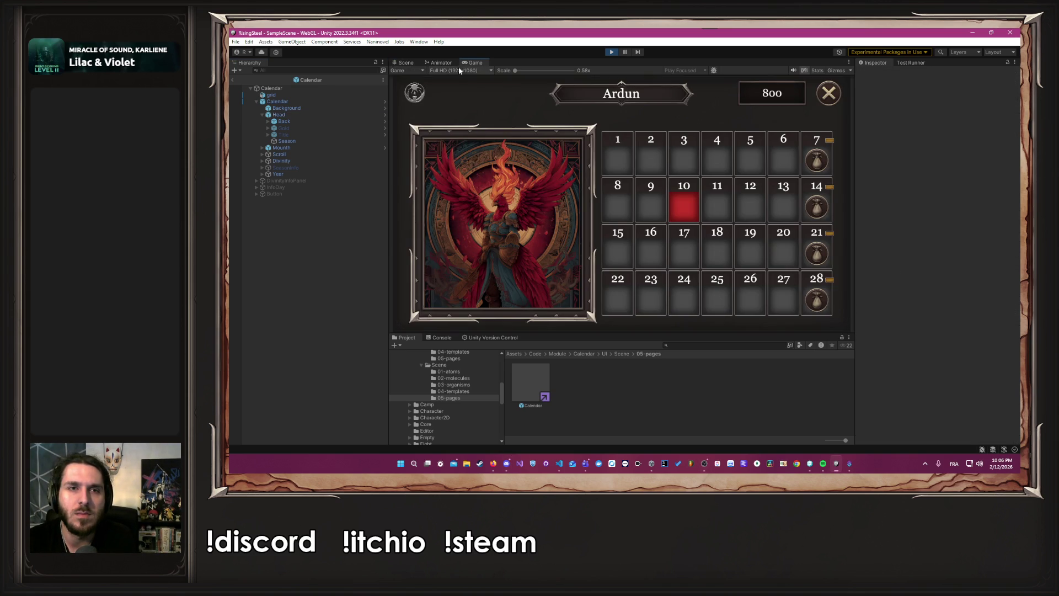
click(458, 70)
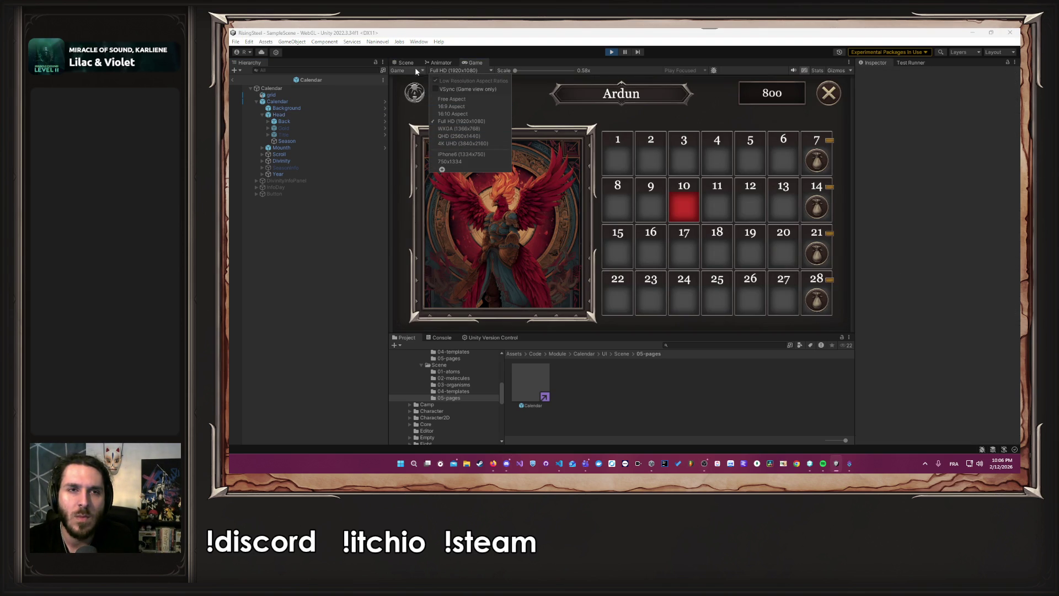
click(404, 64)
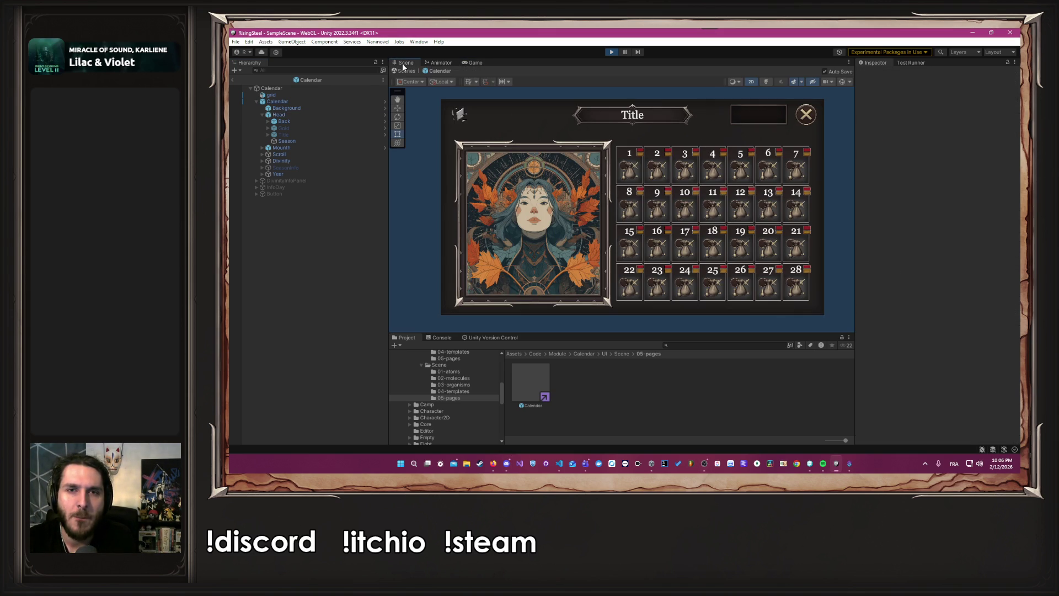
click(303, 147)
key(Down)
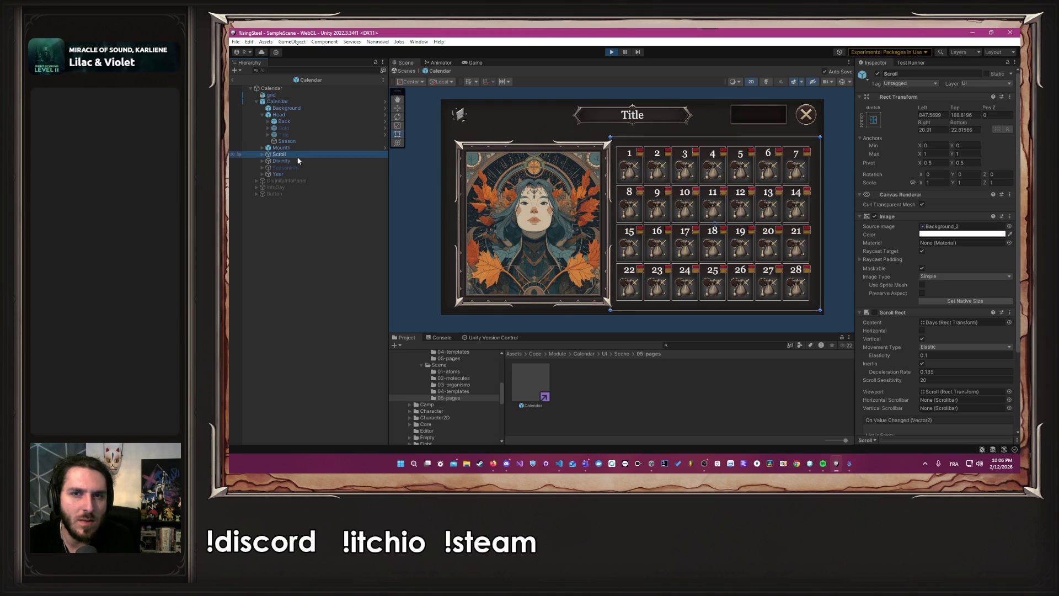
click(302, 161)
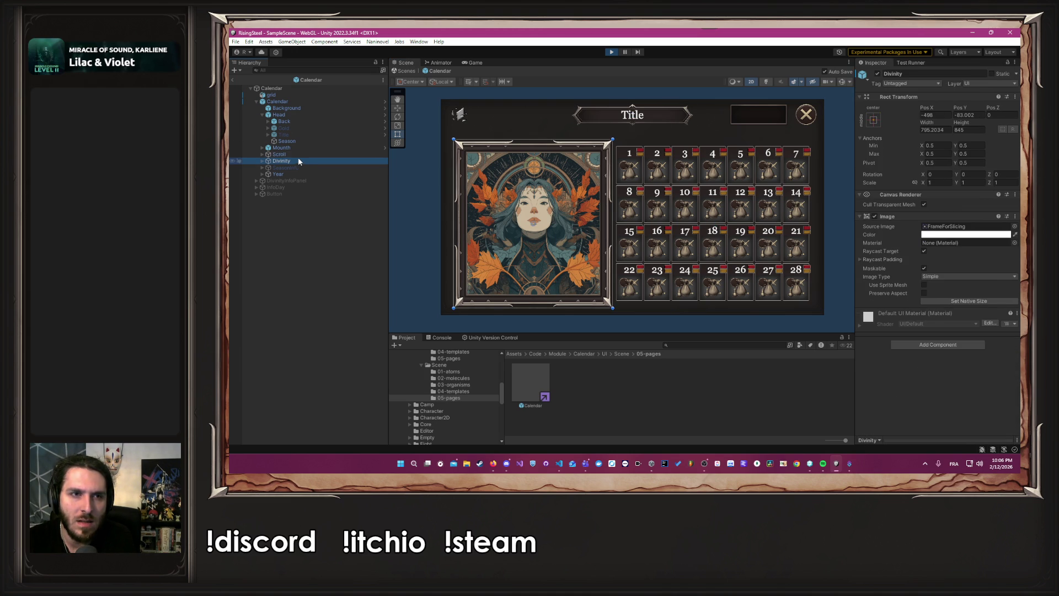
key(Up)
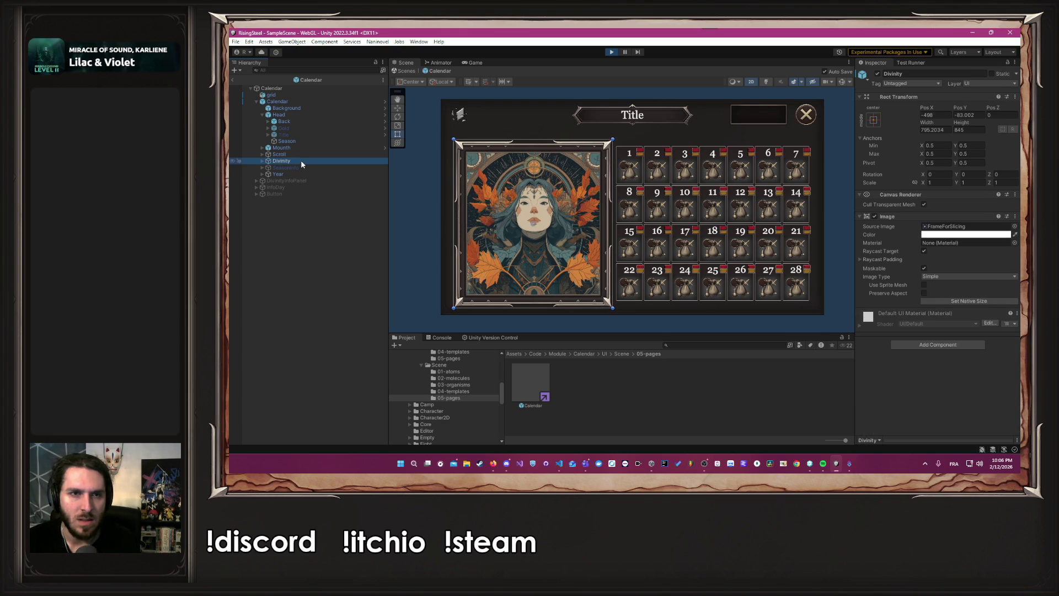
right_click(281, 217)
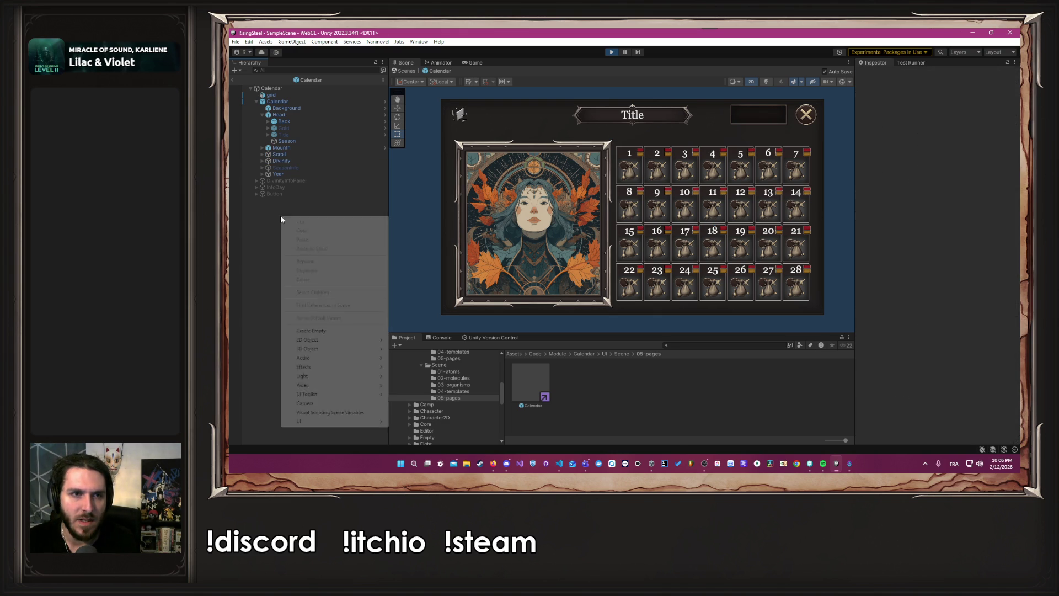
click(291, 147)
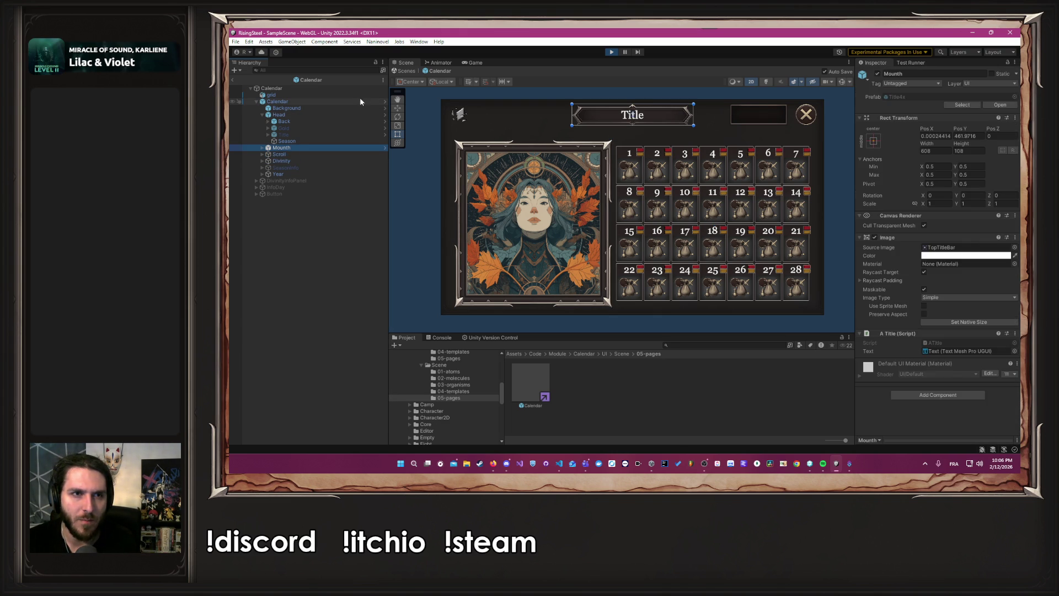
click(380, 102)
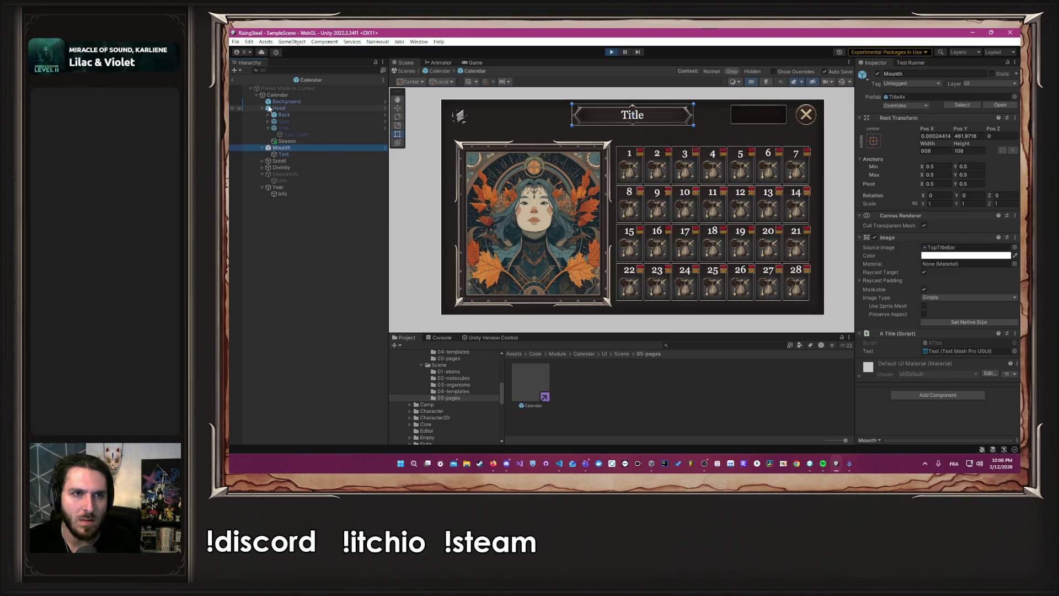
- Collapse Head and Mounth in the Hierarchy and add a UI Panel under the Calendar root
click(262, 108)
click(262, 114)
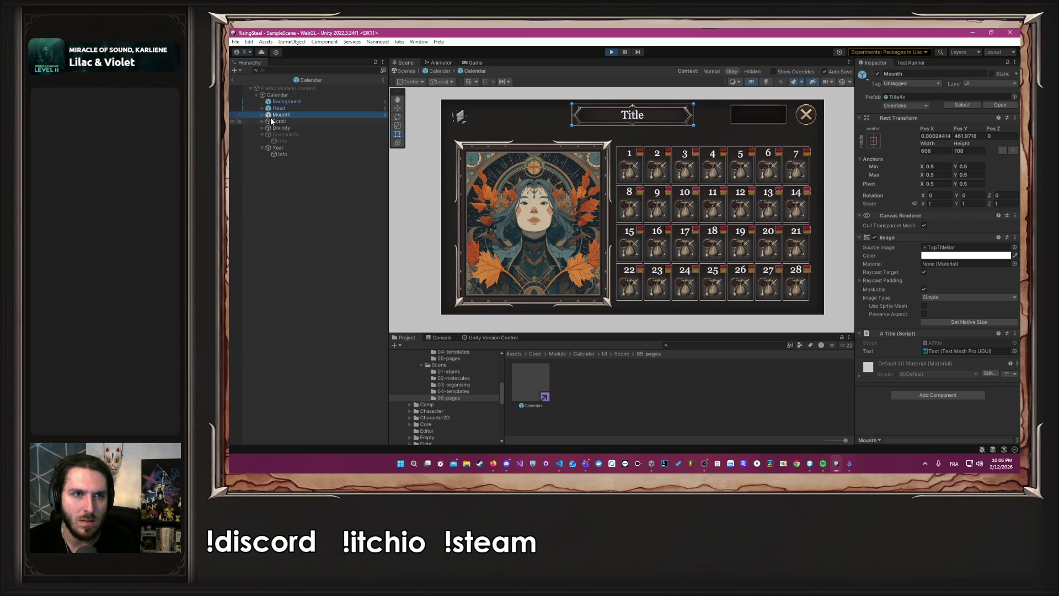
click(279, 122)
click(280, 127)
click(275, 205)
right_click(278, 204)
click(290, 95)
right_click(289, 95)
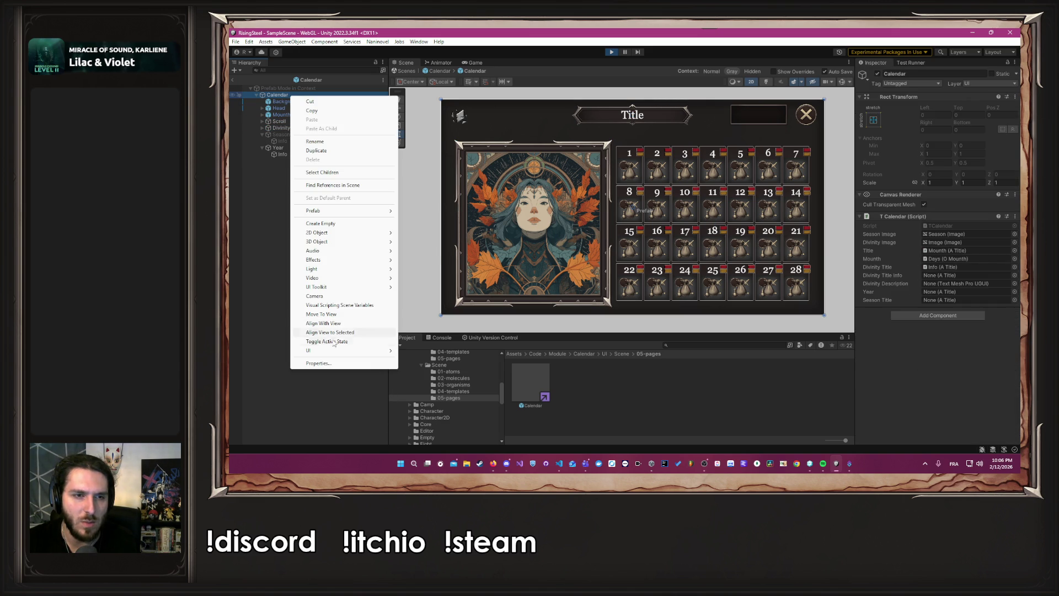
mouse_move(324, 352)
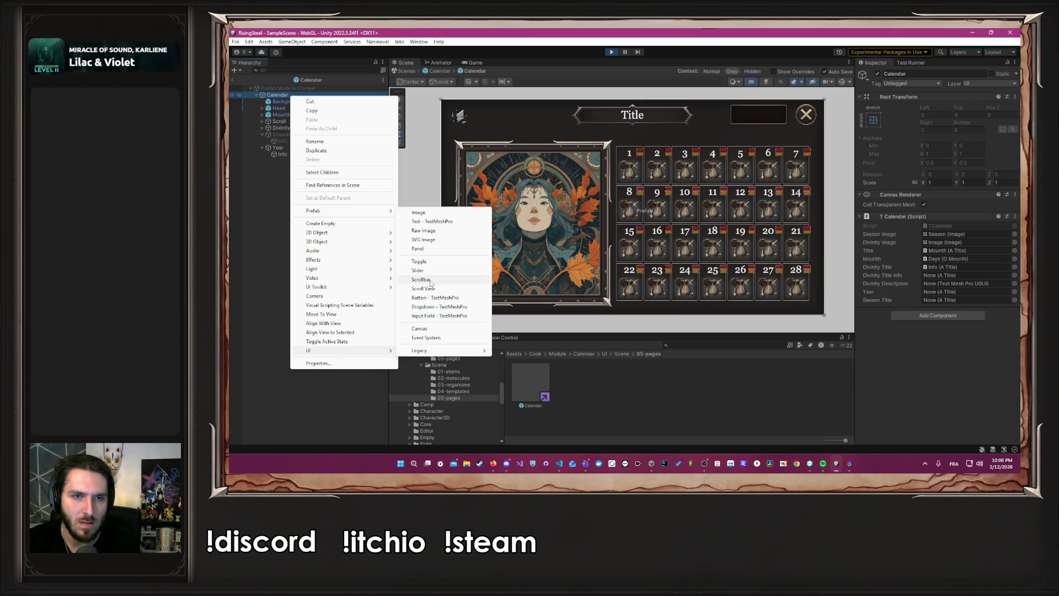
click(417, 248)
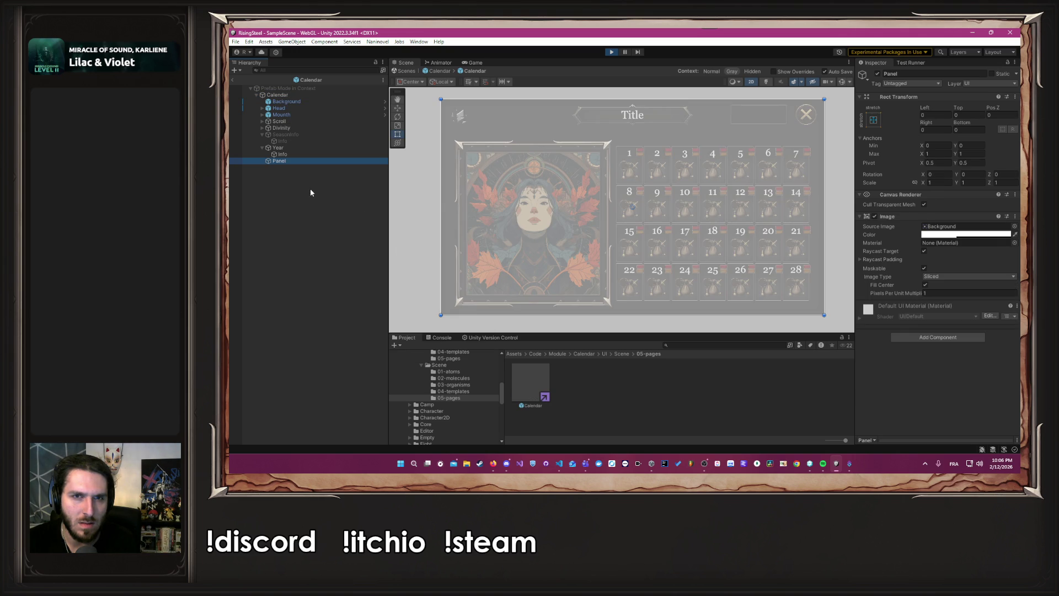
- Pull the Panel's right, bottom, left and top edges in around the portrait and grid
drag(824, 200, 812, 200)
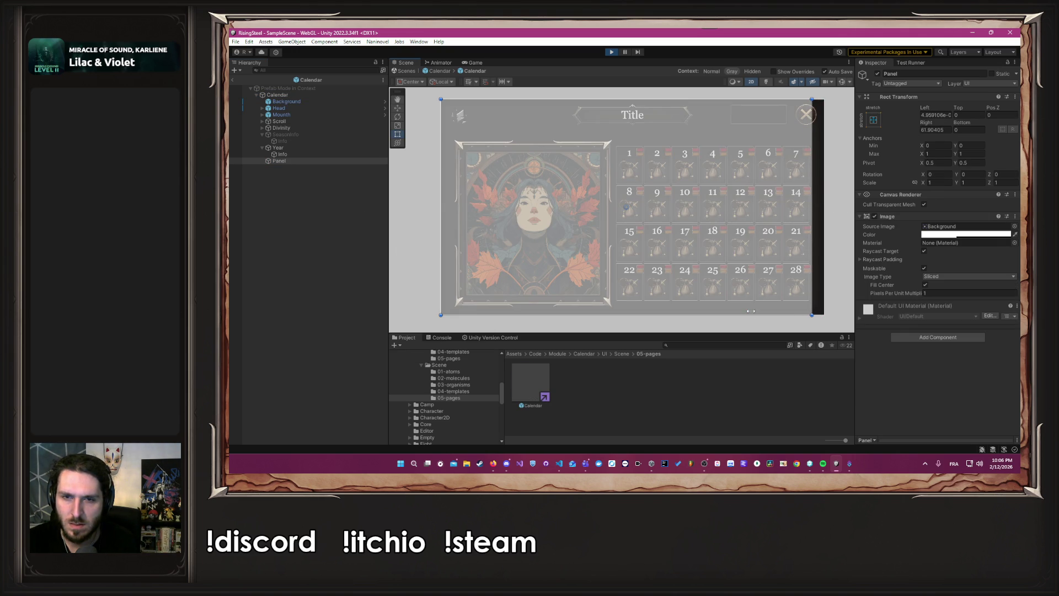
drag(653, 313, 652, 310)
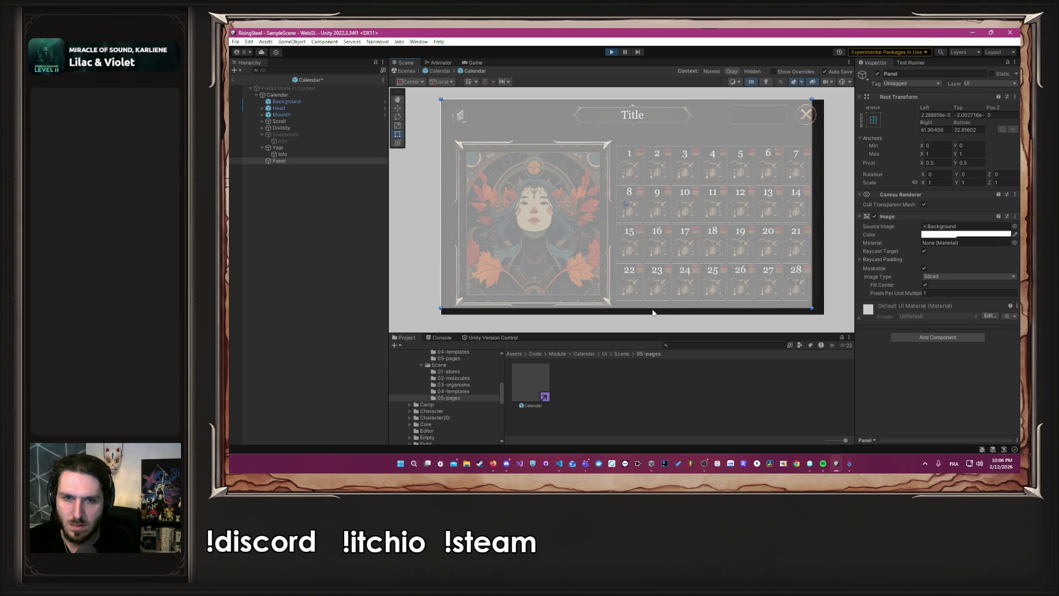
drag(441, 219, 454, 220)
drag(634, 100, 636, 136)
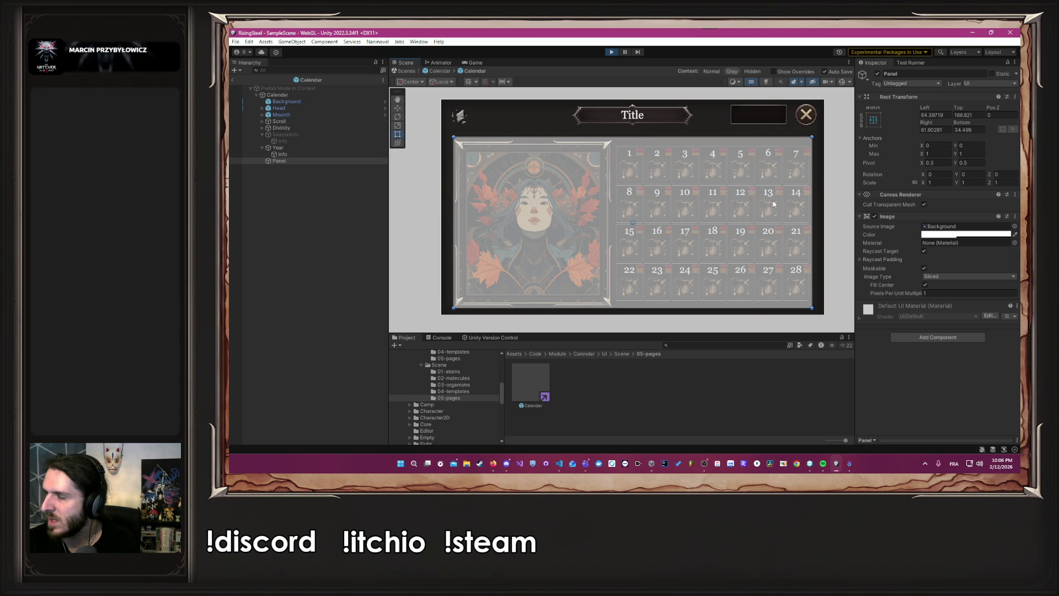
- Set the Panel's Image colour alpha to 0 so it is fully transparent
click(953, 234)
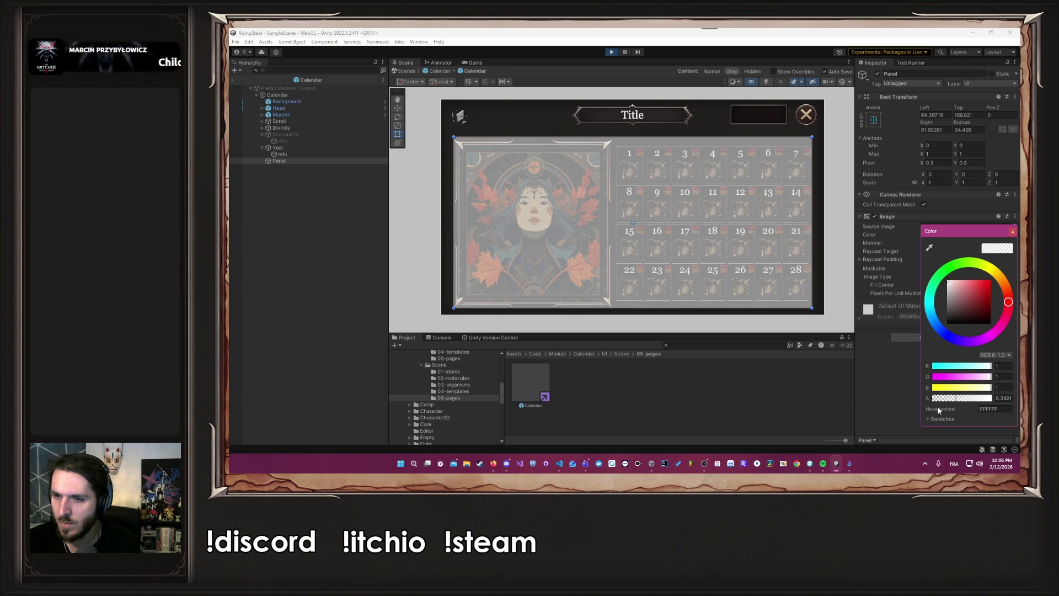
click(933, 397)
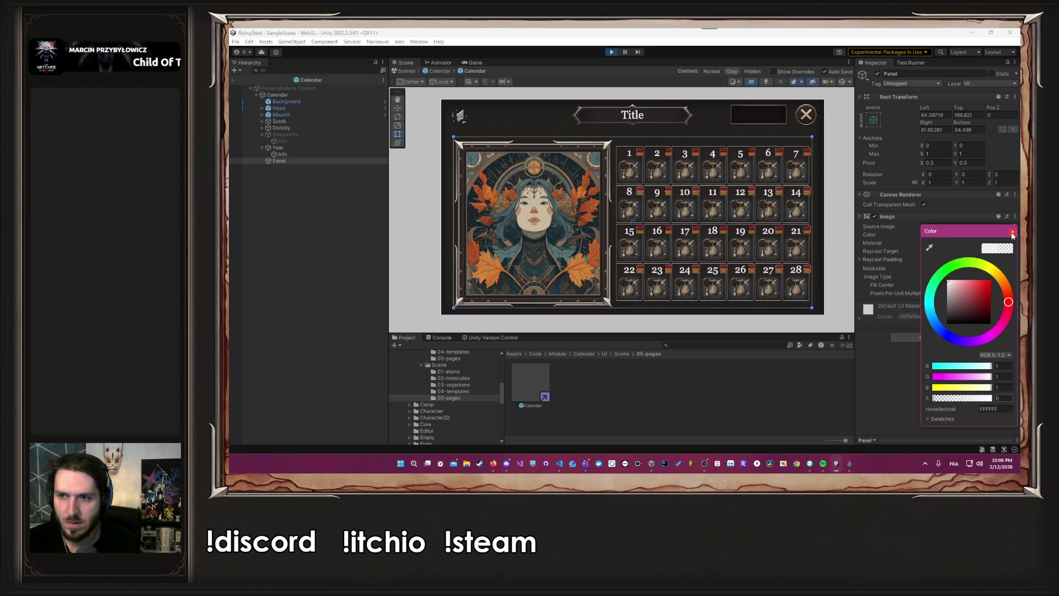
click(893, 375)
- Nest Scroll and Divinity inside the Panel in the Hierarchy
click(262, 134)
click(263, 141)
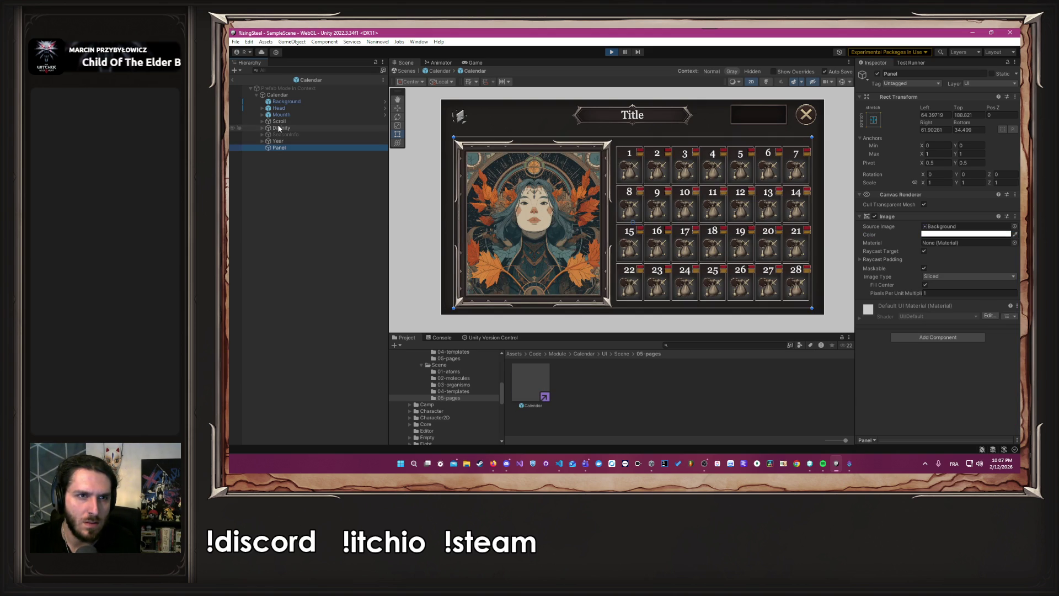
click(279, 121)
drag(290, 148, 293, 122)
click(294, 120)
- Rename the Panel to 'Body'
click(953, 75)
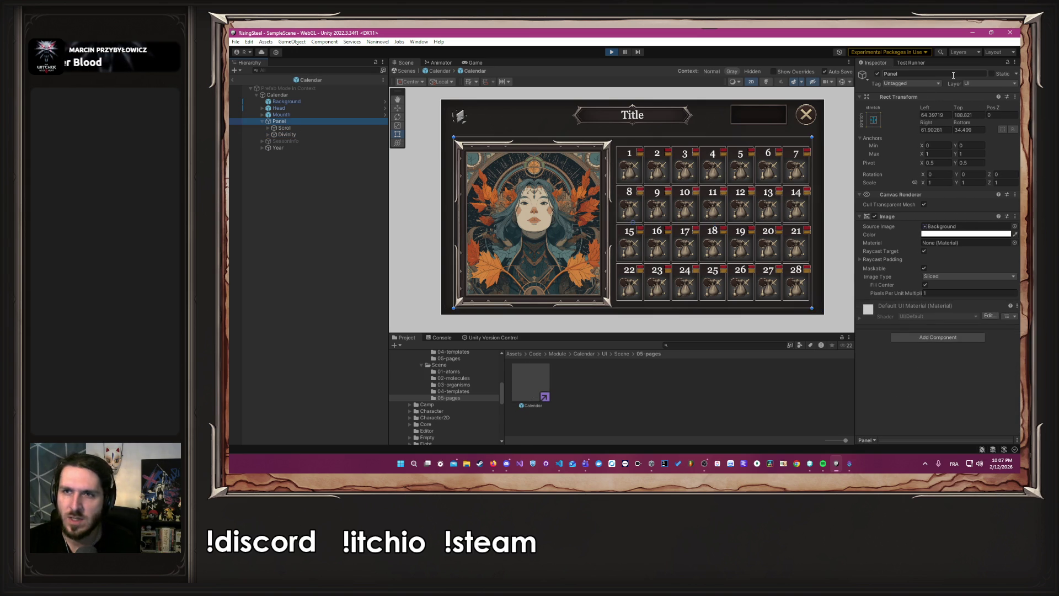
text(Body)
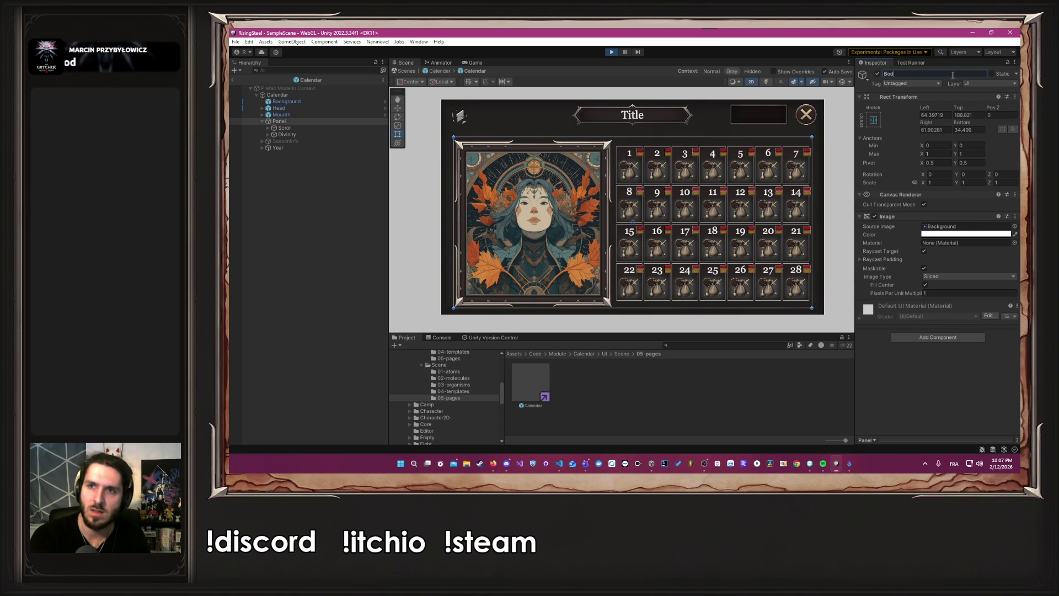
click(289, 121)
- Give Scroll inside Body the middle-center anchor preset
click(318, 127)
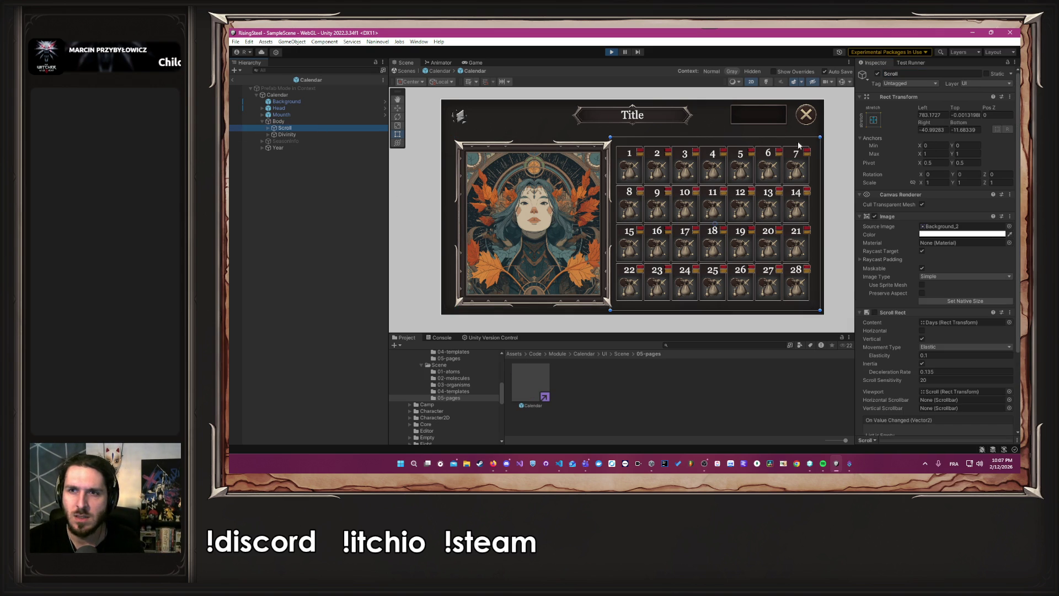
click(871, 122)
click(920, 203)
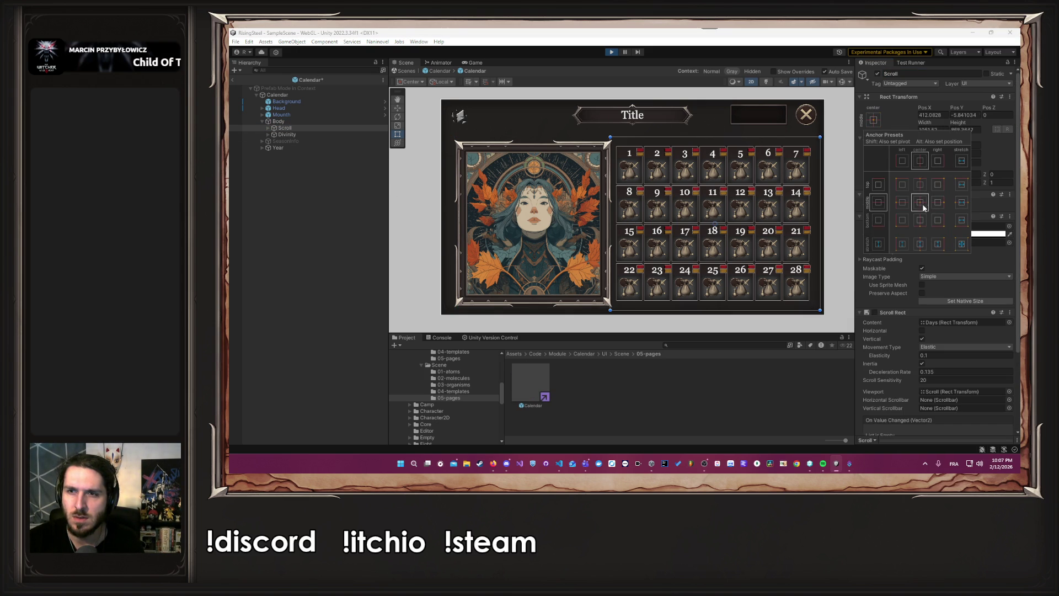
click(340, 133)
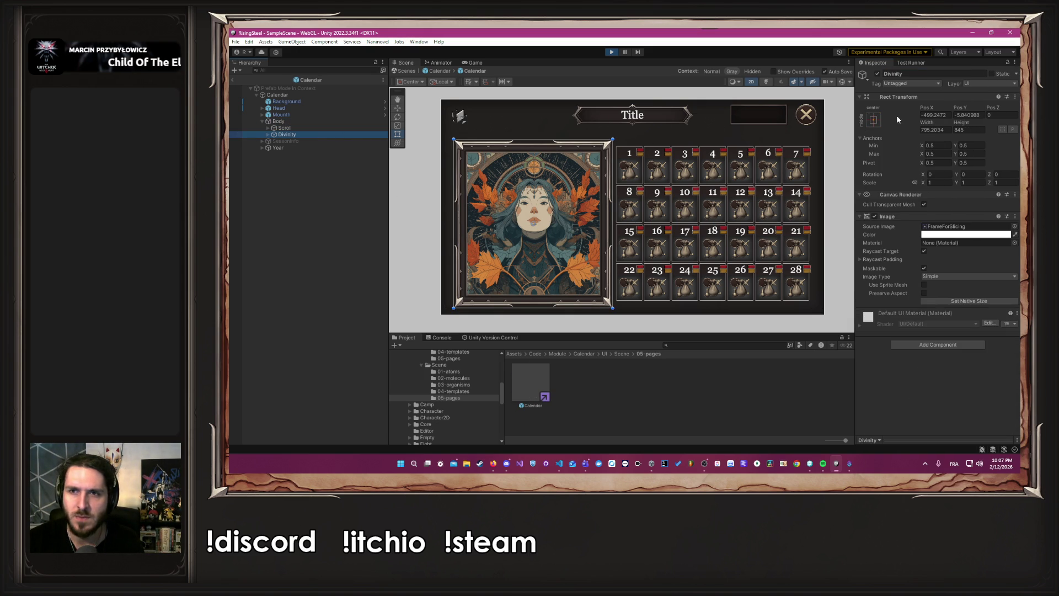
click(396, 237)
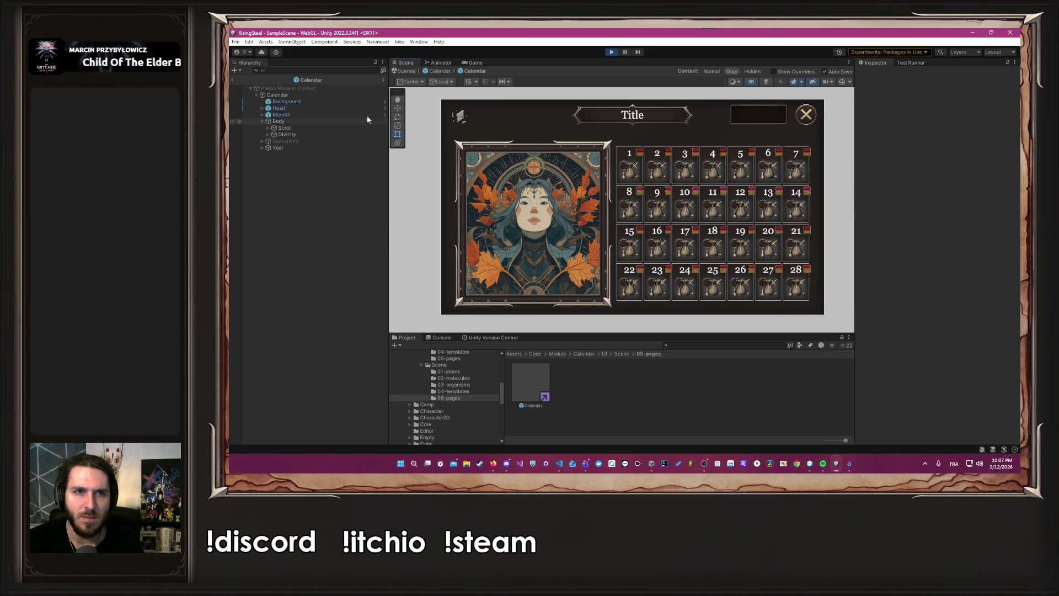
- Select the Body object in the outer Calendar and preview the calendar in Game view
click(447, 73)
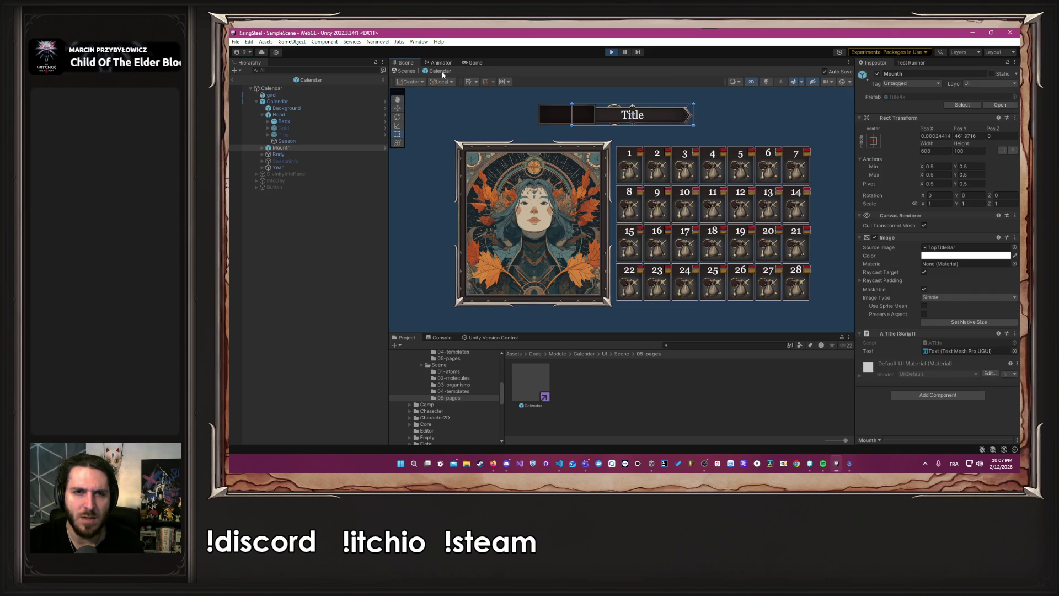
click(296, 155)
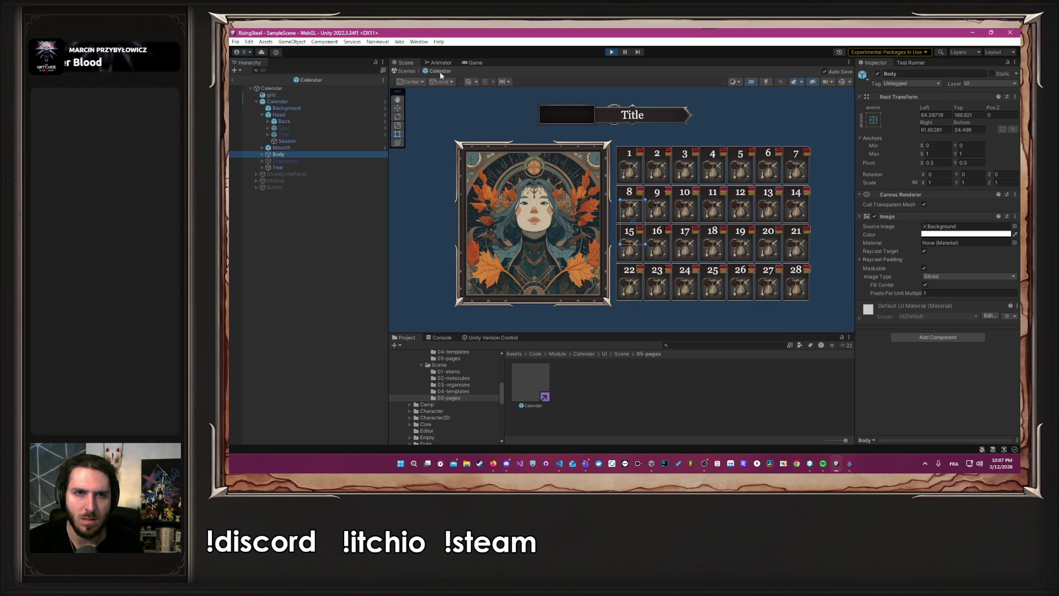
click(478, 63)
click(395, 64)
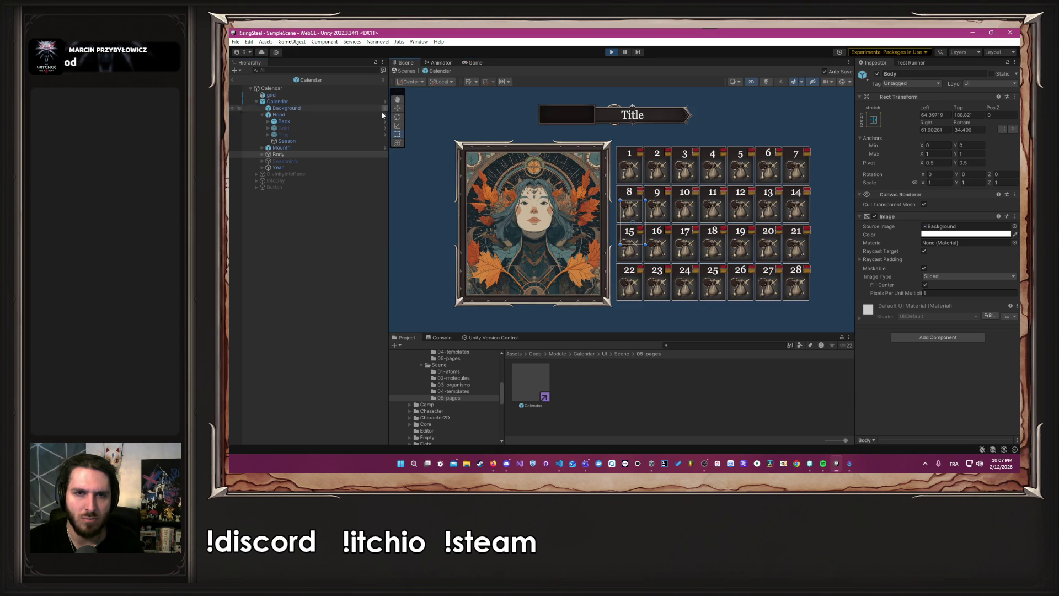
- Stretch the Body panel wider in the Calendar prefab, then undo the resize and the grouping
click(385, 101)
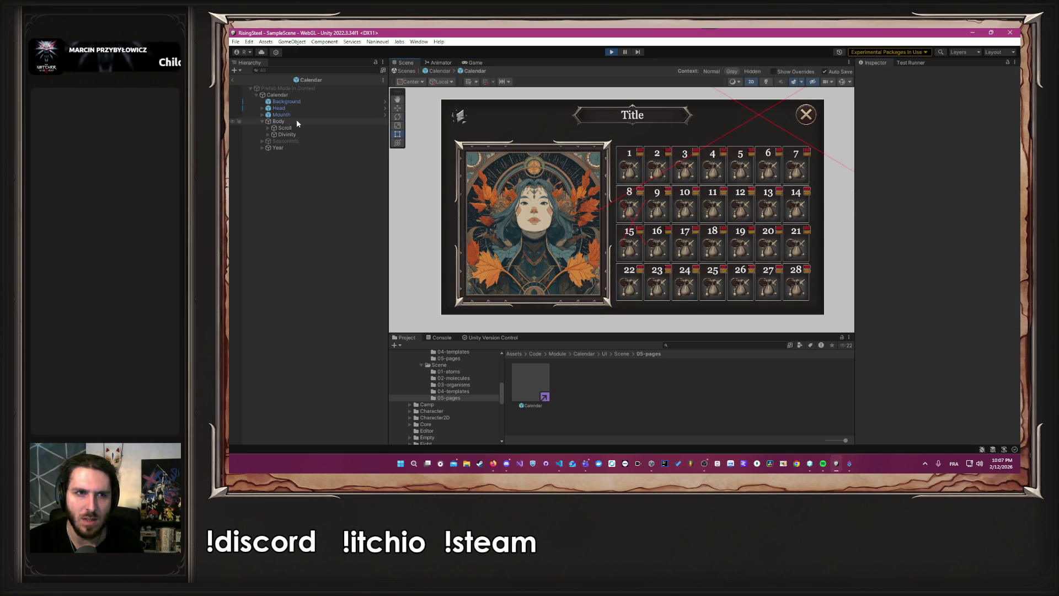
mouse_move(649, 231)
mouse_down()
mouse_move(651, 220)
mouse_move(596, 210)
mouse_move(612, 193)
mouse_move(700, 182)
mouse_move(806, 199)
mouse_up()
key(ctrl+z)
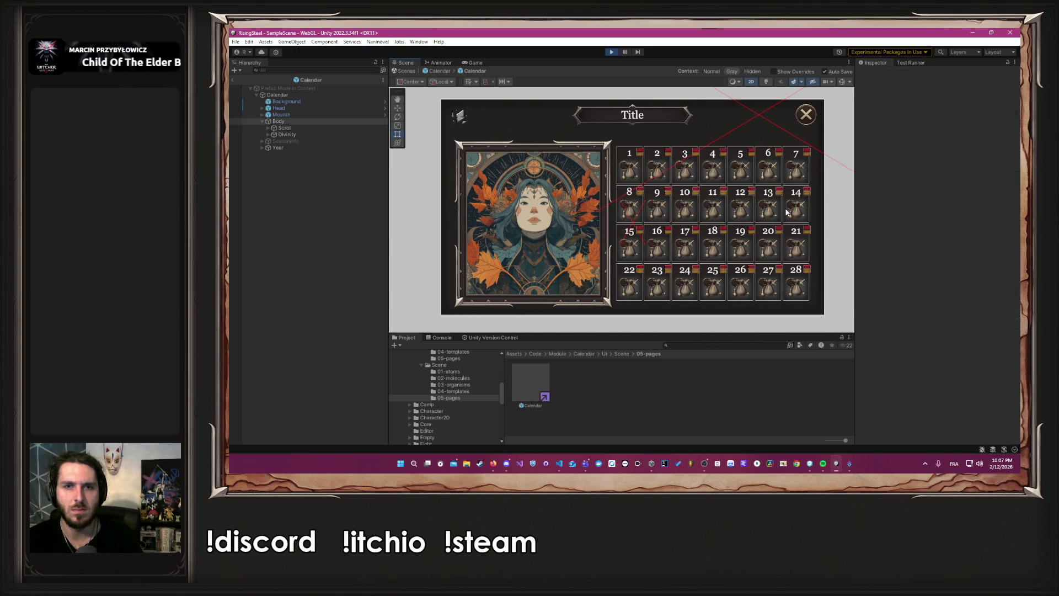
key(ctrl+z)
key(ctrl+z)
key(ctrl+z)
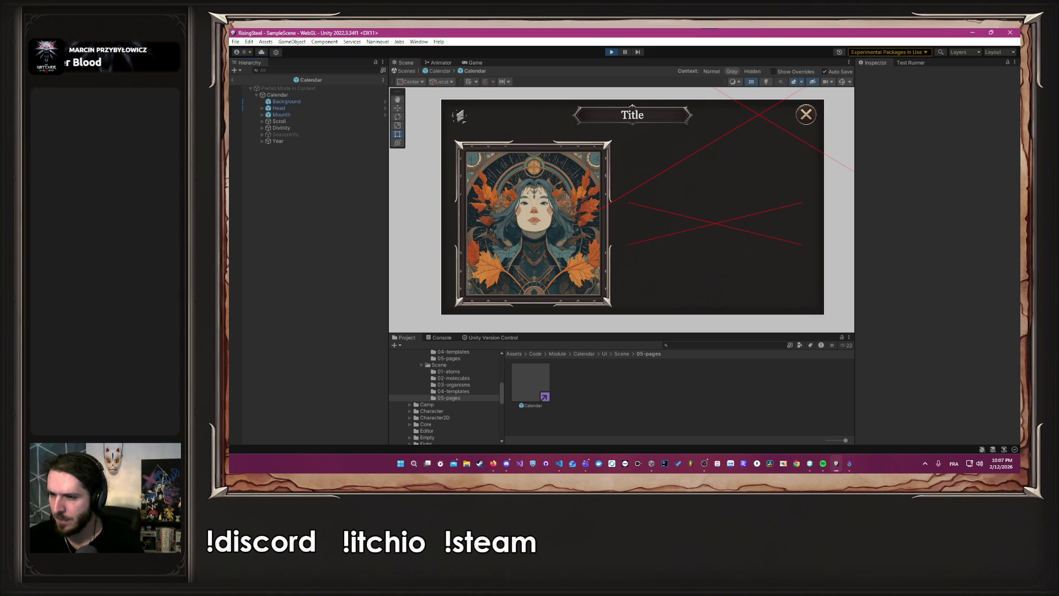
- Switch to another application with Alt+Tab and leave the Calendar prefab open in Prefab Mode
key(alt+Tab)
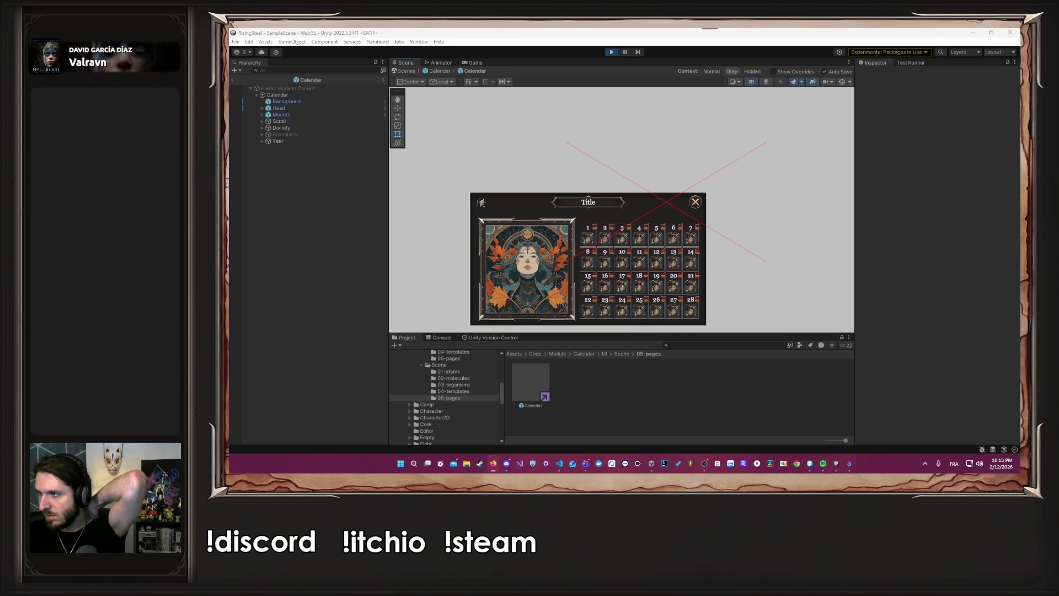
- Inspect the Divinity, Scroll, Mounth, Head, Background, SeasonInfo and Year objects in turn
click(287, 128)
click(286, 122)
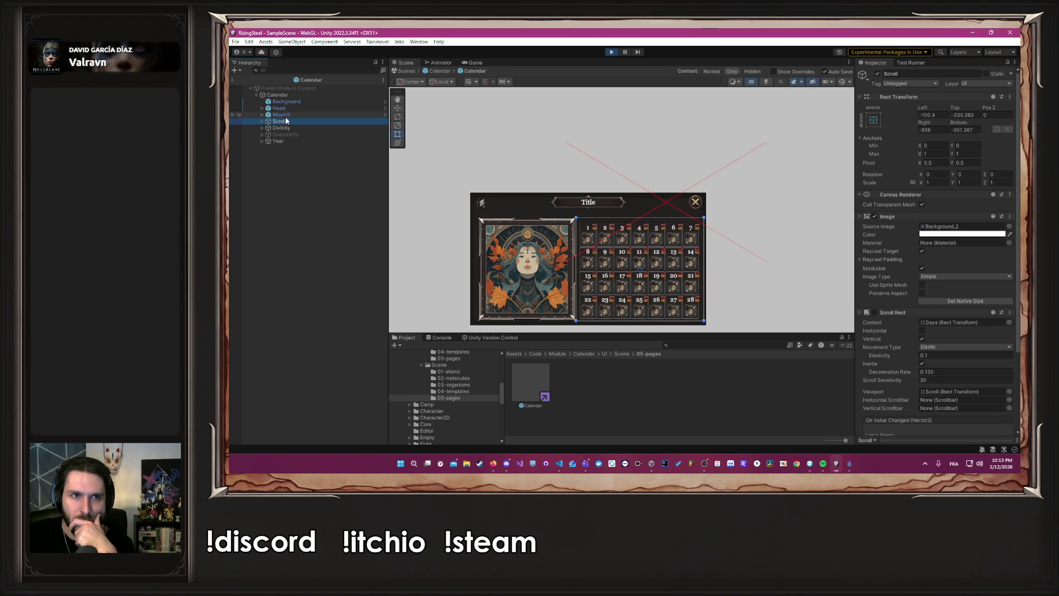
click(285, 115)
click(286, 108)
click(286, 103)
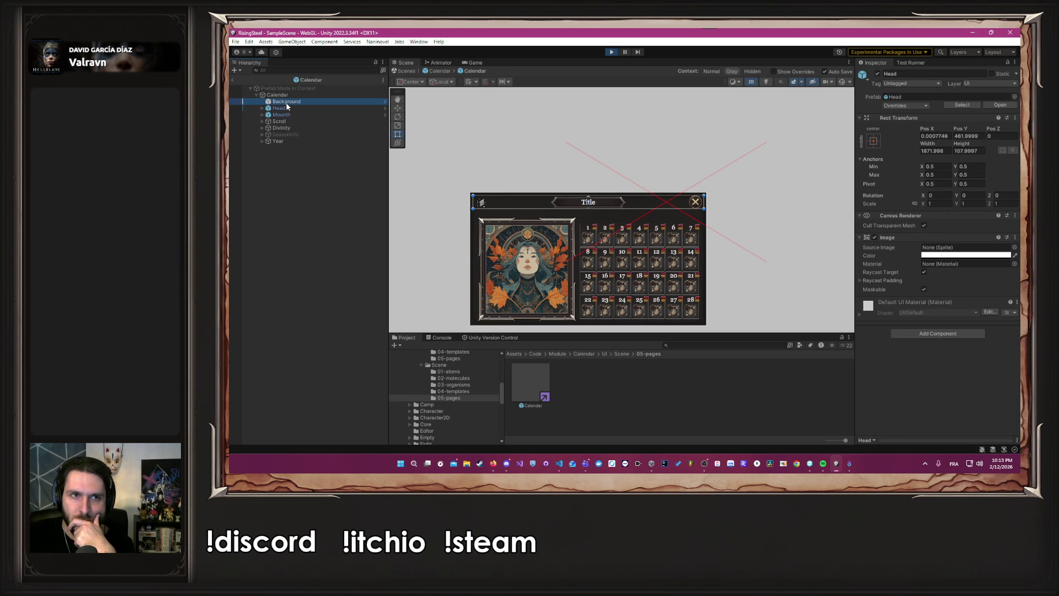
click(288, 134)
click(289, 141)
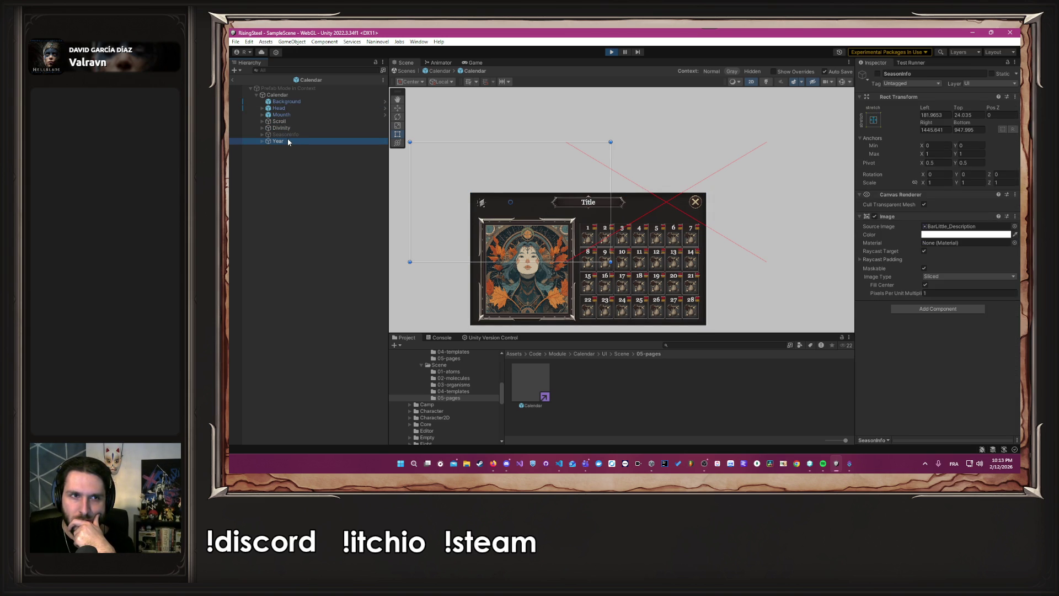
- Activate SeasonInfo to show the Summer label and shrink its box into the top-left corner
click(286, 134)
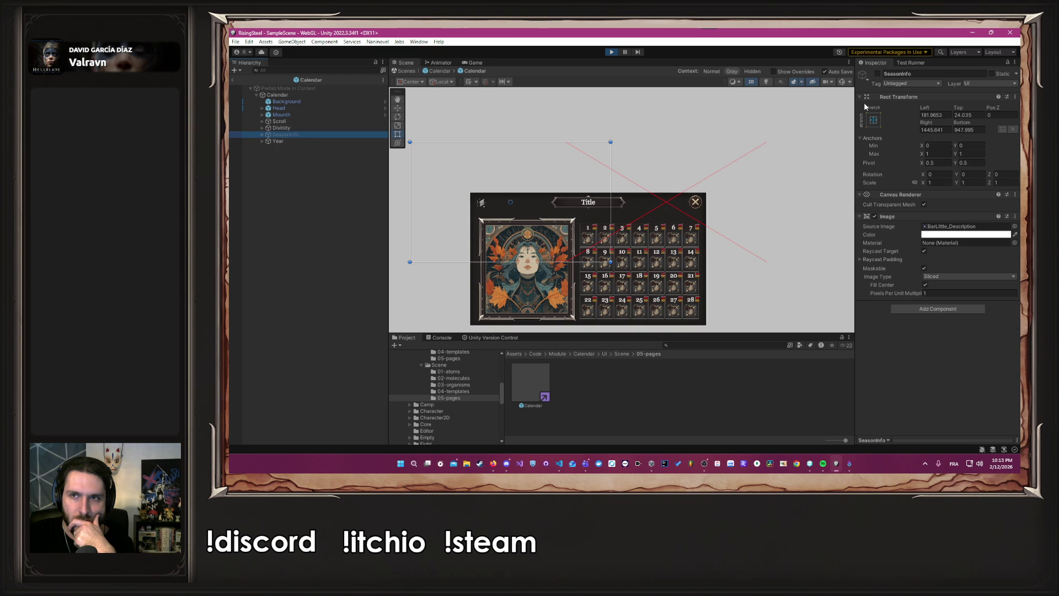
click(877, 74)
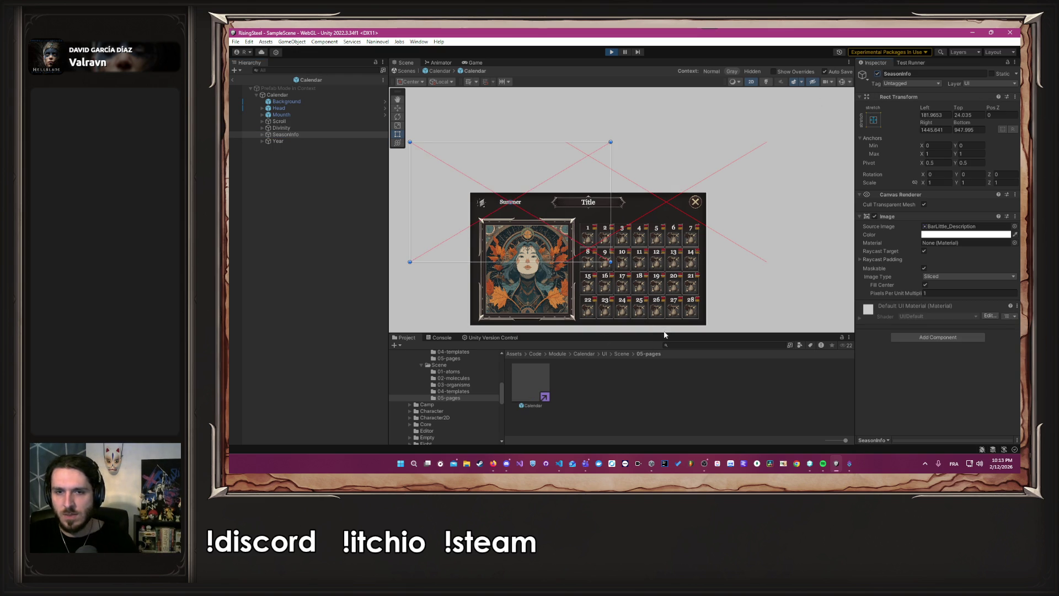
drag(666, 332, 667, 389)
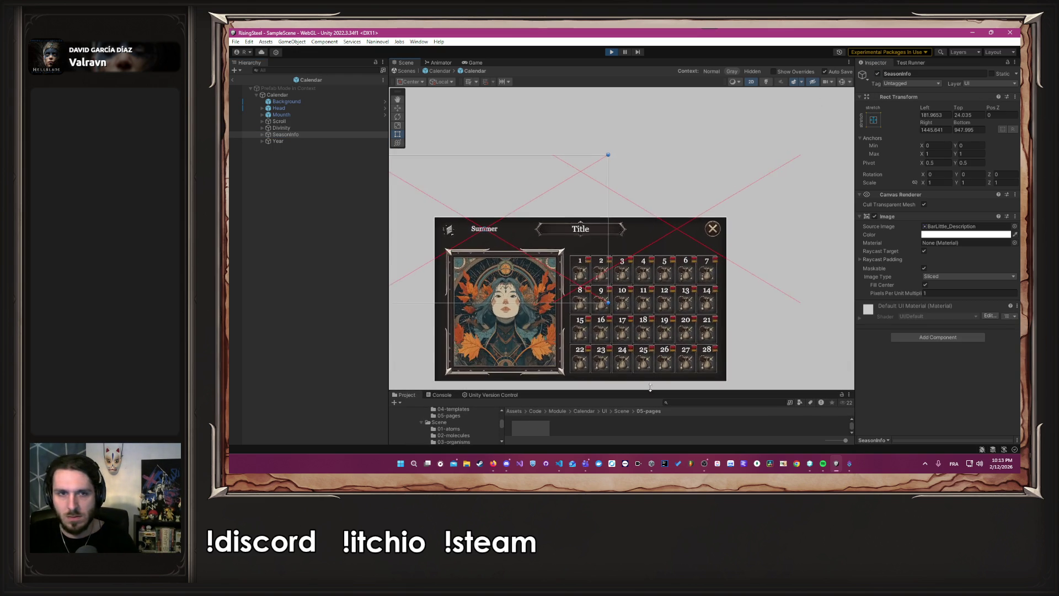
scroll(762, 255, up, 2)
mouse_move(766, 222)
mouse_down()
mouse_move(656, 254)
mouse_move(471, 284)
mouse_move(474, 108)
mouse_move(556, 146)
mouse_move(624, 204)
mouse_up()
scroll(588, 183, up, 5)
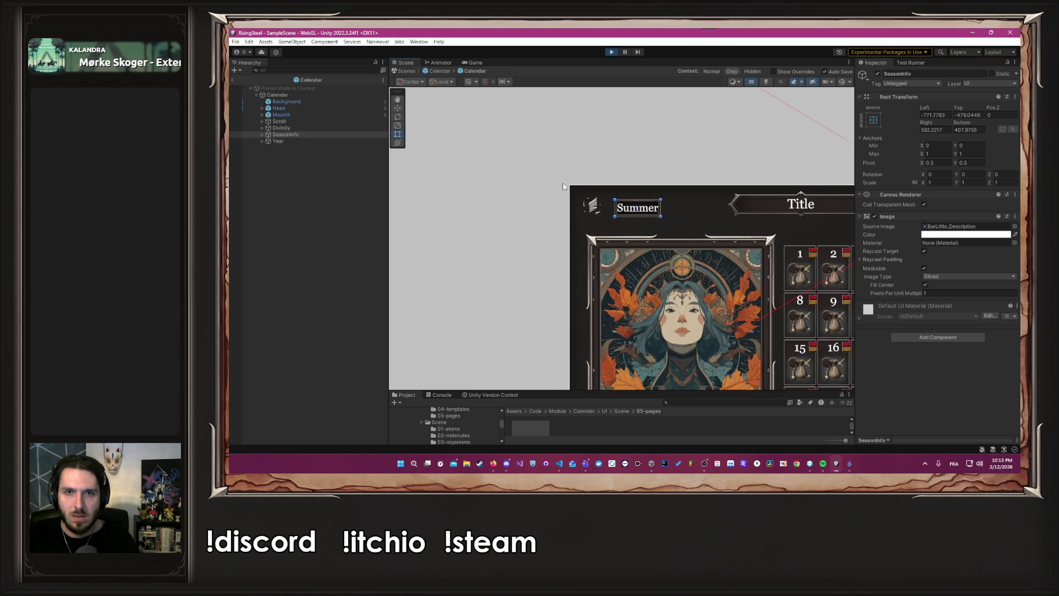
- Return to the whole Calendar, select the Season image and recentre the view
click(451, 70)
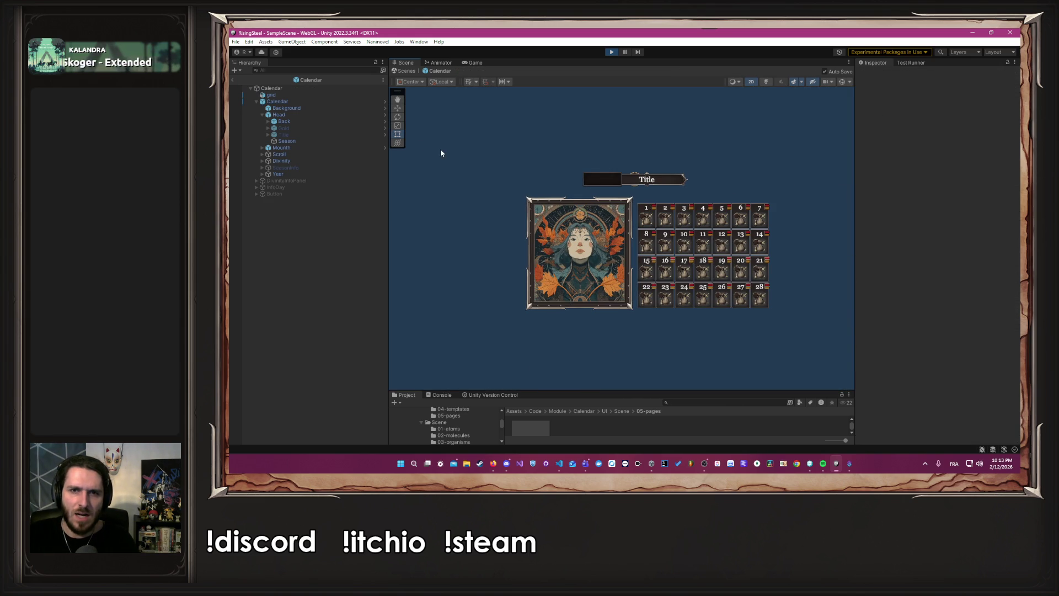
scroll(486, 161, up, 3)
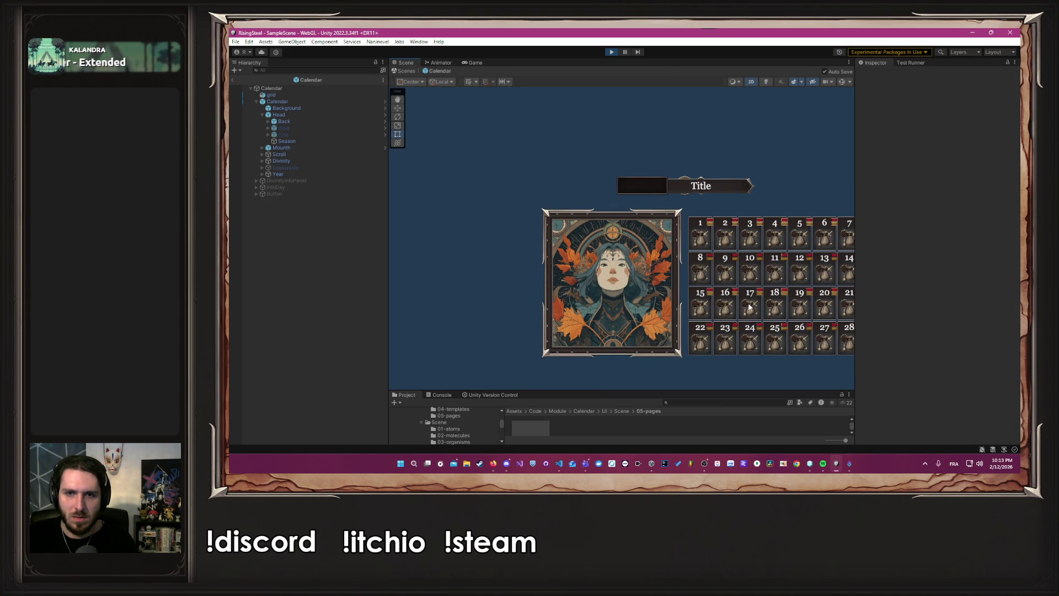
click(286, 141)
drag(559, 222, 462, 206)
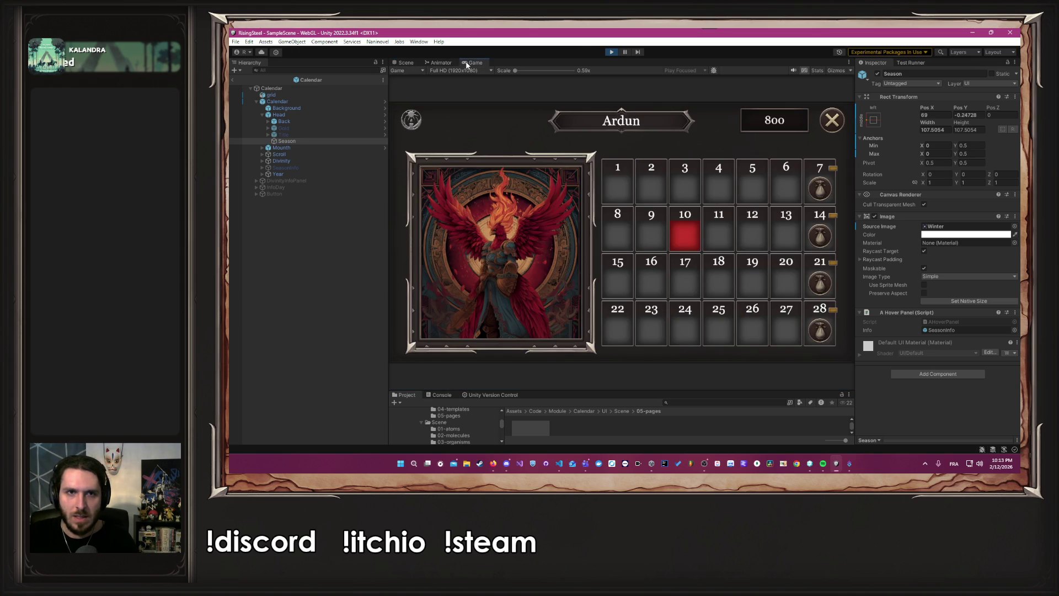
- Stop Play mode, open the inner Calendar prefab and show Version Control pending changes
click(613, 53)
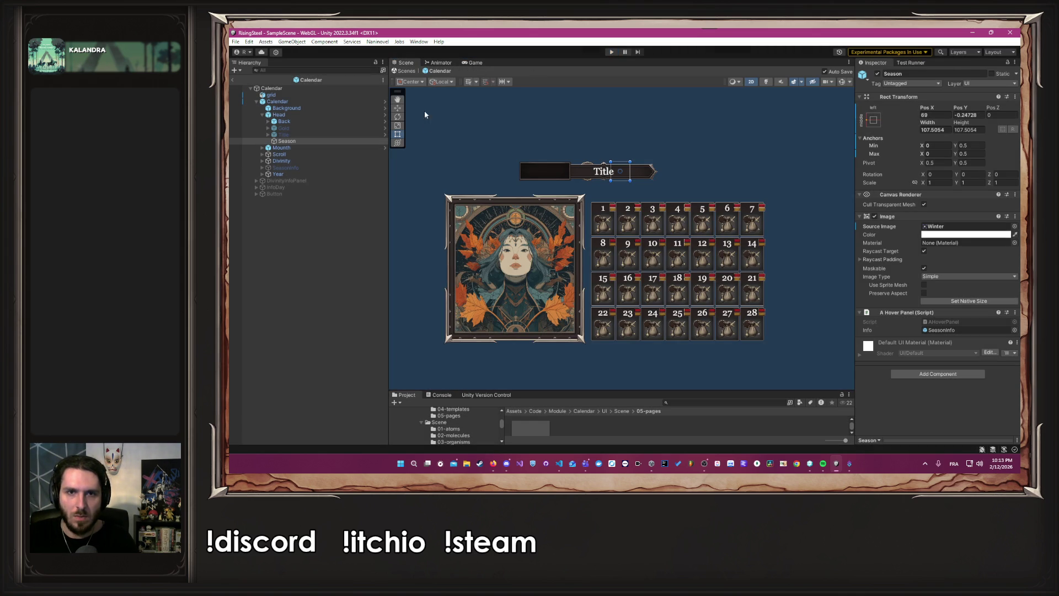
click(351, 102)
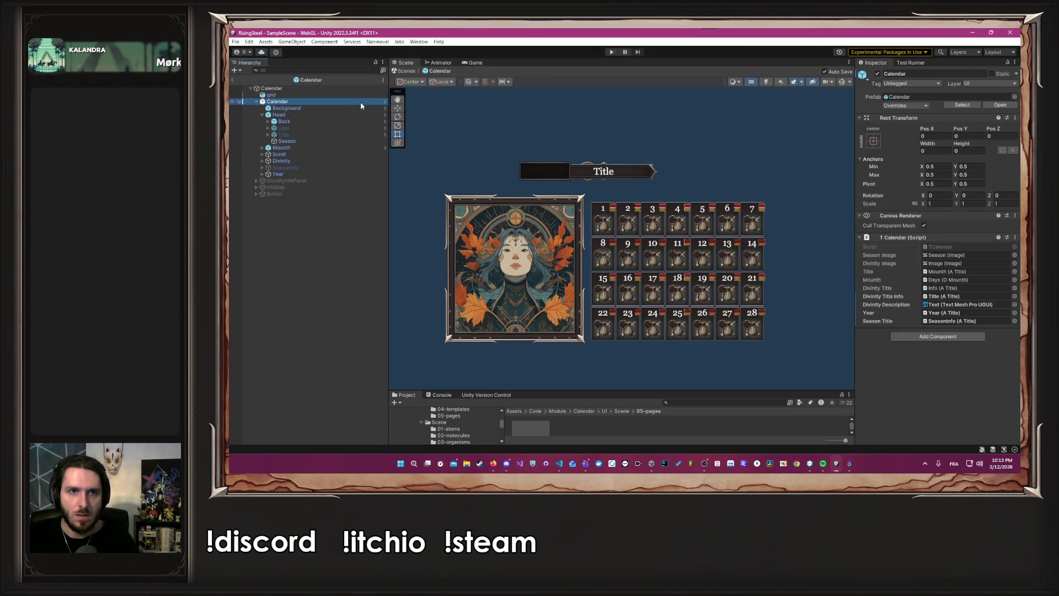
click(385, 105)
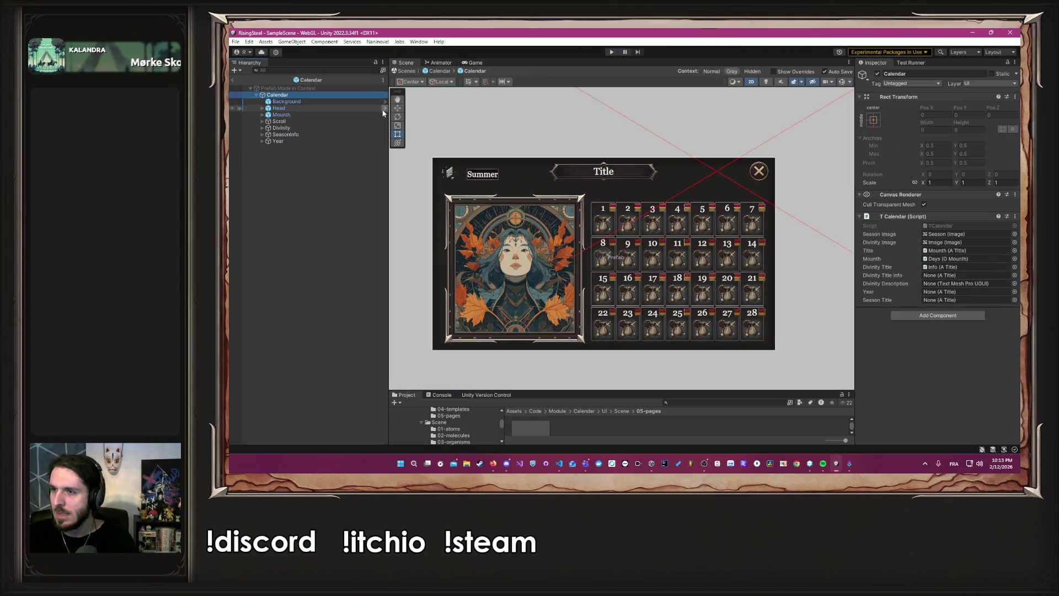
click(506, 395)
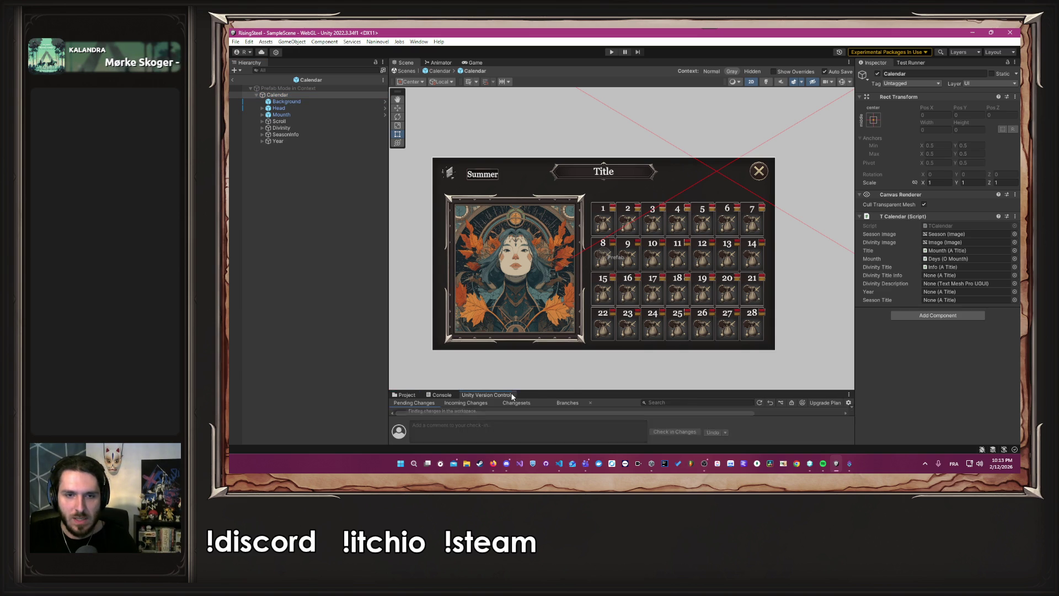
- Select all six changed files in Version Control and discard them
drag(572, 386, 568, 241)
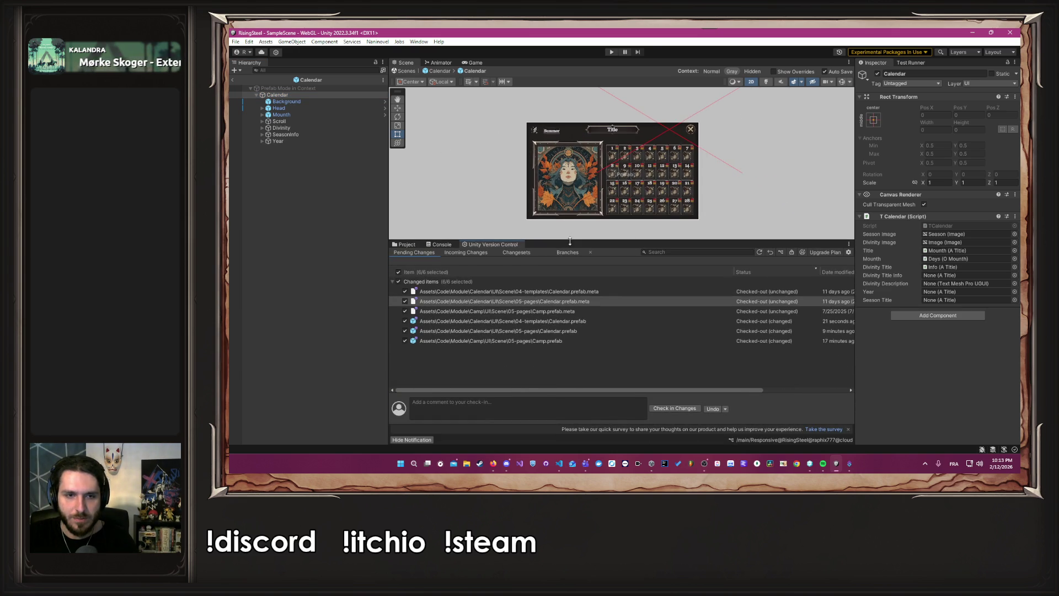
click(433, 281)
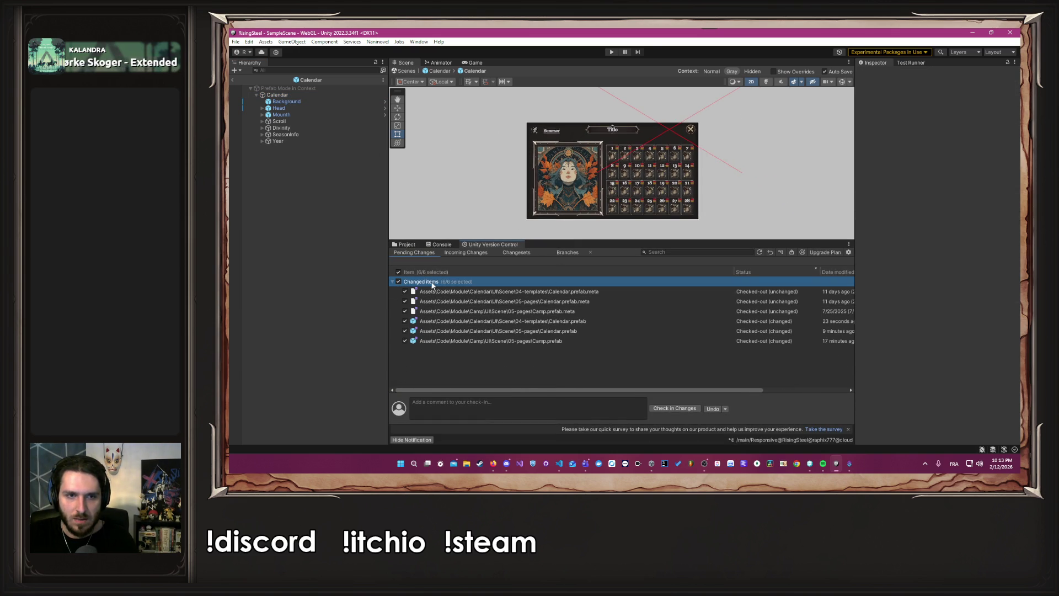
click(712, 408)
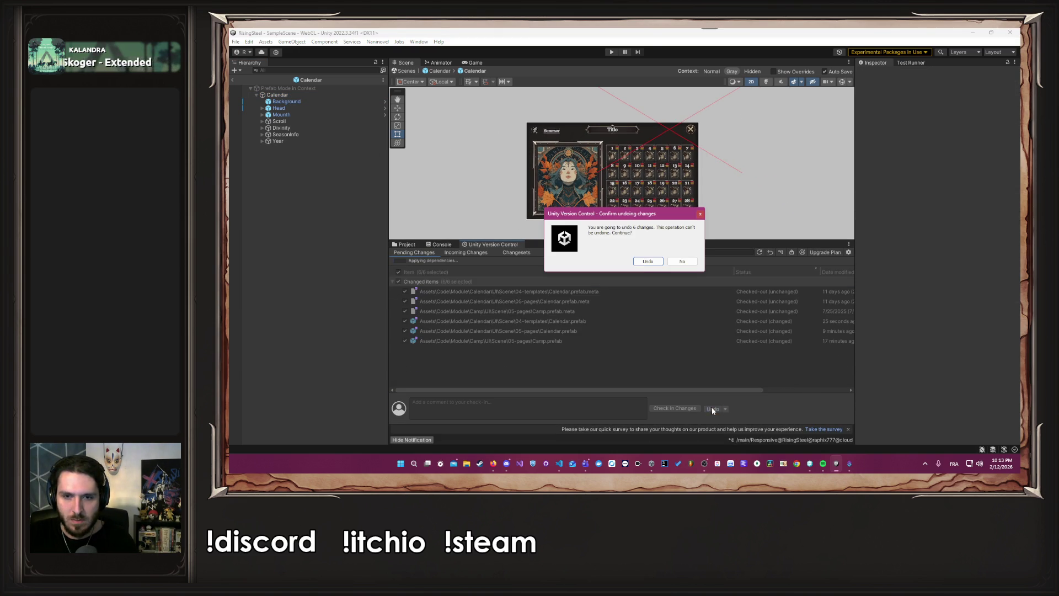
click(641, 263)
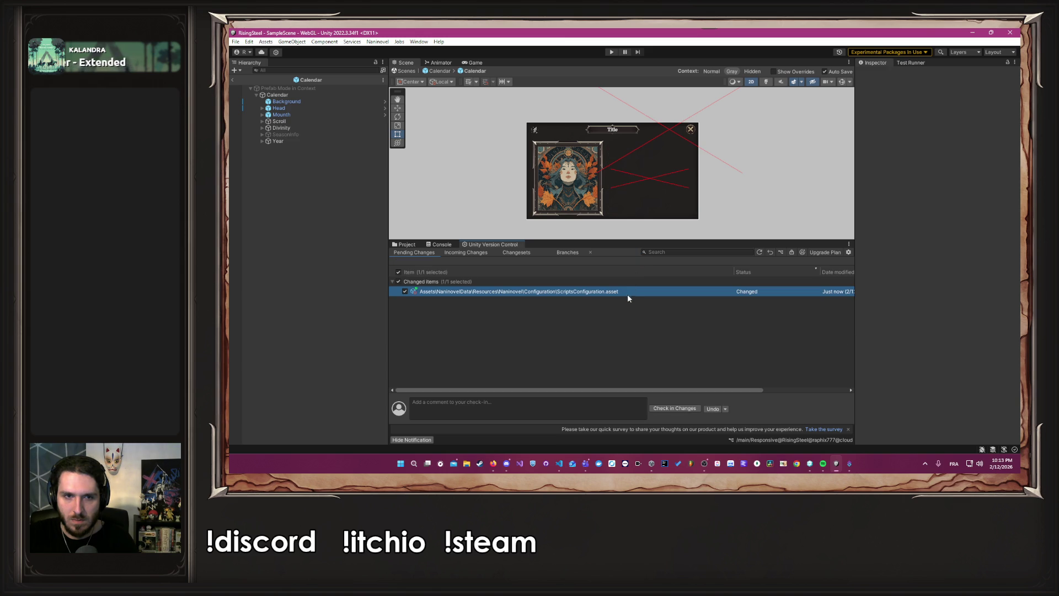
- Discard the remaining ScriptsConfiguration.asset change and return to the outer Calendar prefab
click(573, 296)
click(712, 408)
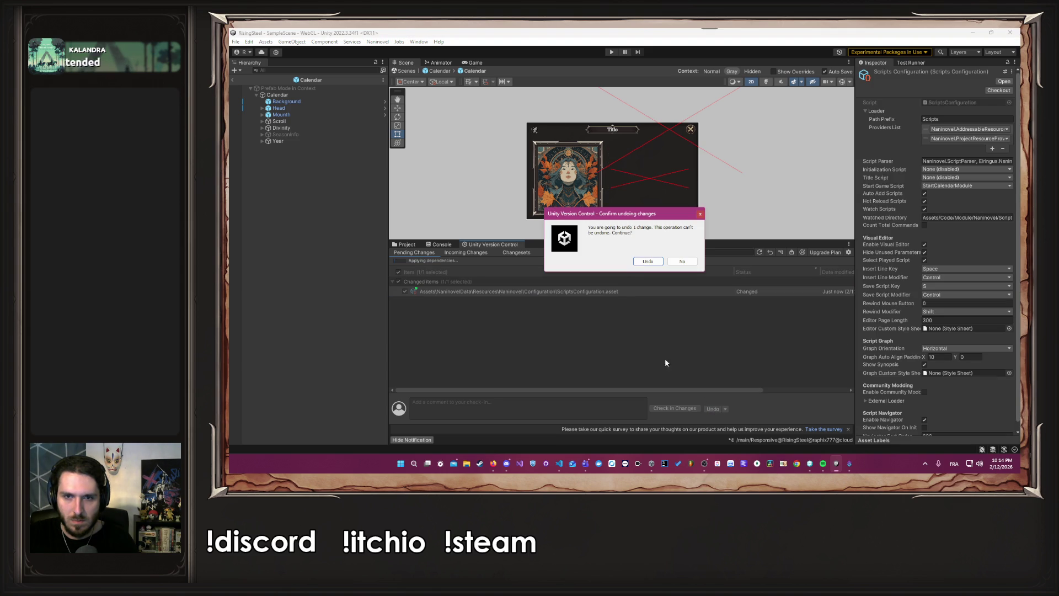
click(642, 263)
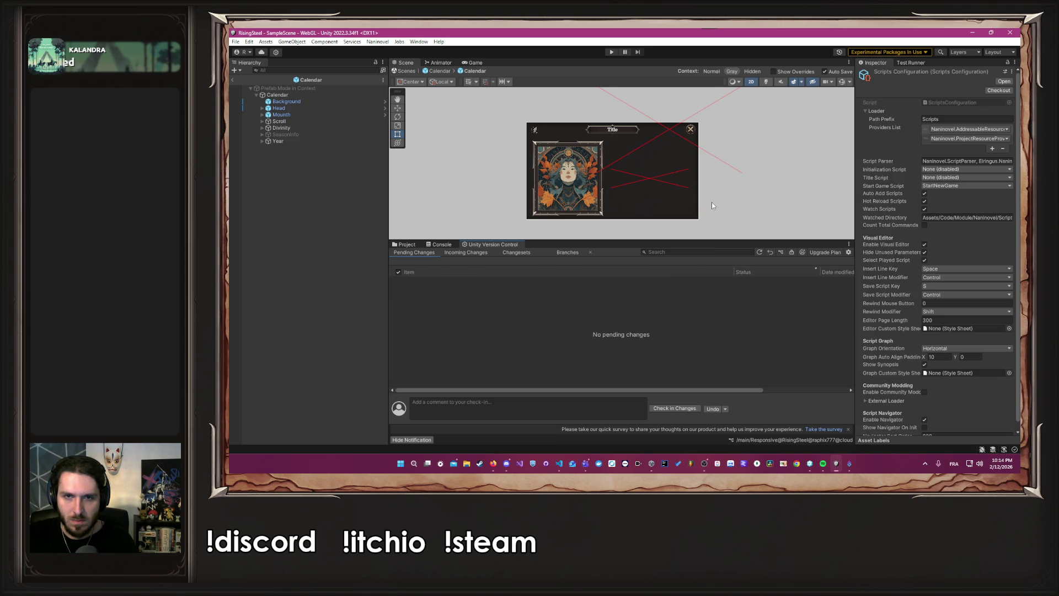
click(437, 72)
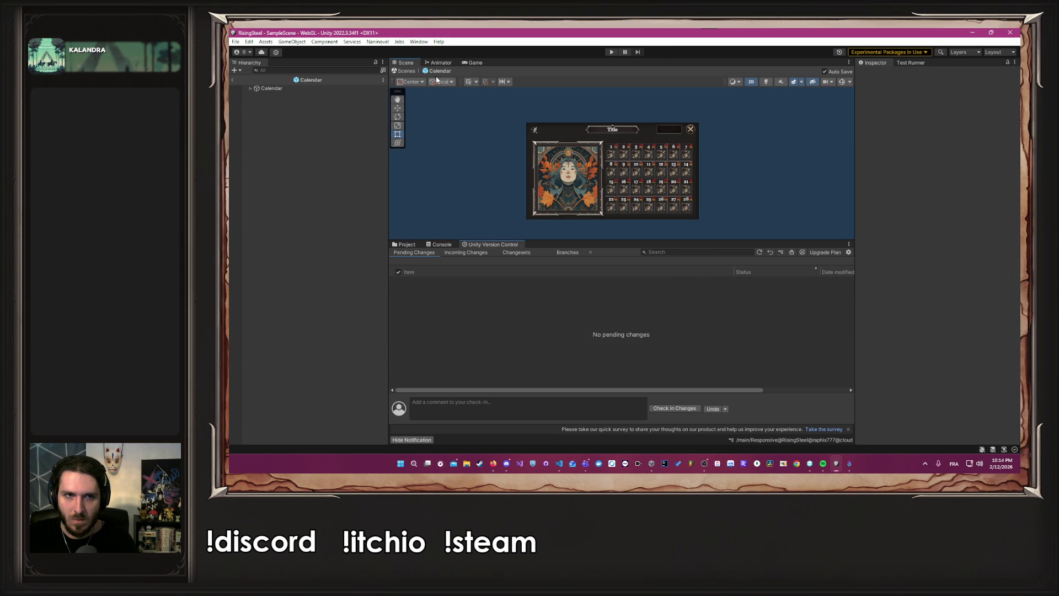
- Open the inner Calendar prefab for editing and enlarge the Scene view
click(250, 88)
click(270, 102)
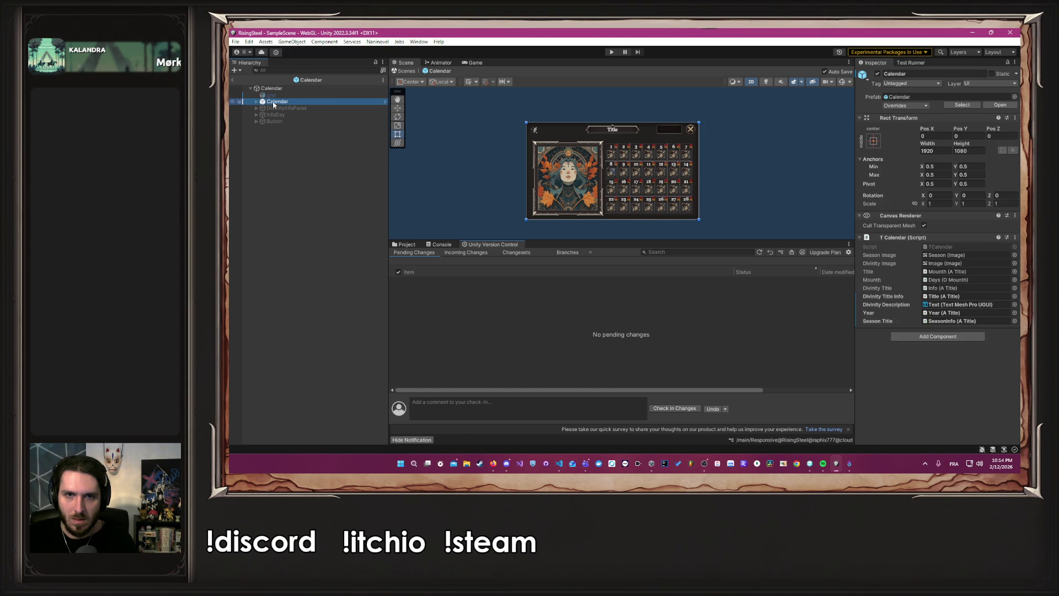
click(385, 102)
click(465, 132)
scroll(656, 125, up, 3)
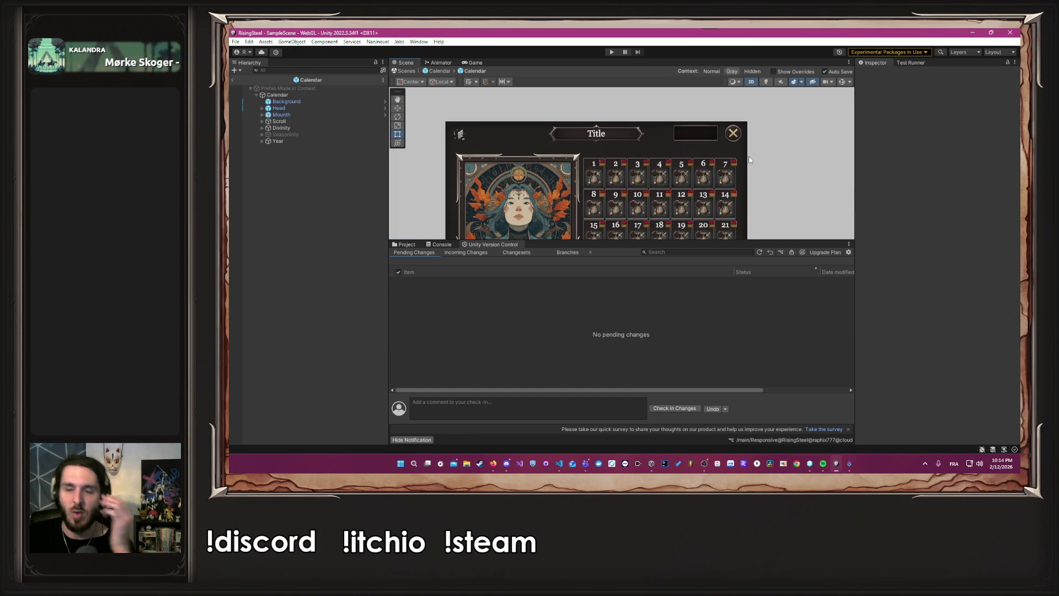
scroll(749, 157, down, 2)
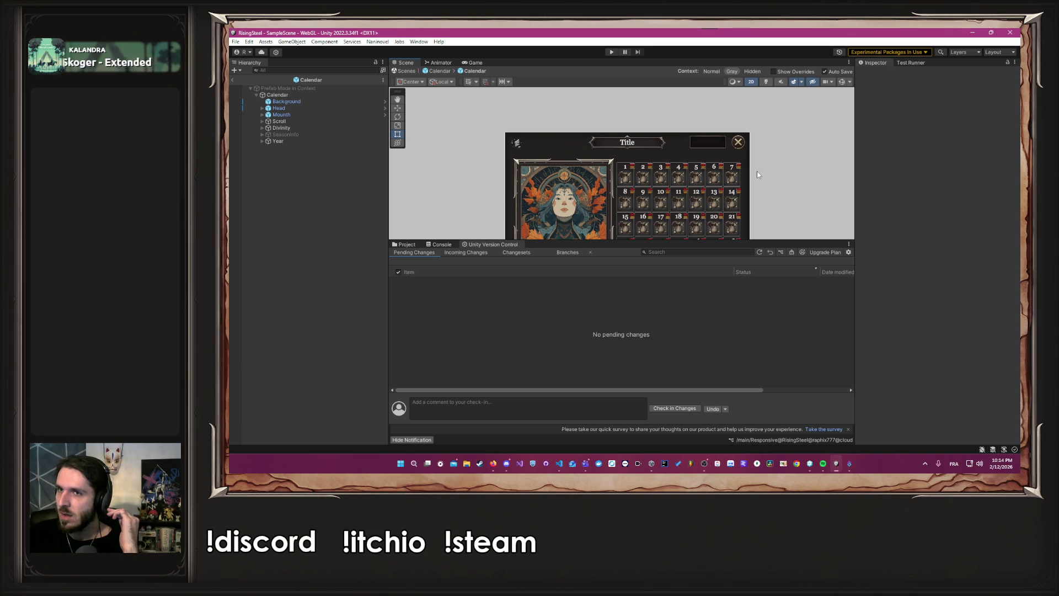
scroll(757, 171, down, 2)
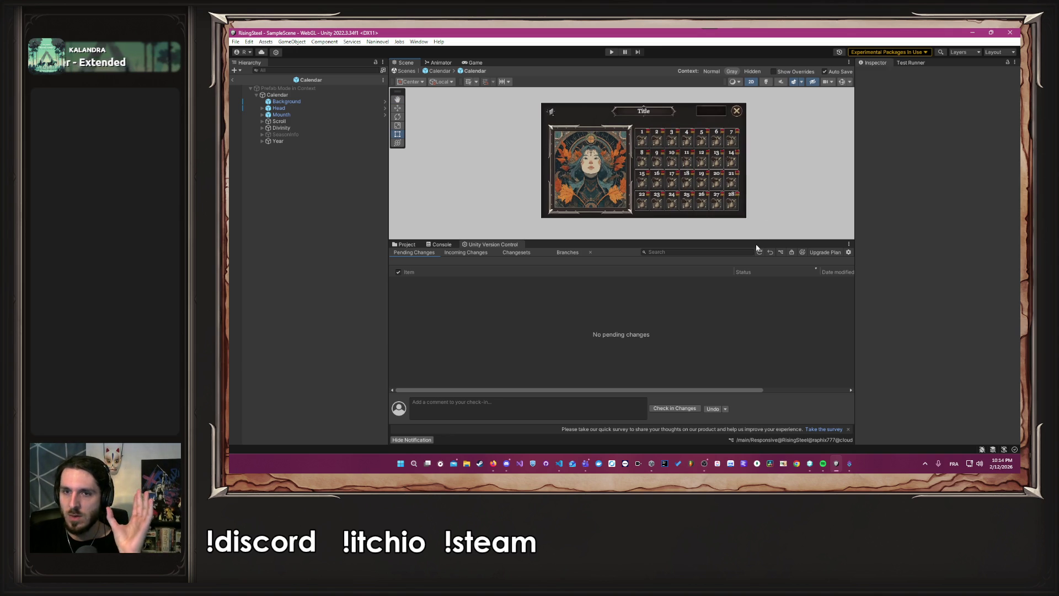
mouse_move(757, 242)
mouse_down()
mouse_move(757, 351)
mouse_move(677, 321)
mouse_up()
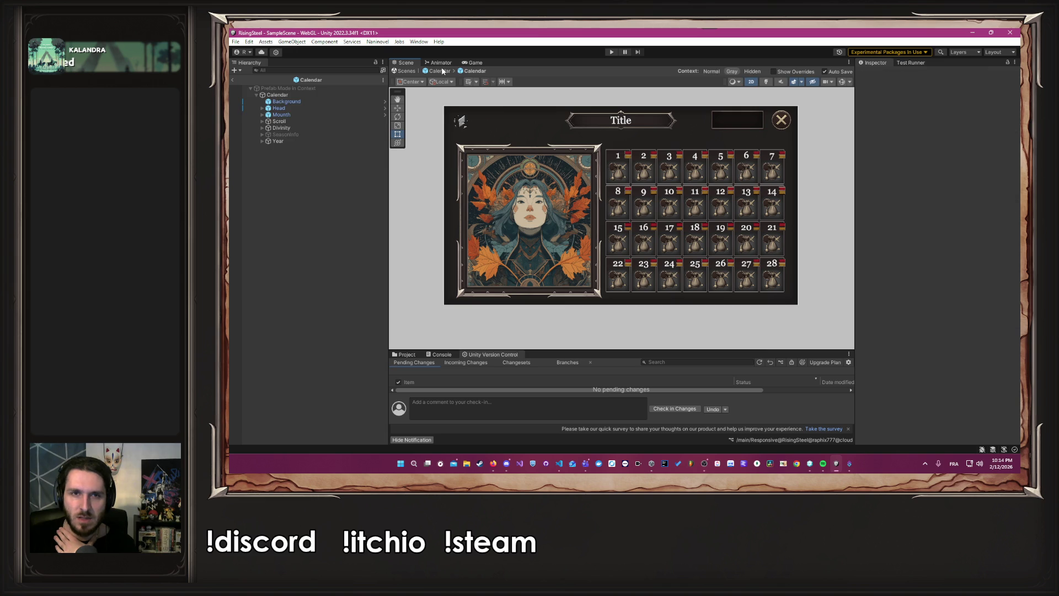
- Return to the outer Calendar and briefly show then hide the DivinityInfoPanel
click(443, 71)
click(433, 115)
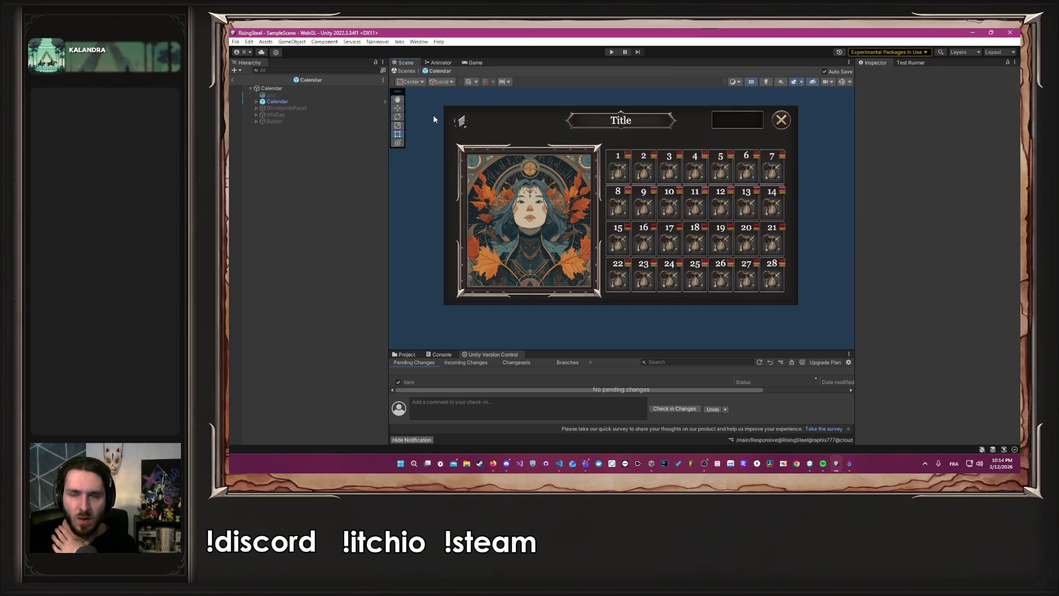
click(322, 102)
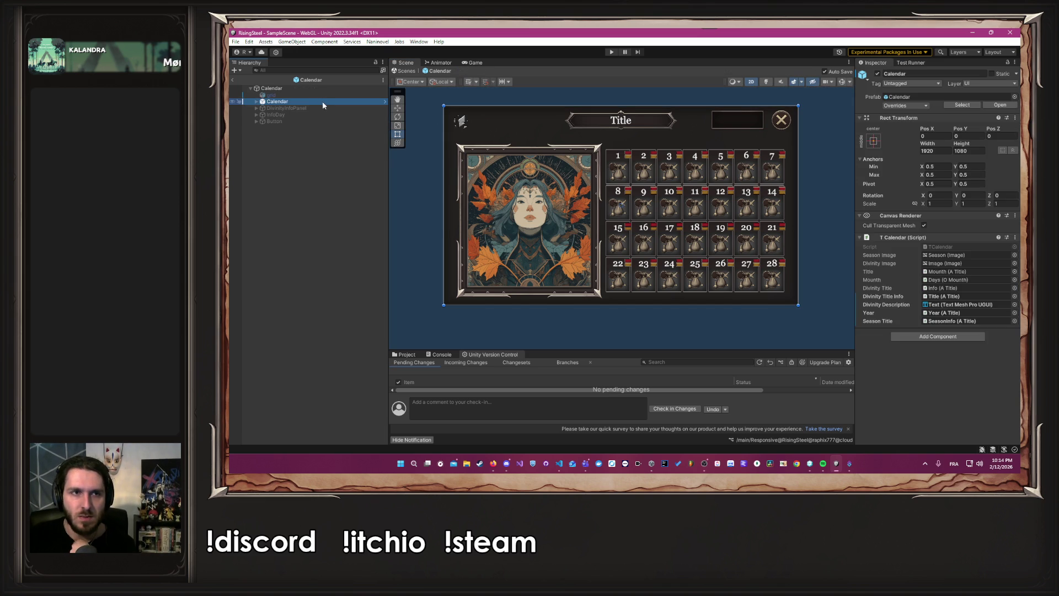
click(257, 101)
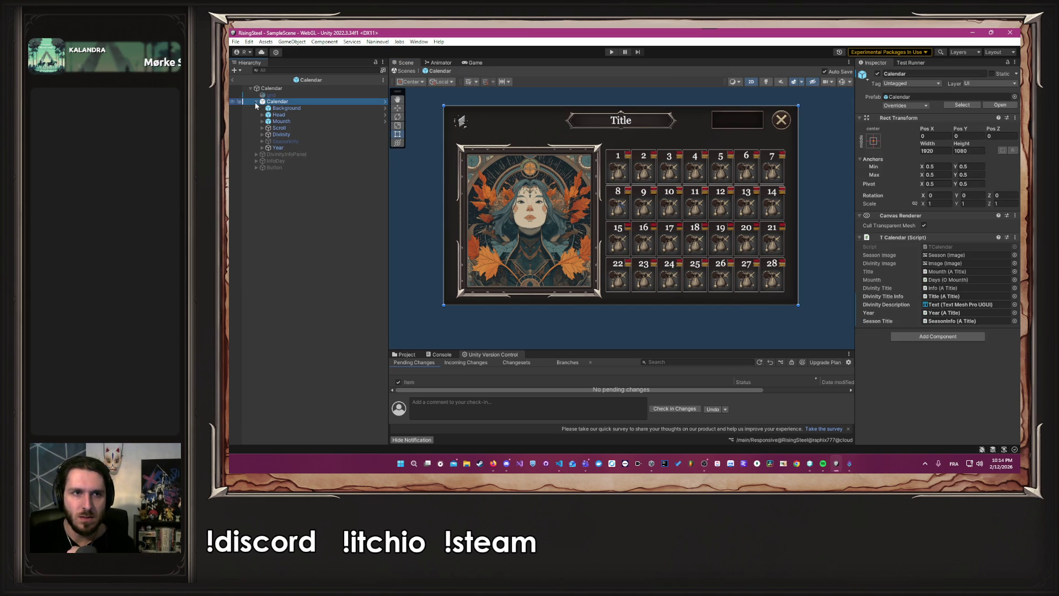
click(302, 154)
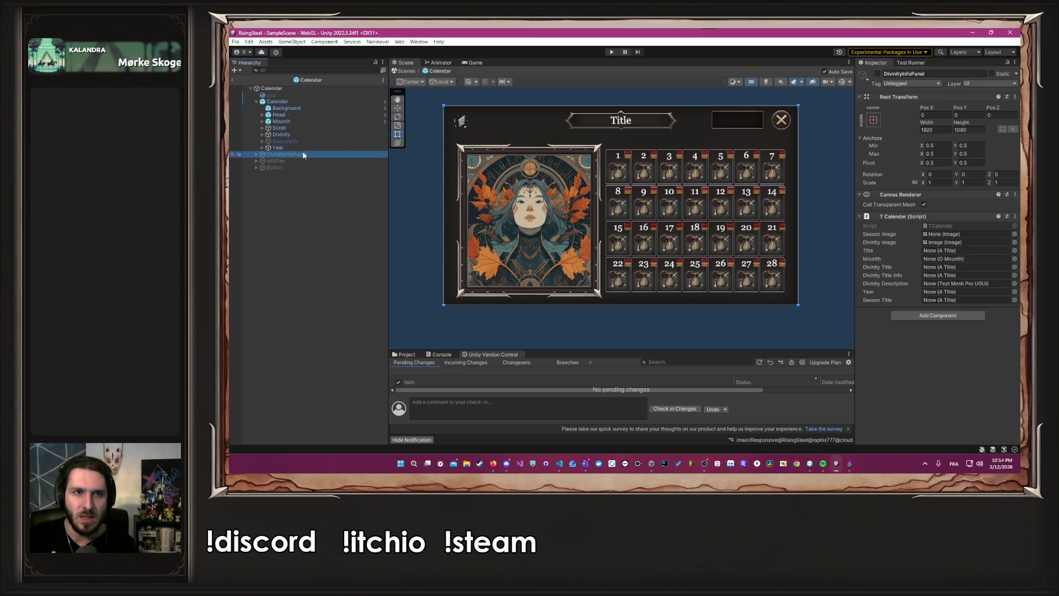
click(878, 74)
click(877, 74)
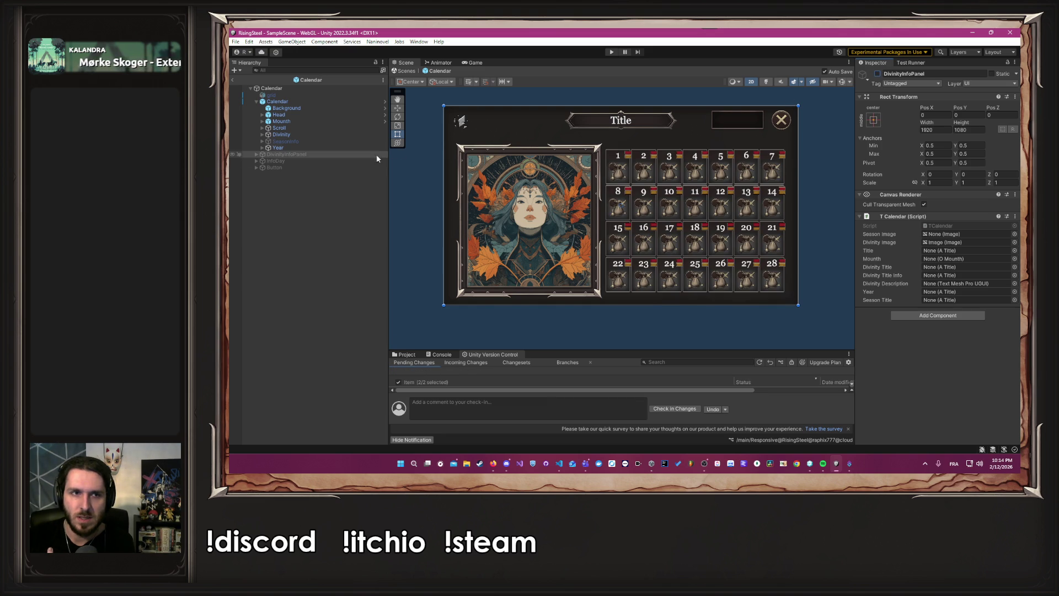
- Briefly show then hide the InfoDay rows and the Button, then clear the selection
click(276, 160)
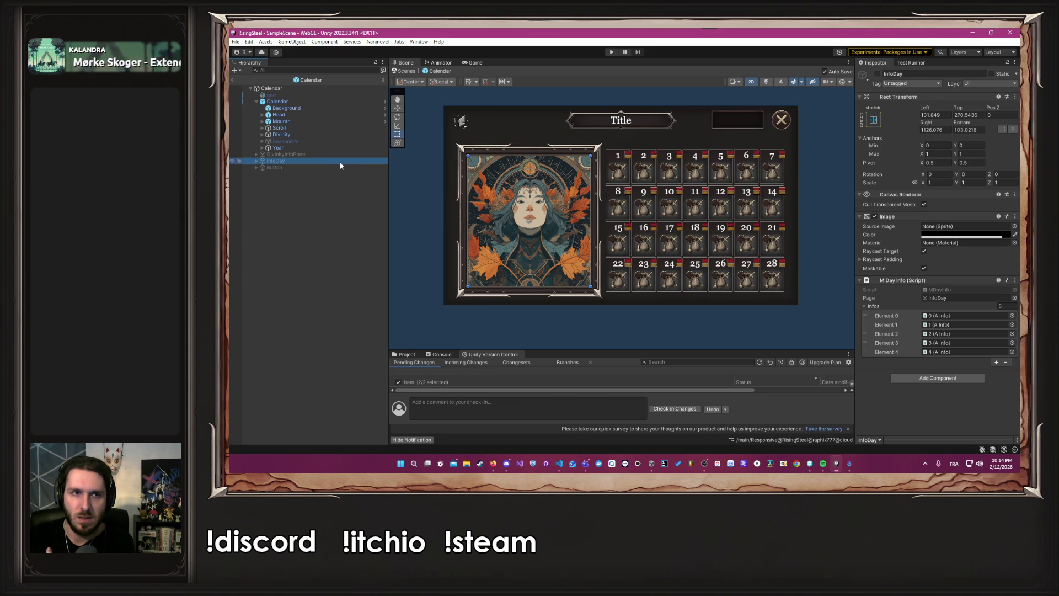
click(877, 75)
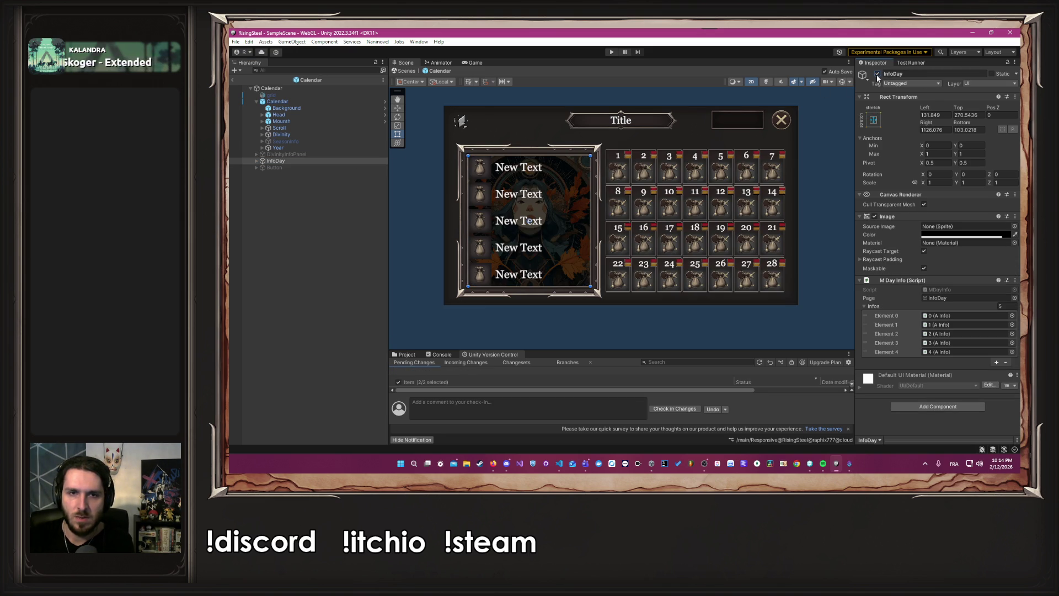
click(877, 74)
click(279, 168)
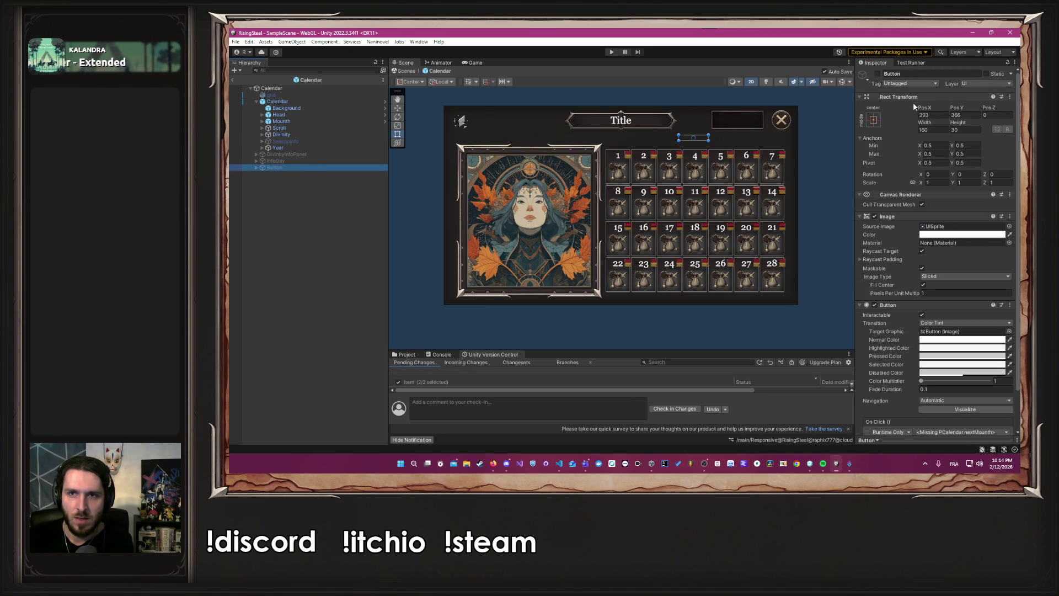
click(877, 74)
click(878, 73)
click(336, 215)
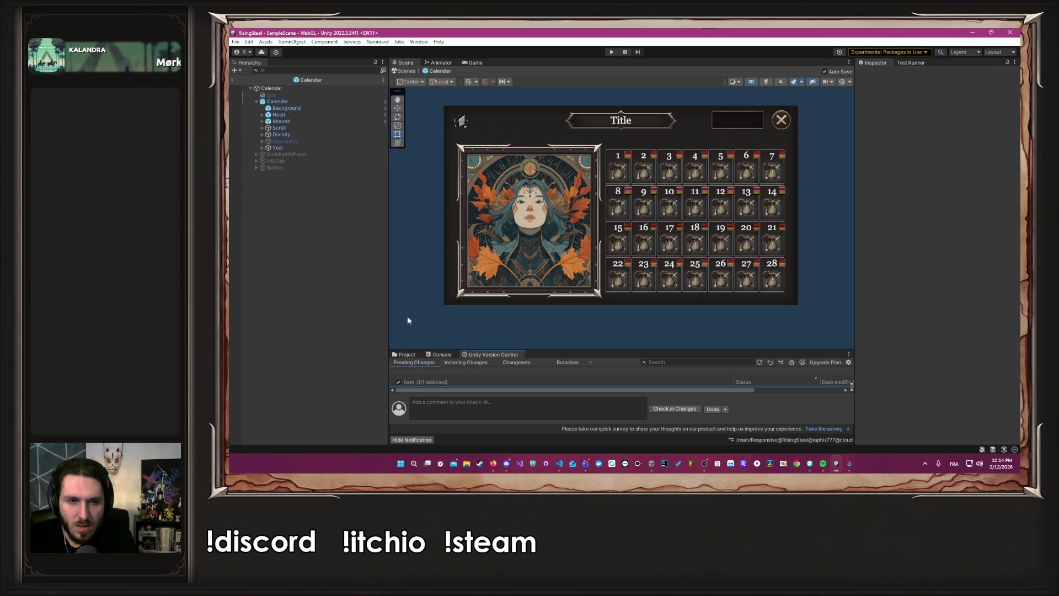
- Show the Project folders, enable the grid overlay, and set Background's Color alpha to 0.142
drag(573, 349, 546, 310)
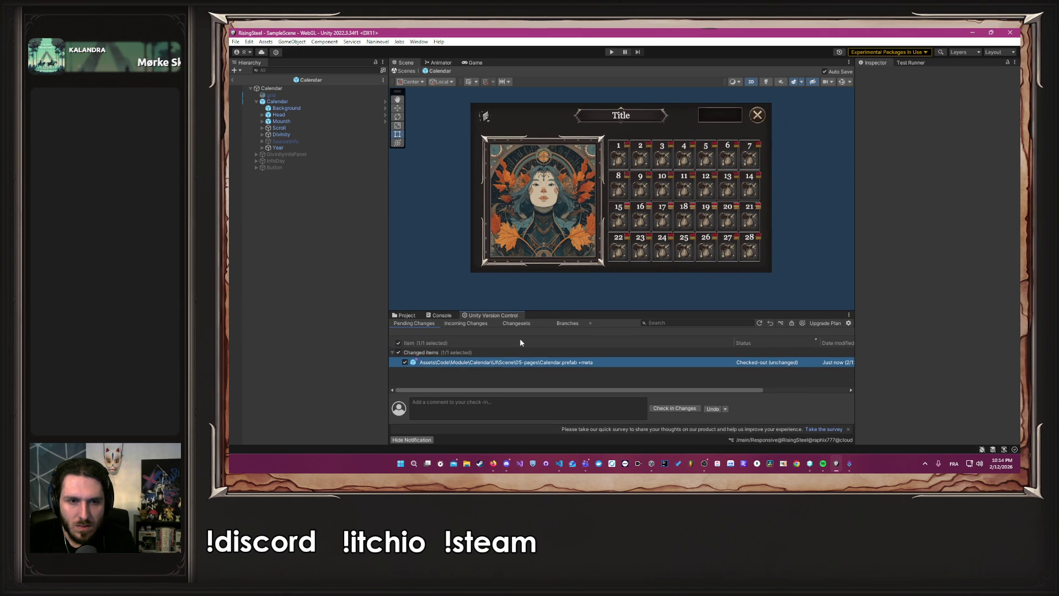
click(405, 315)
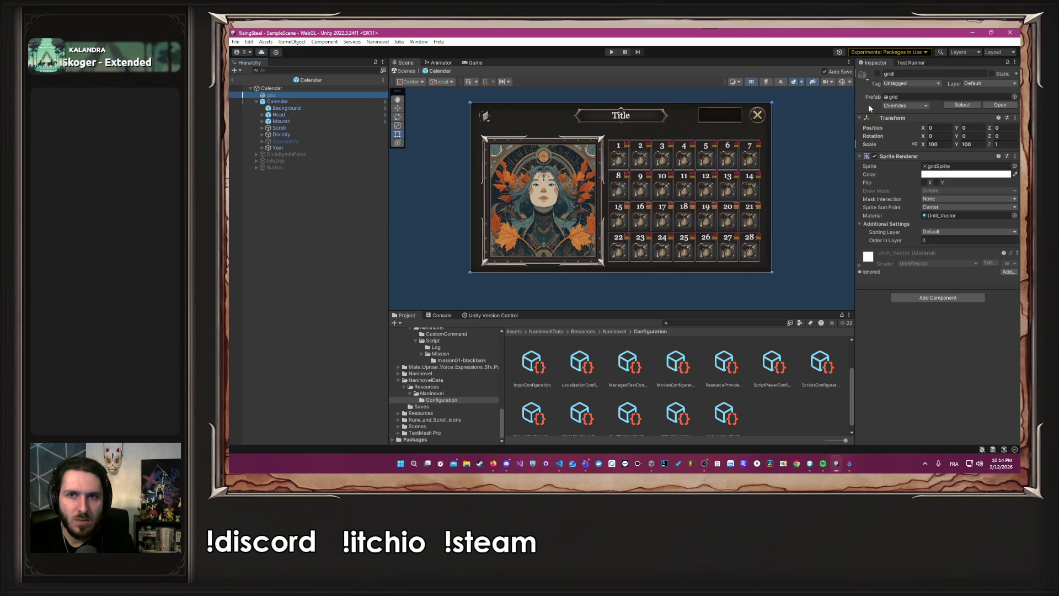
click(878, 73)
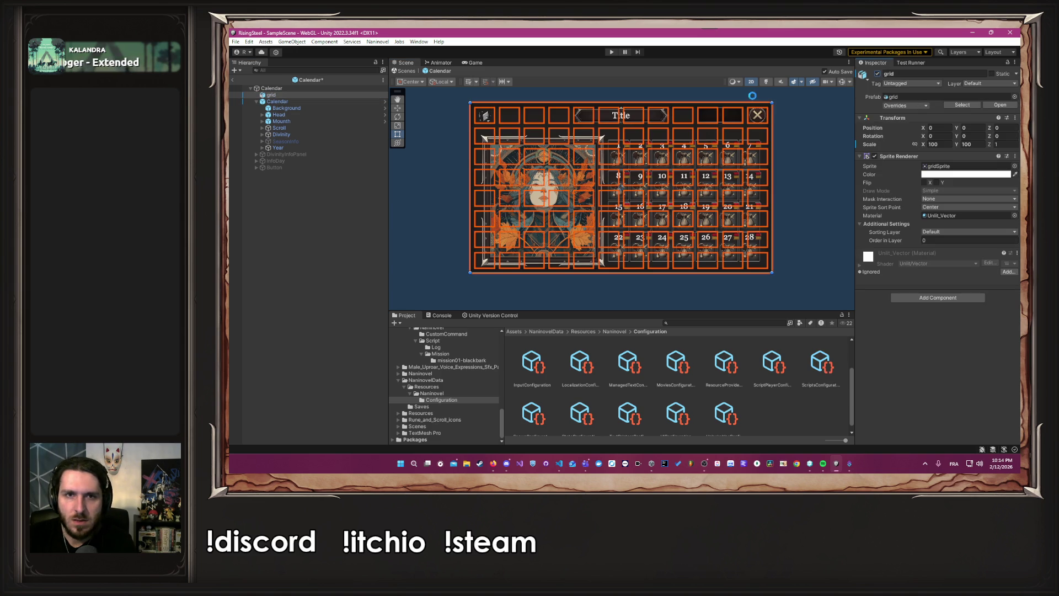
click(304, 108)
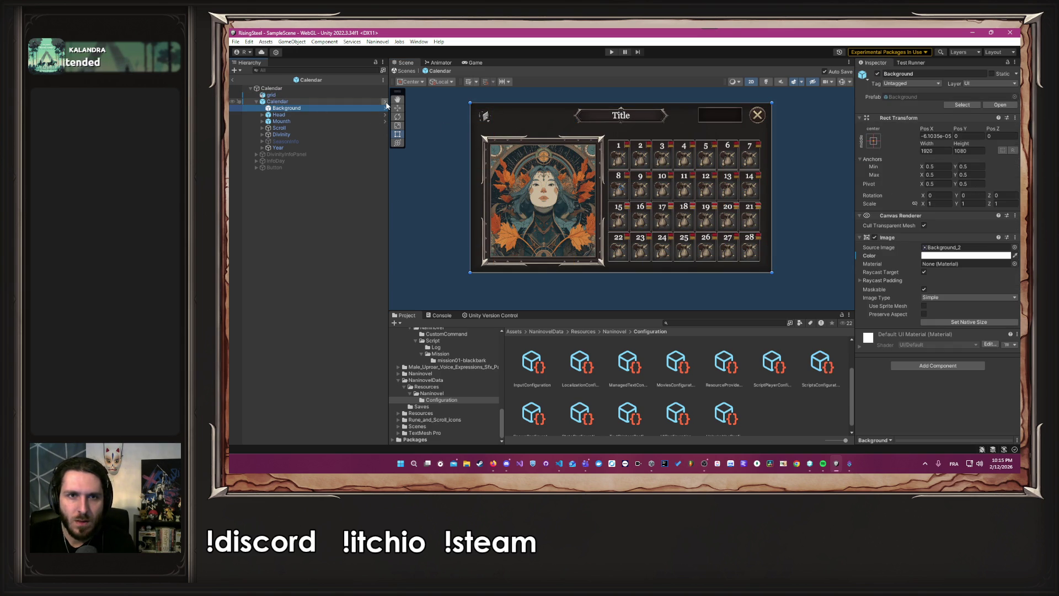
click(384, 101)
click(969, 256)
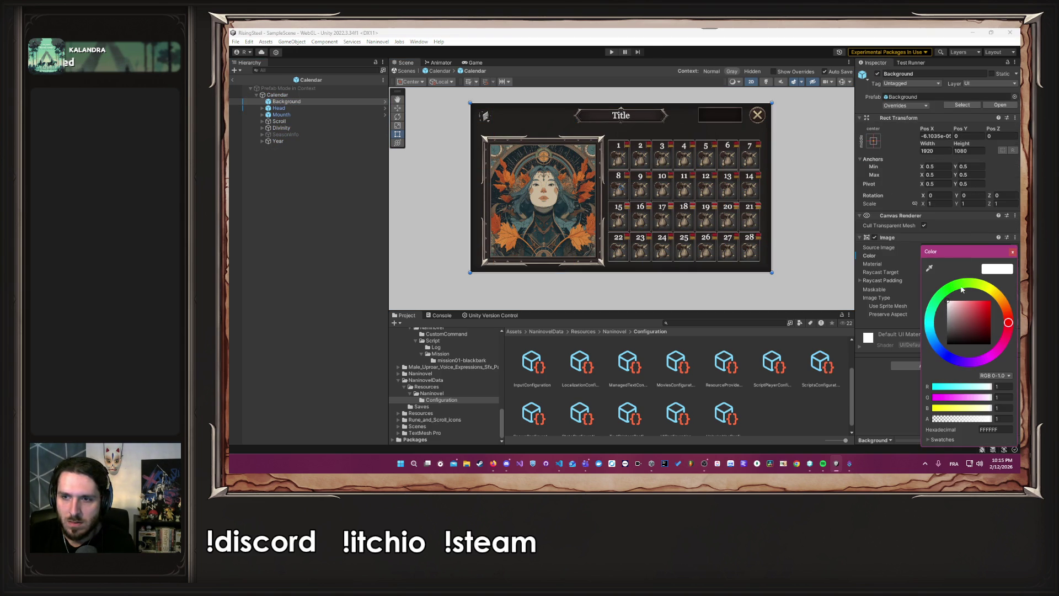
click(941, 419)
click(435, 174)
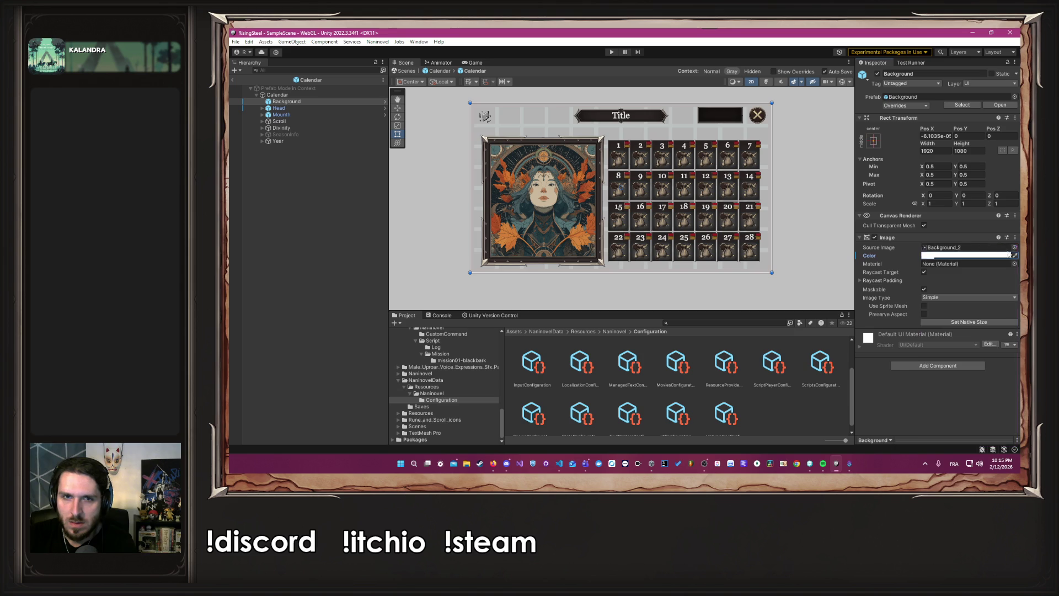
click(289, 94)
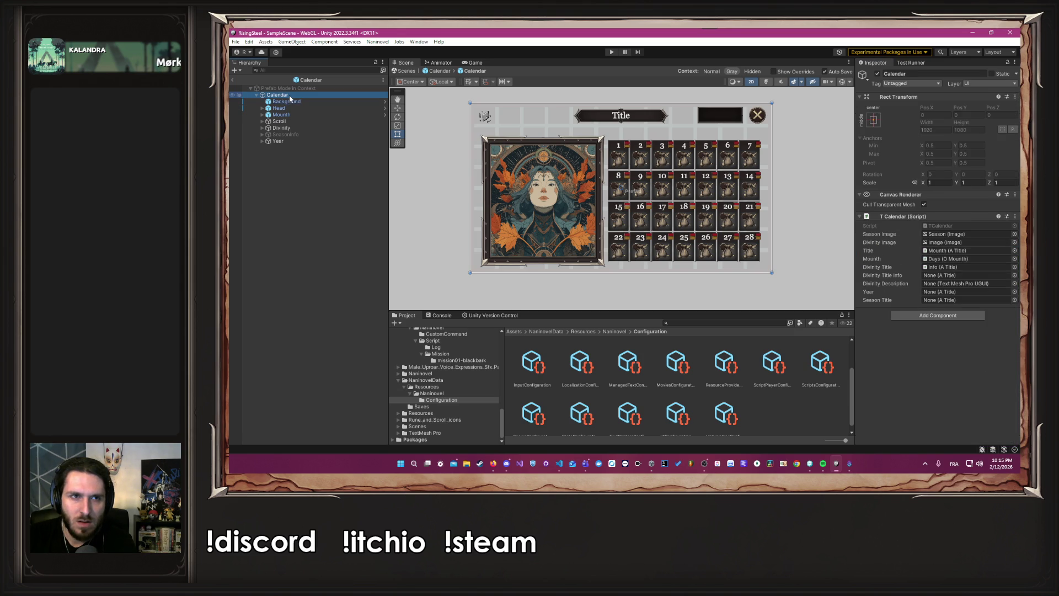
- Add a new UI Panel as a child of Calendar
right_click(289, 95)
mouse_move(345, 351)
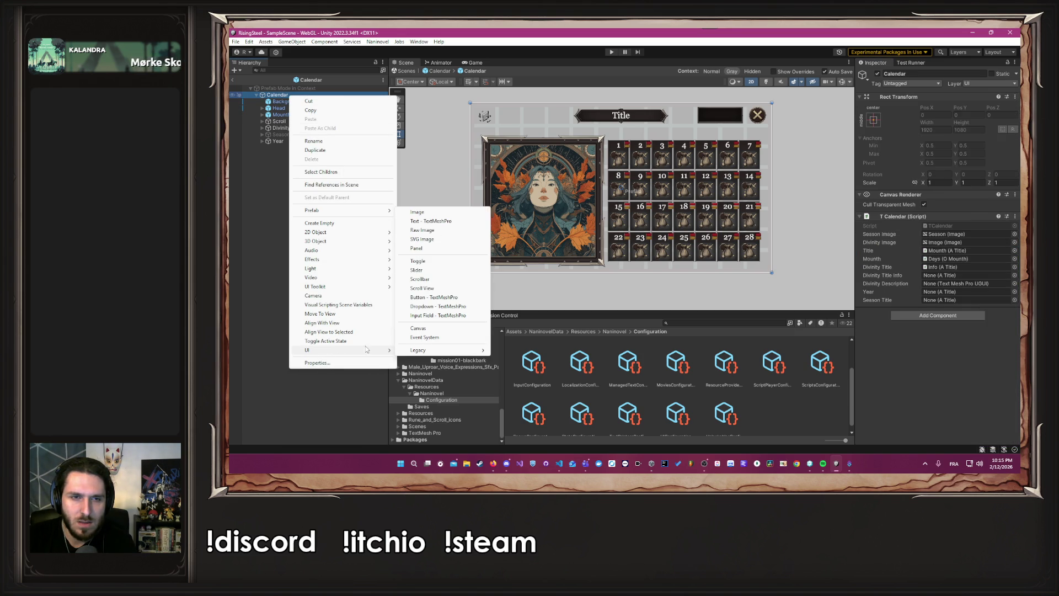
click(417, 248)
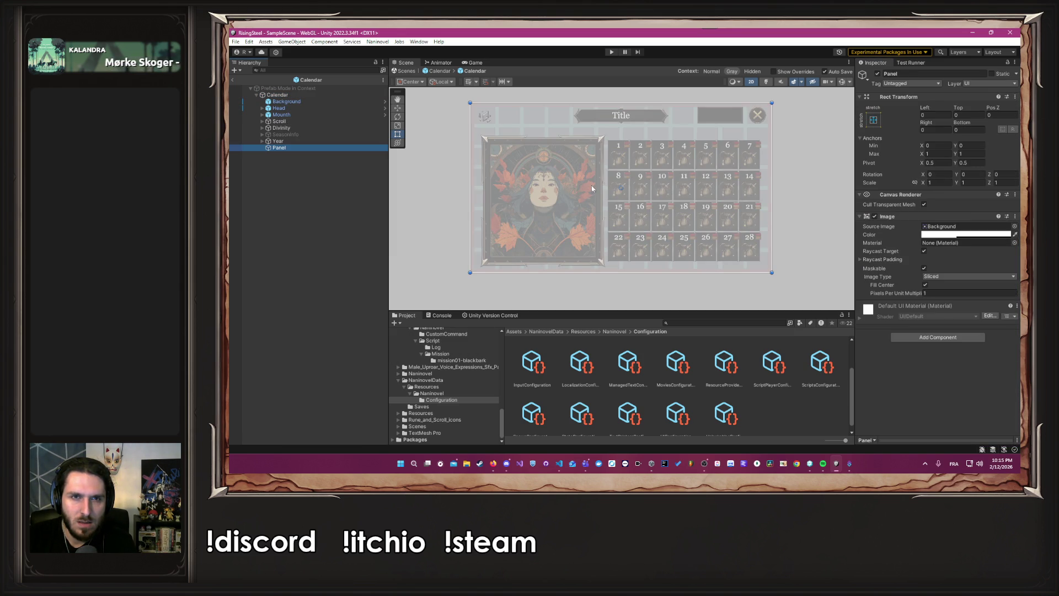
scroll(802, 157, up, 3)
scroll(767, 182, up, 3)
- Pull the Panel's right, bottom and top edges in below the Title, saving along the way
drag(749, 191, 717, 191)
key(ctrl+s)
scroll(653, 214, down, 3)
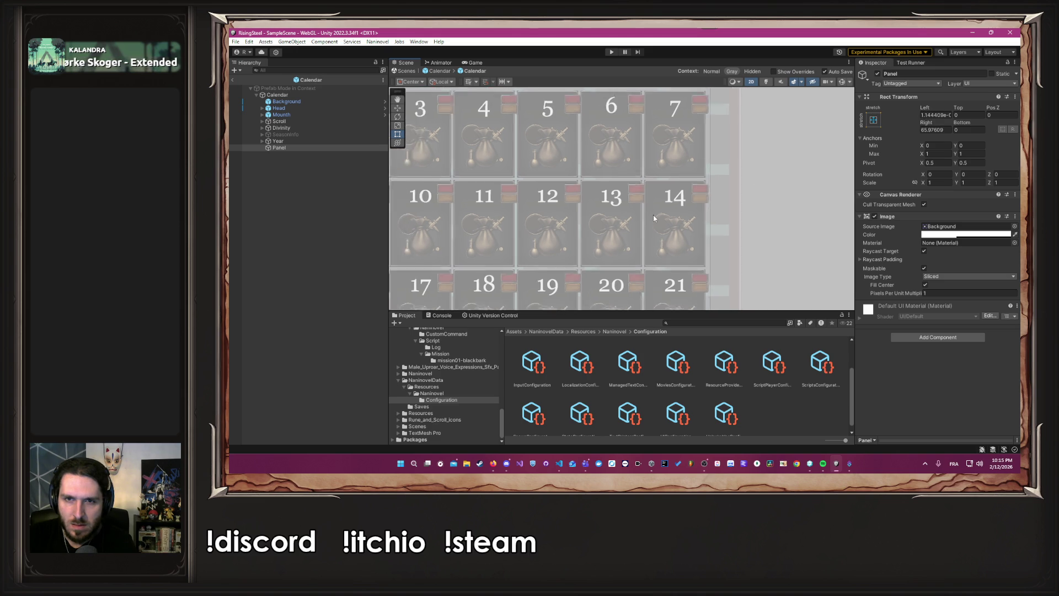
drag(551, 251, 547, 240)
key(ctrl+s)
scroll(555, 220, up, 3)
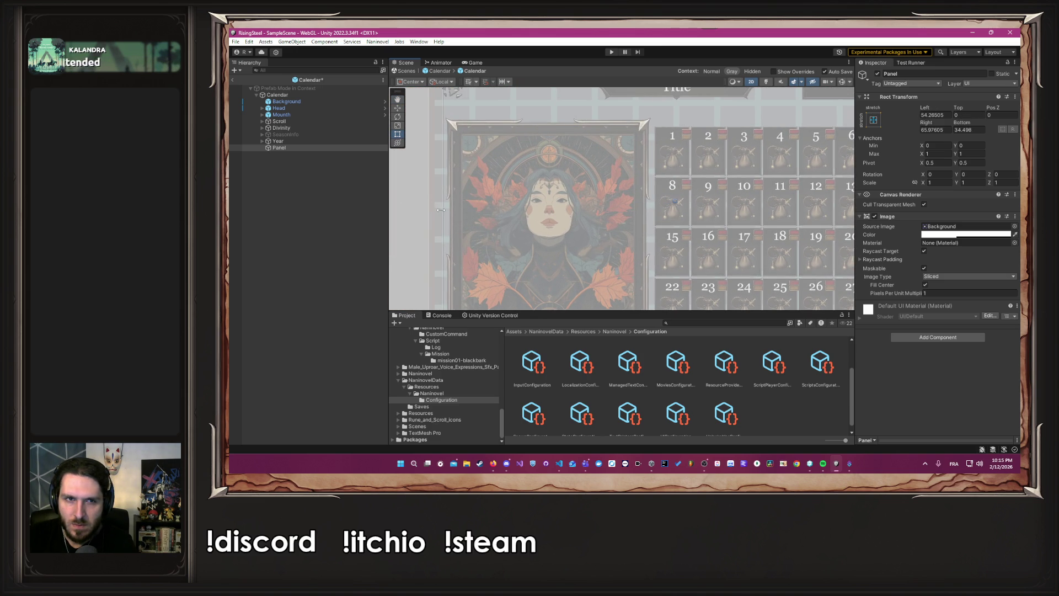
key(ctrl+s)
scroll(628, 161, down, 3)
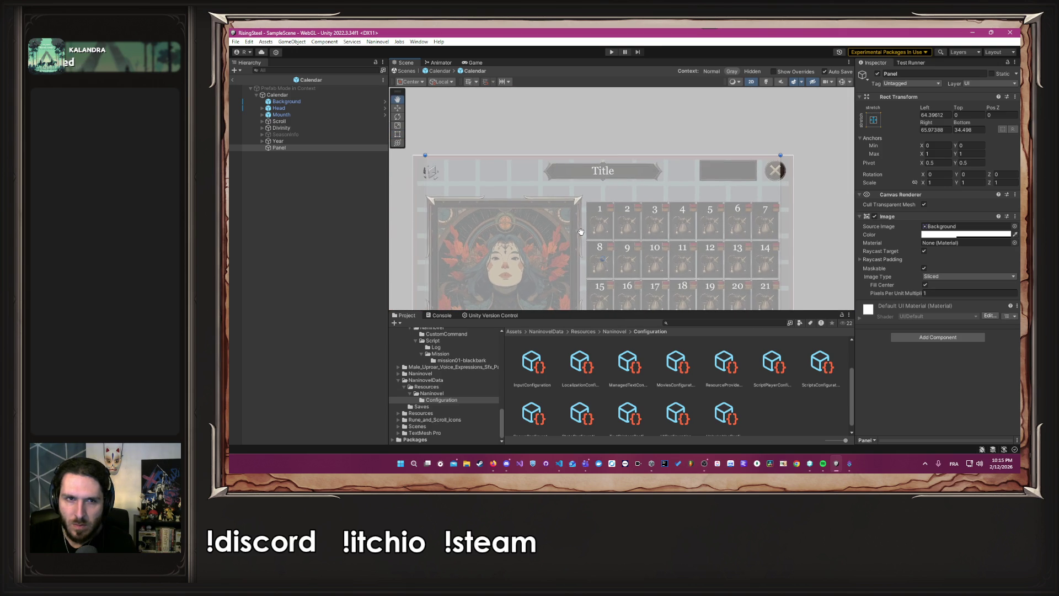
drag(624, 156, 616, 196)
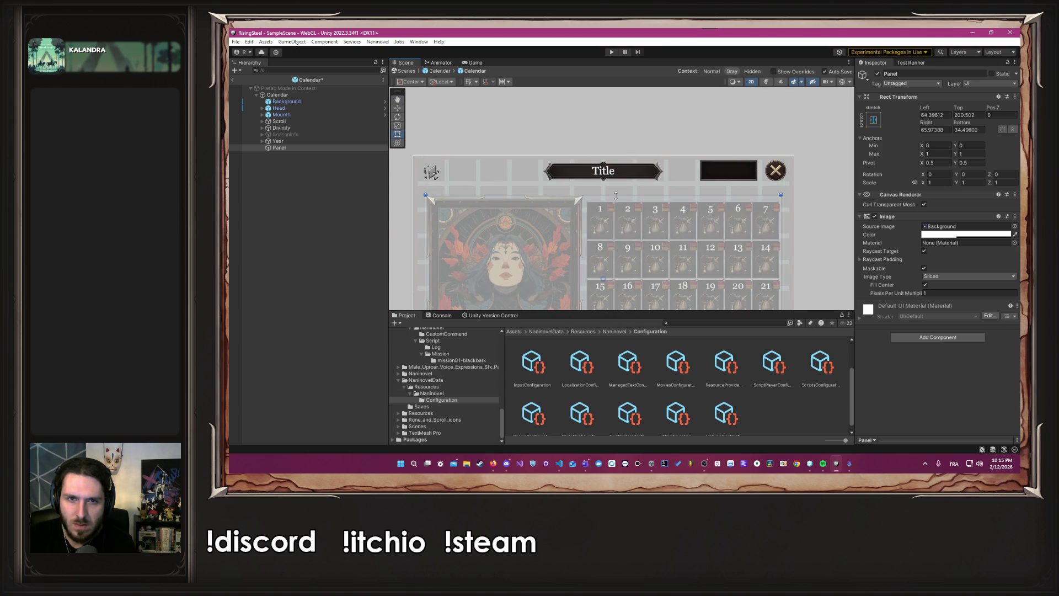
- Place the Panel just after Mounth and set its Color alpha to 0
drag(286, 146, 289, 118)
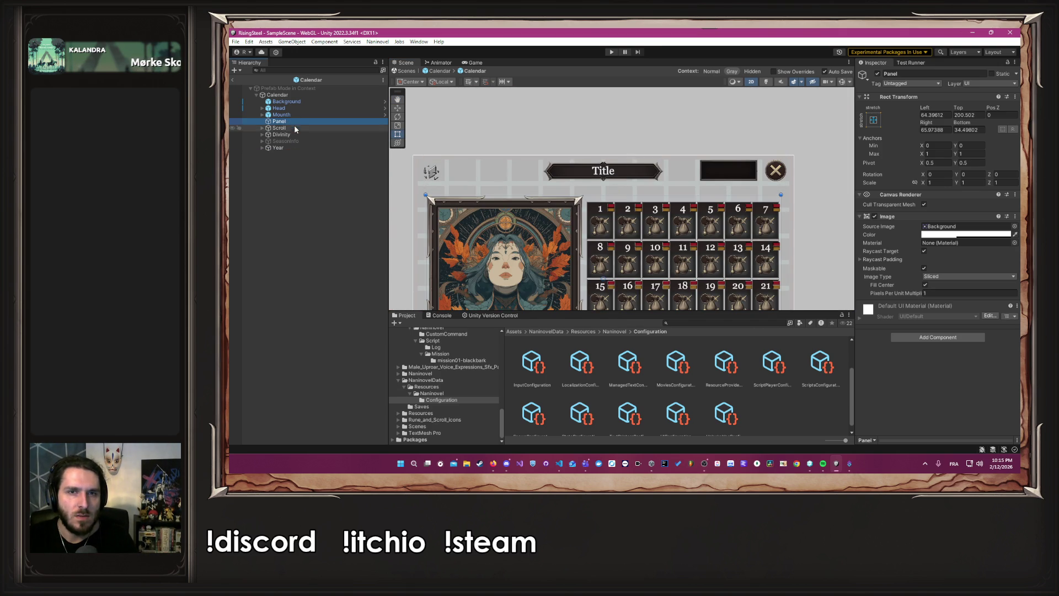
click(962, 234)
drag(949, 396, 922, 401)
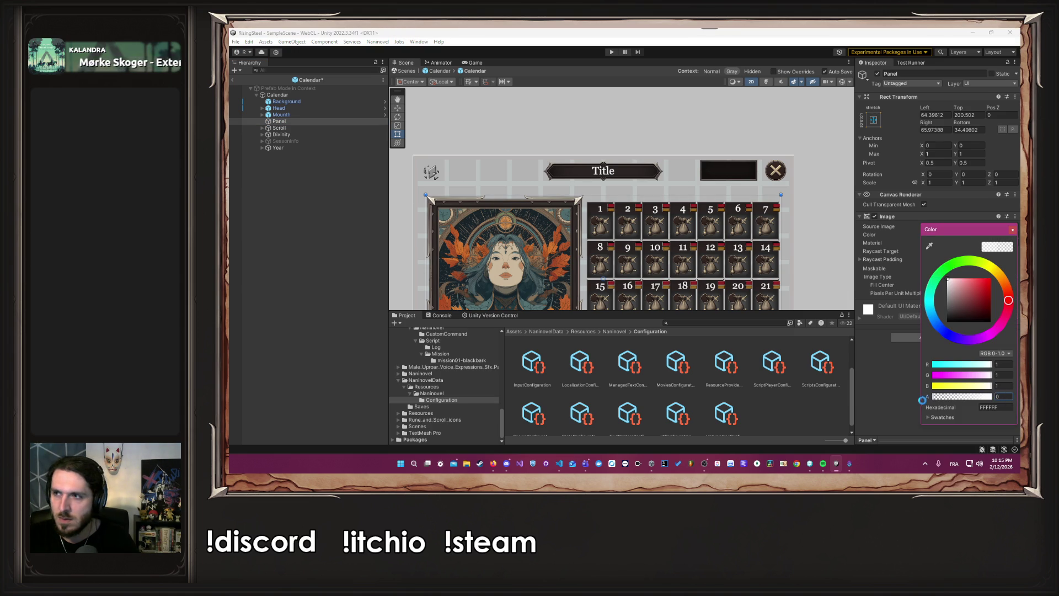
click(417, 147)
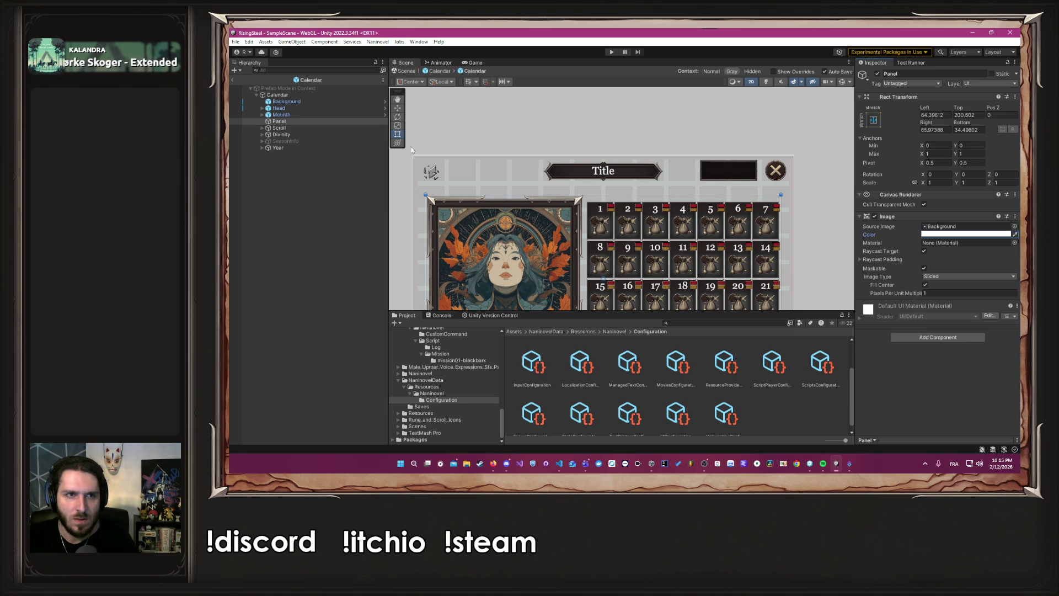
- Nest Scroll and Divinity inside the Panel, exit Prefab Mode and frame the calendar
click(287, 128)
ctrl+click(291, 134)
drag(291, 134, 280, 122)
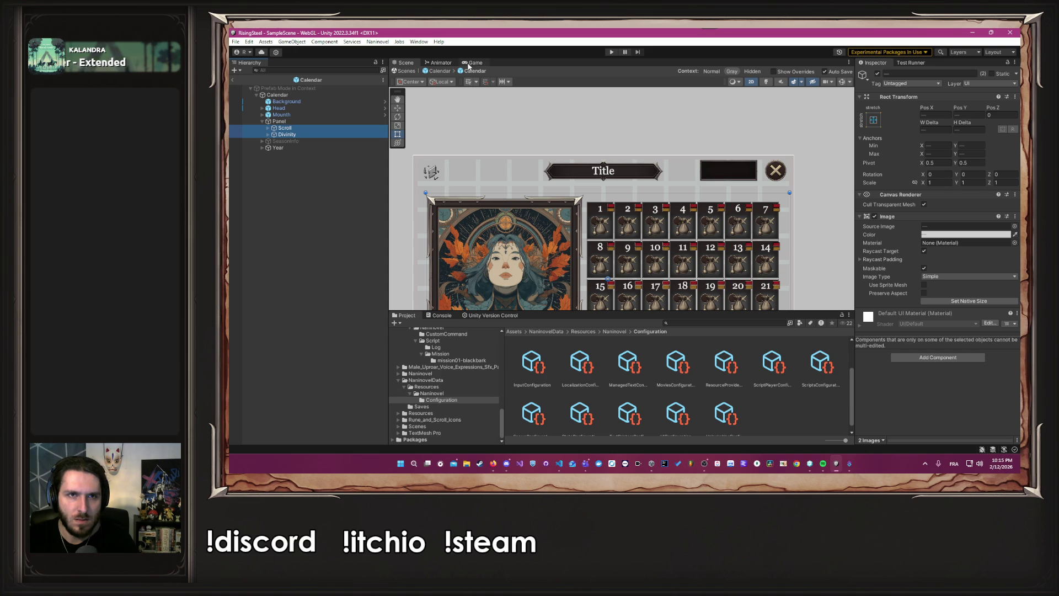
click(441, 72)
key(f)
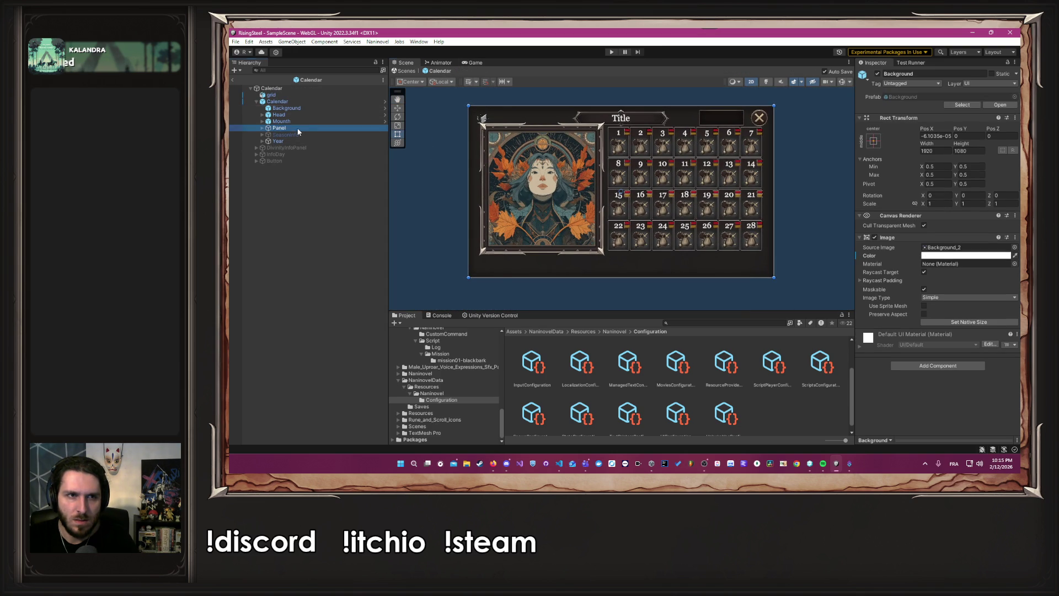
- Move the Panel down slightly and make the Background colour fully opaque
click(279, 127)
drag(566, 172, 563, 186)
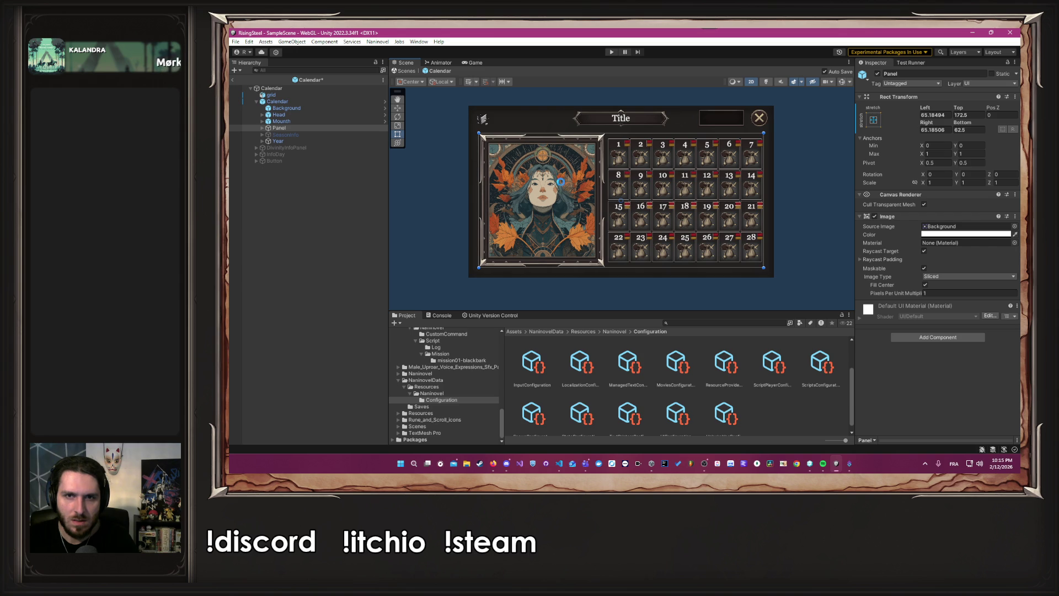
click(385, 103)
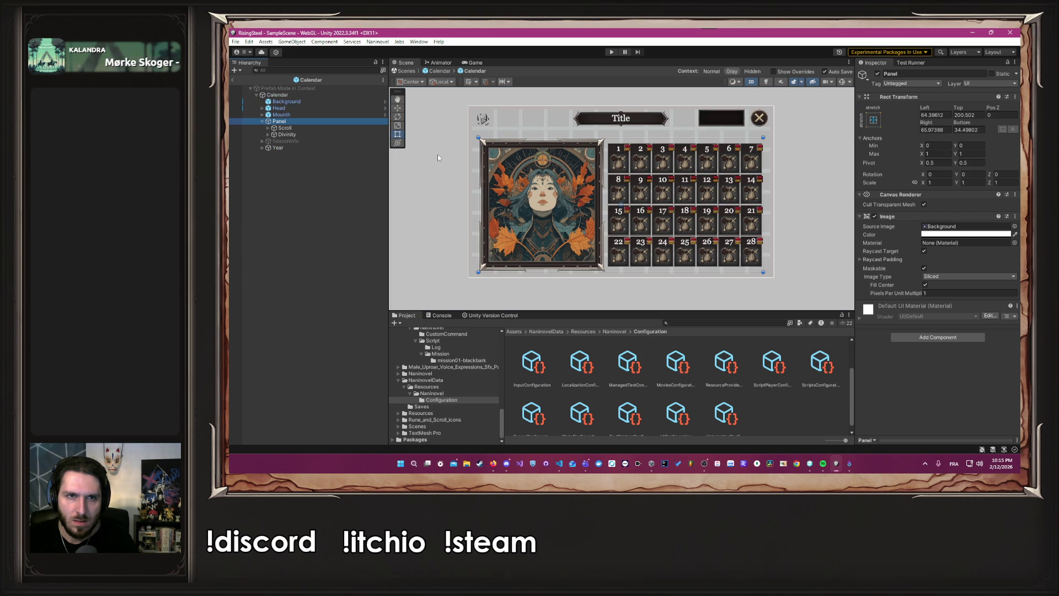
click(322, 103)
click(965, 255)
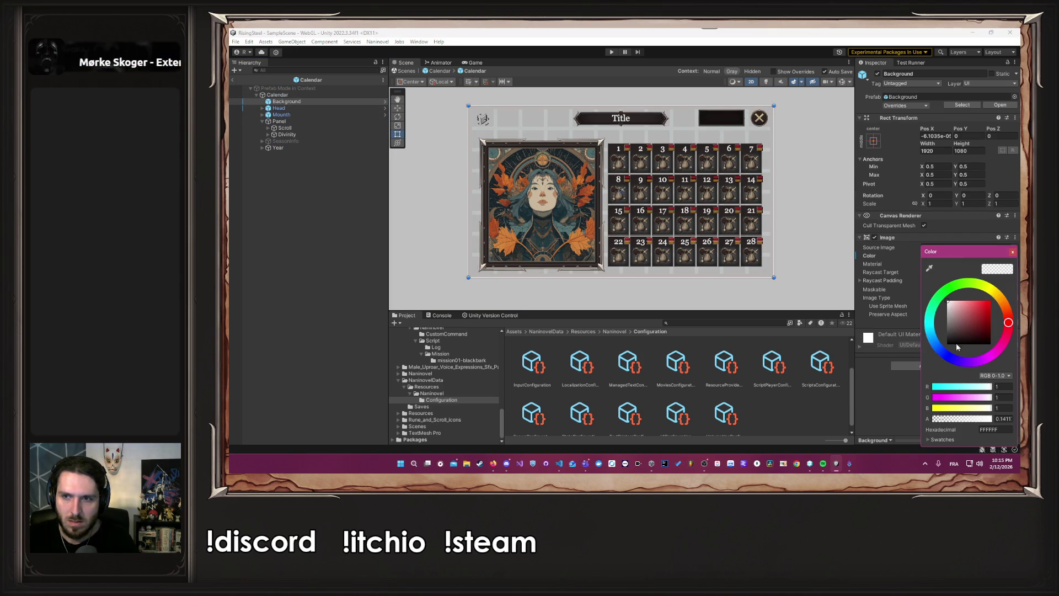
drag(966, 418, 992, 418)
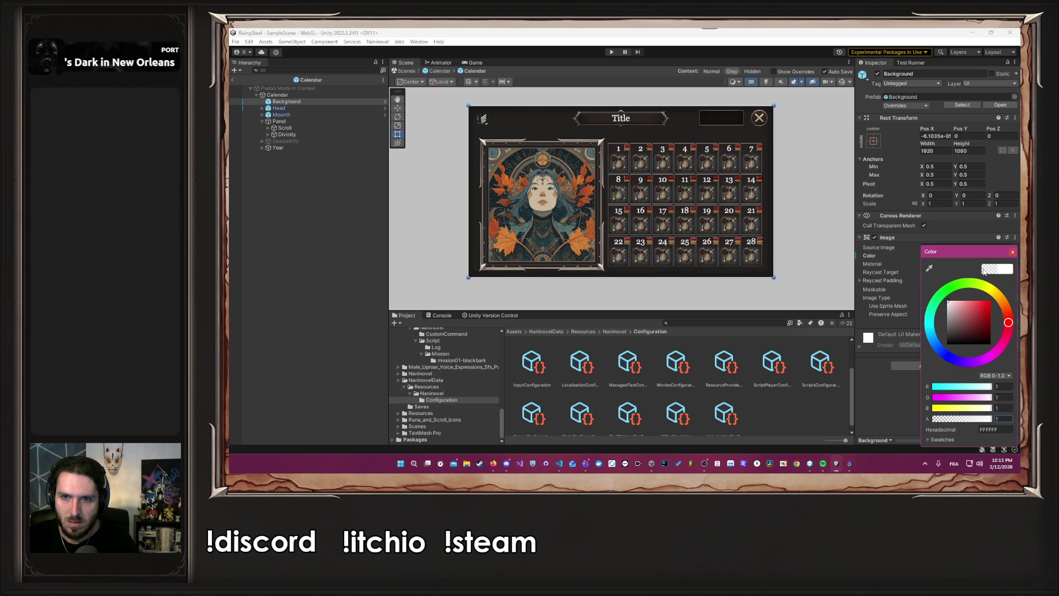
click(1012, 253)
click(232, 79)
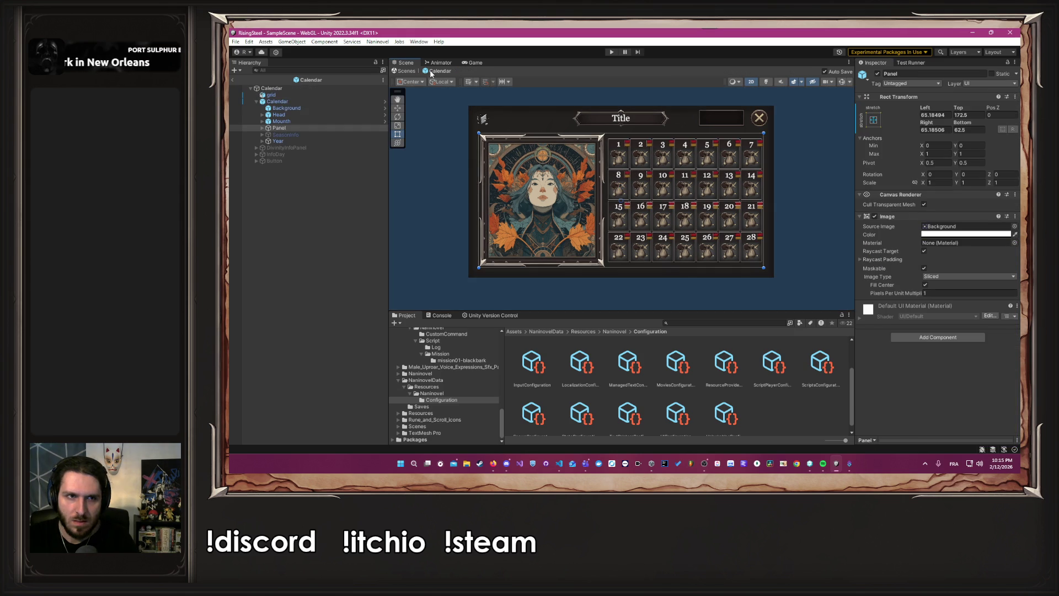
- Lower the Panel to a 190.5 top and 44.5 bottom inset, undoing an accidental calendar move
click(359, 101)
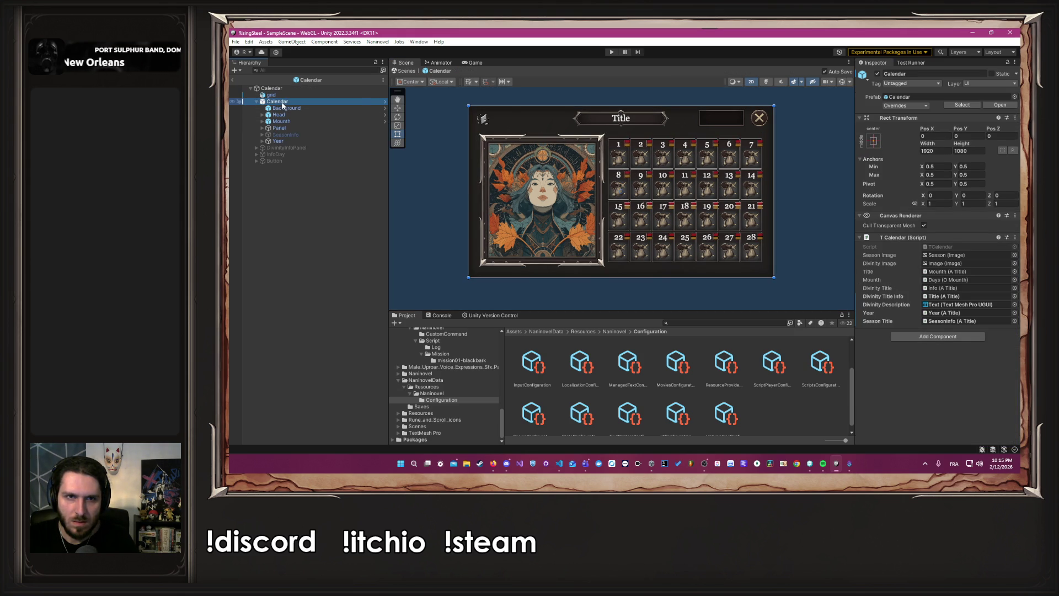
click(385, 102)
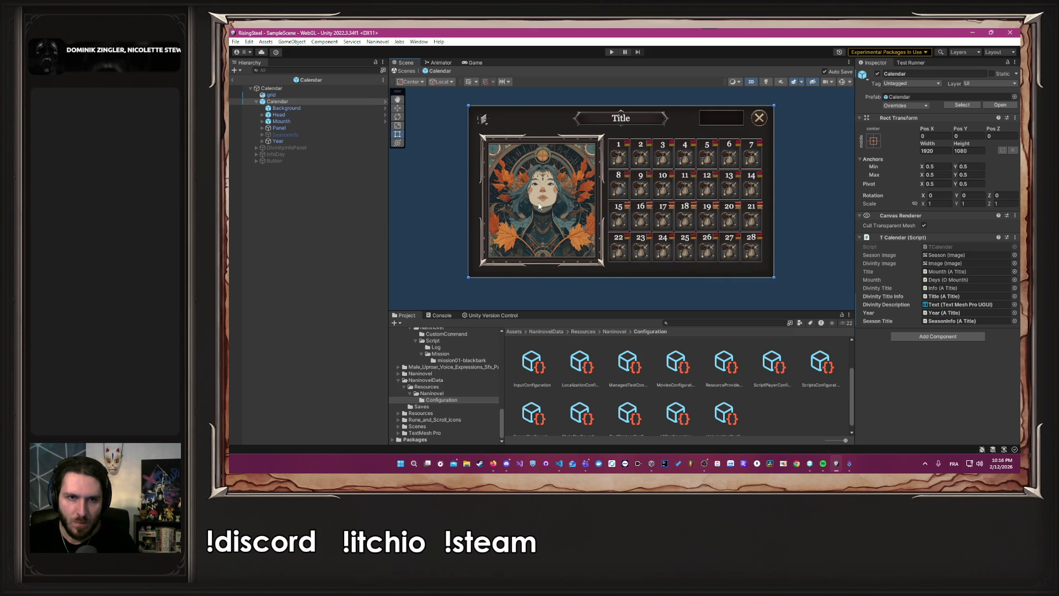
drag(538, 206, 539, 207)
key(ctrl+z)
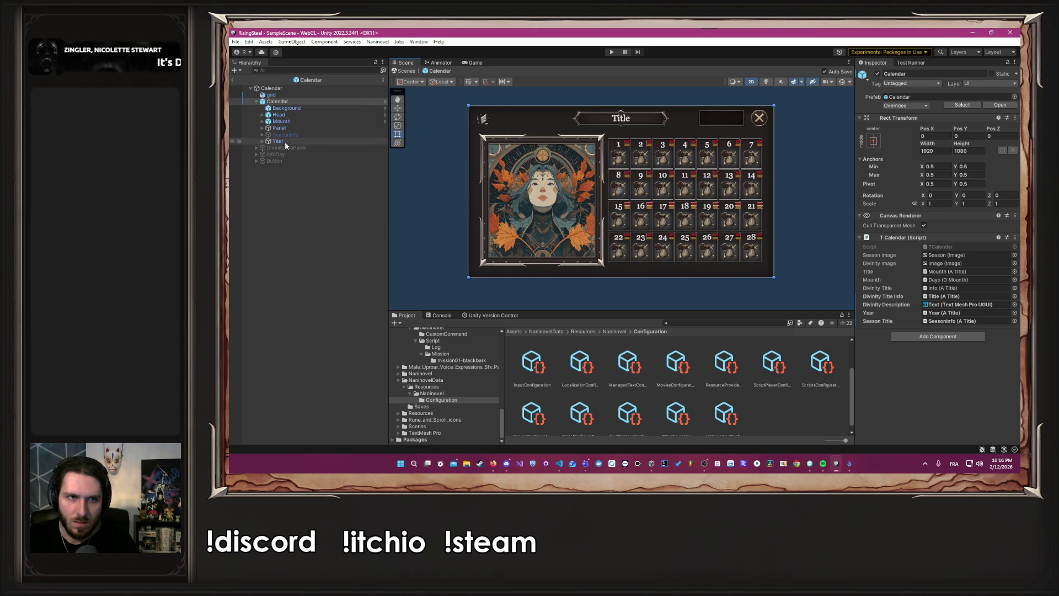
click(295, 128)
click(536, 180)
drag(536, 180, 537, 182)
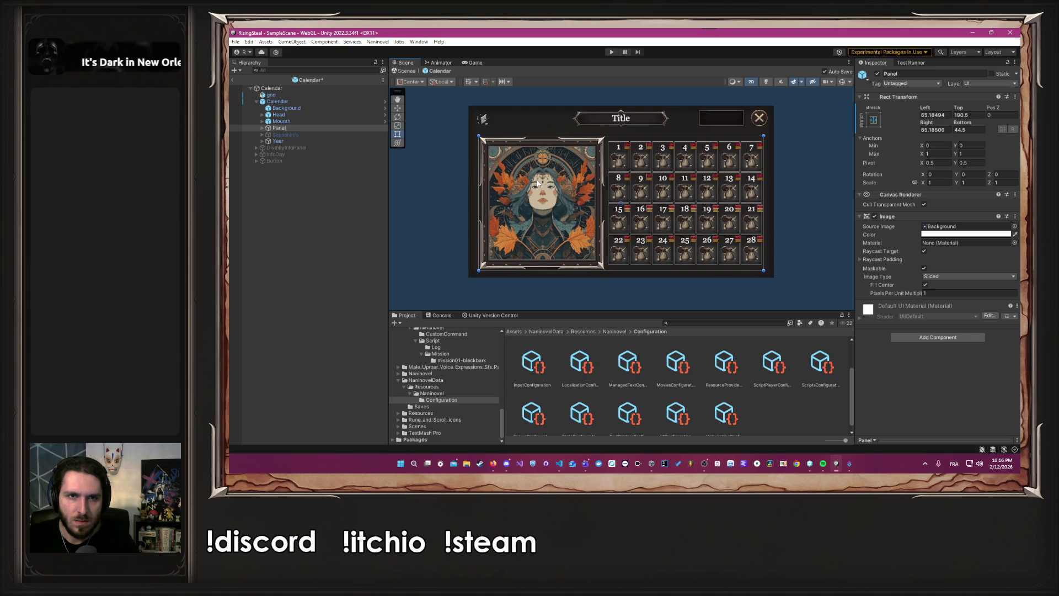
- Lower the Background image's alpha to 0.298 in the nested Calendar prefab
click(385, 102)
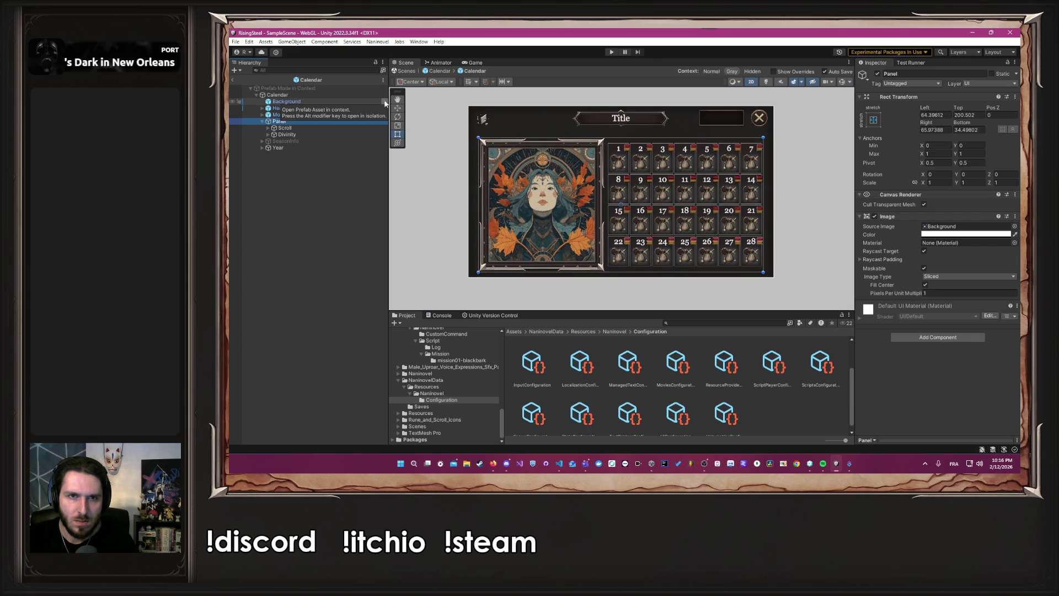
click(431, 72)
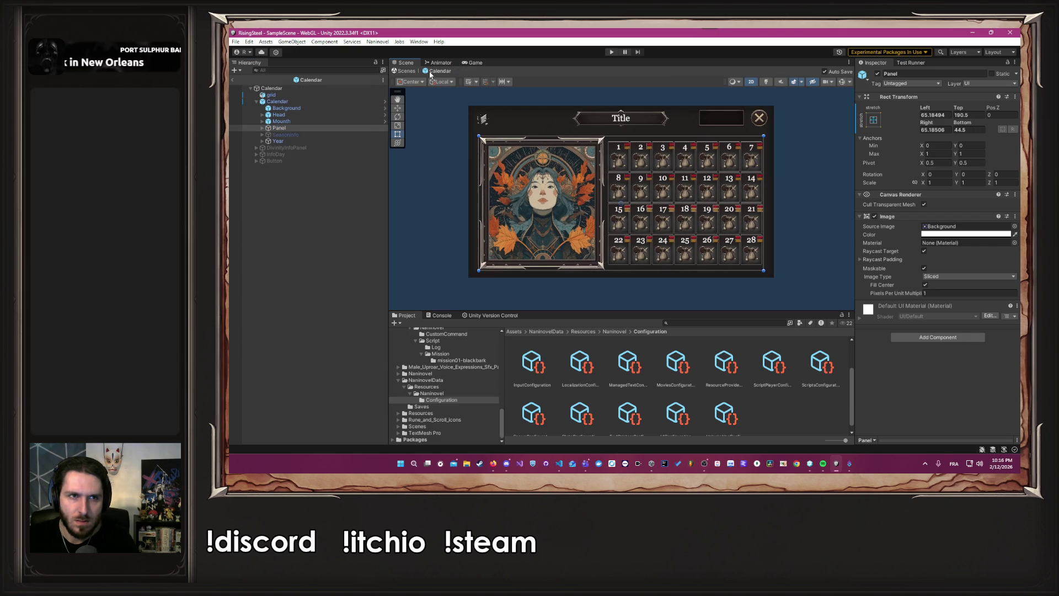
click(385, 102)
click(343, 99)
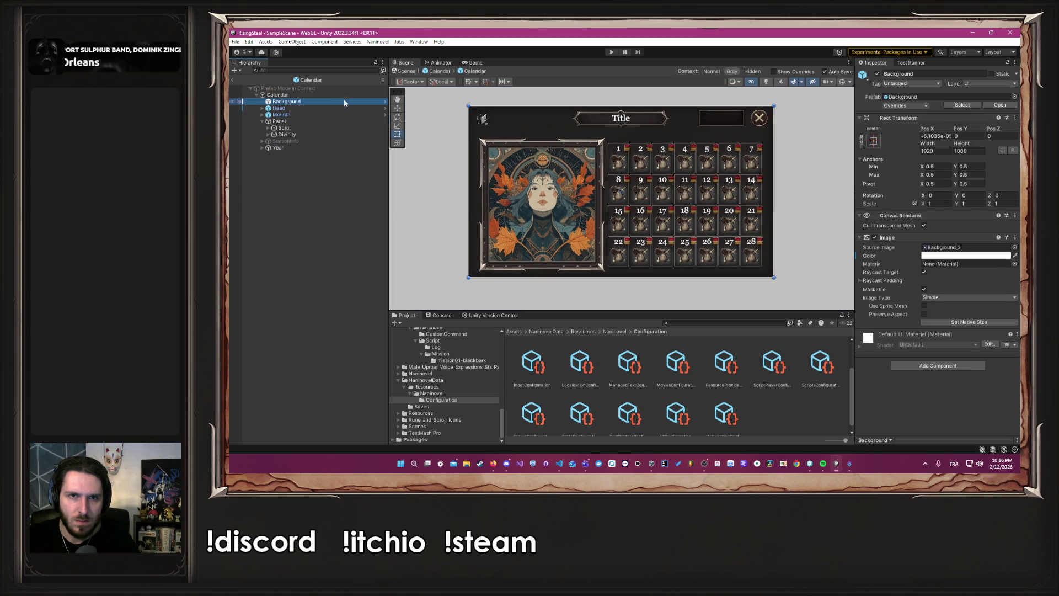
click(952, 256)
click(944, 416)
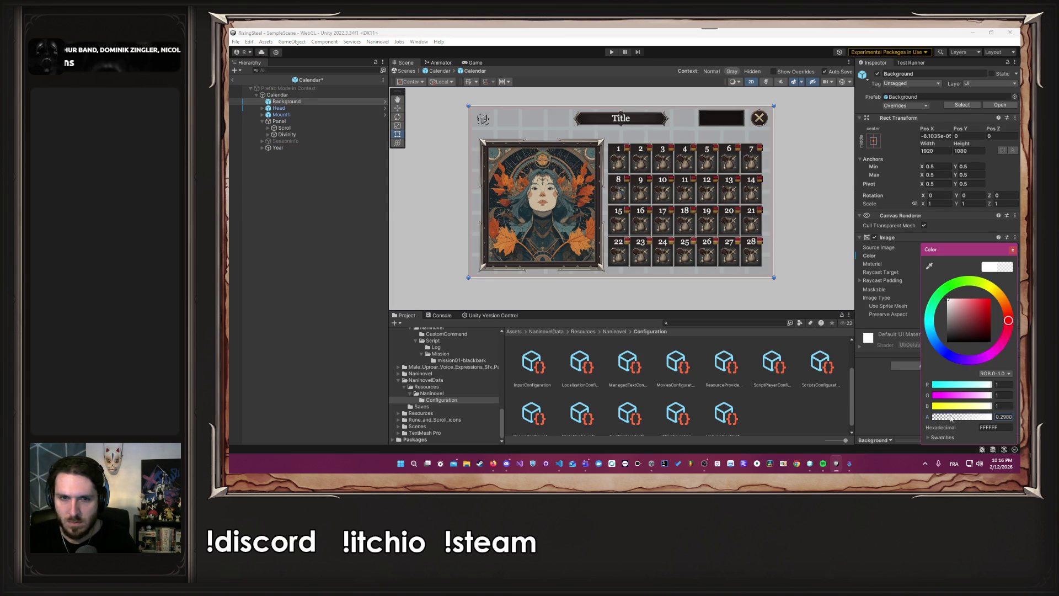
- Set the Background image's Color alpha to 0.44 to make it semi-transparent
scroll(586, 283, up, 3)
scroll(586, 283, up, 4)
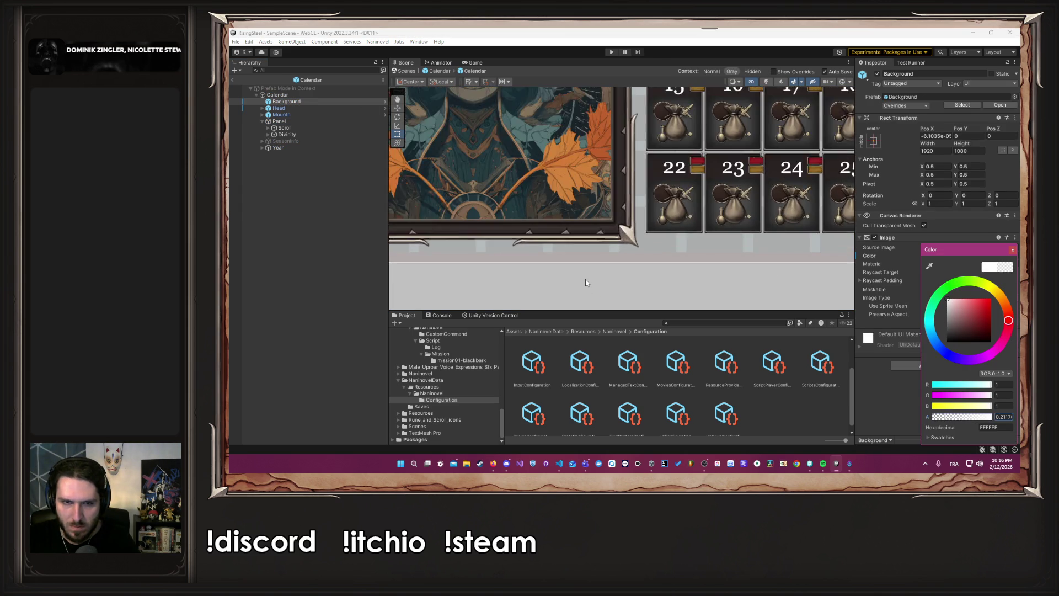
scroll(586, 282, down, 4)
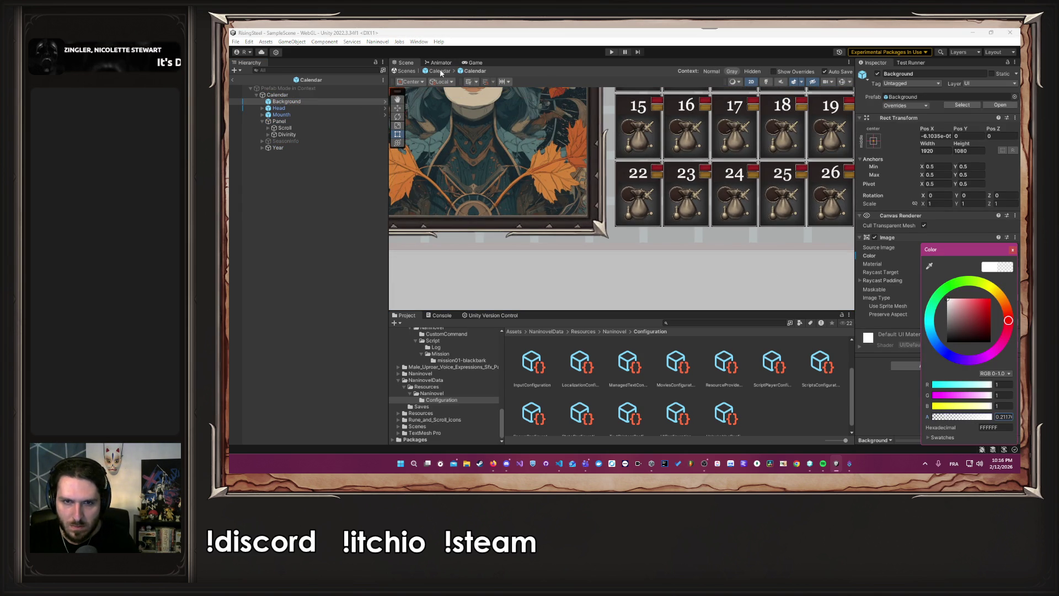
click(439, 68)
click(286, 108)
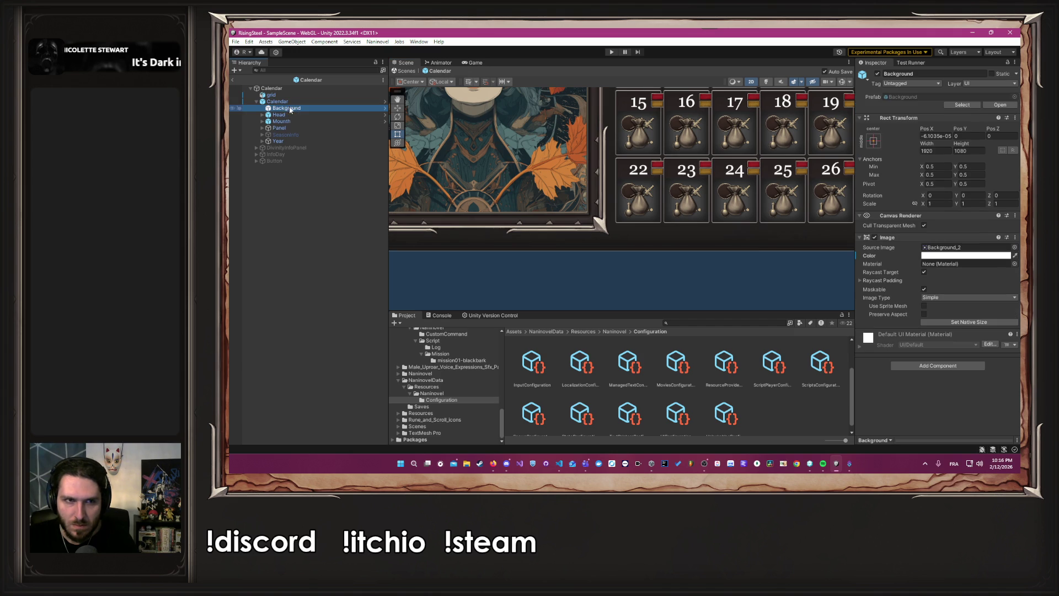
click(966, 255)
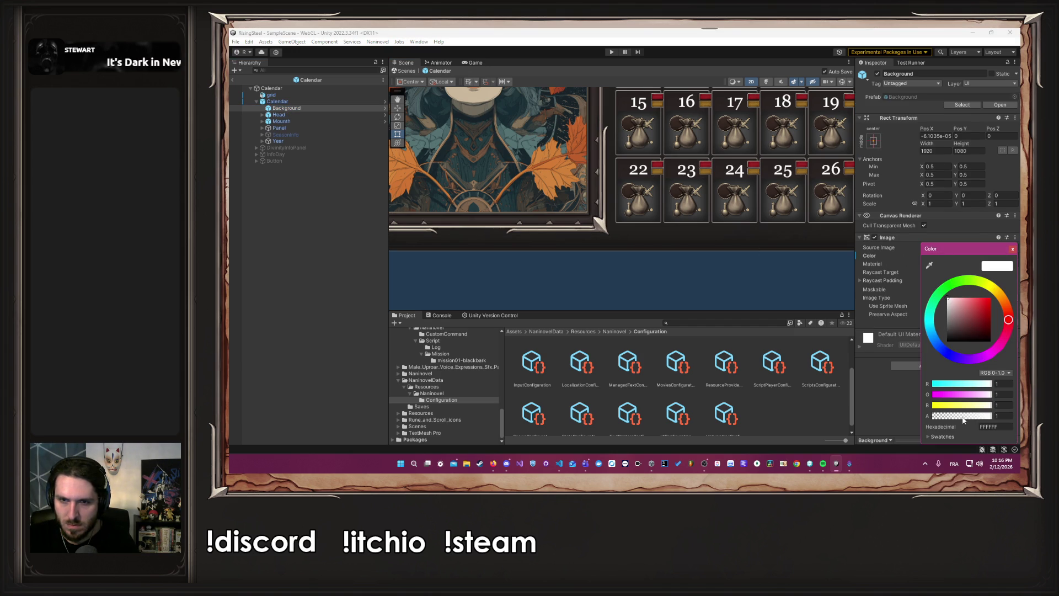
drag(963, 419, 959, 418)
click(1012, 249)
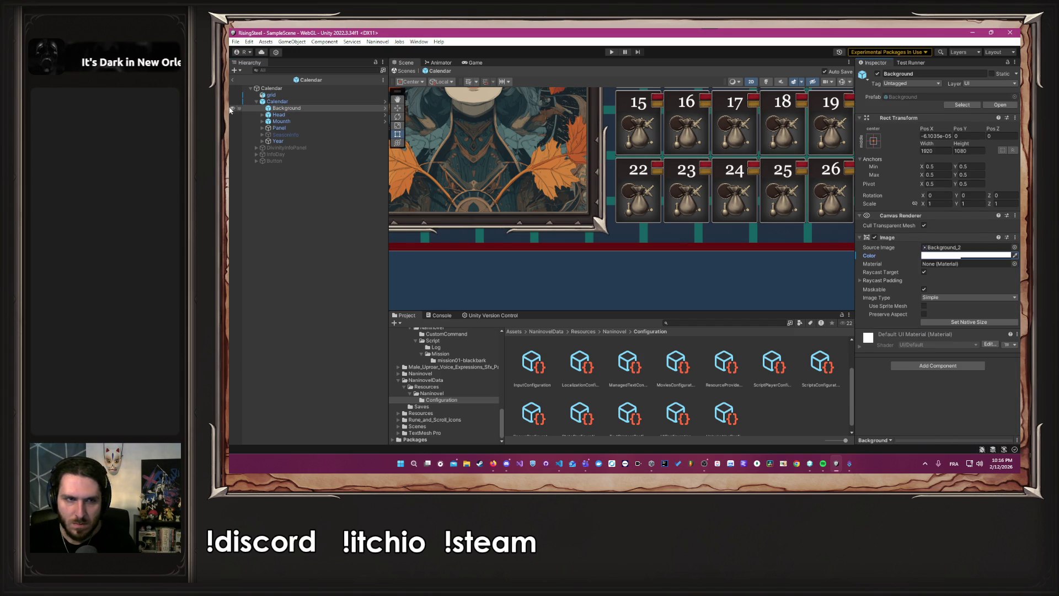
- Nudge the Panel down to about 197.5 top and 37.5 bottom insets
click(382, 101)
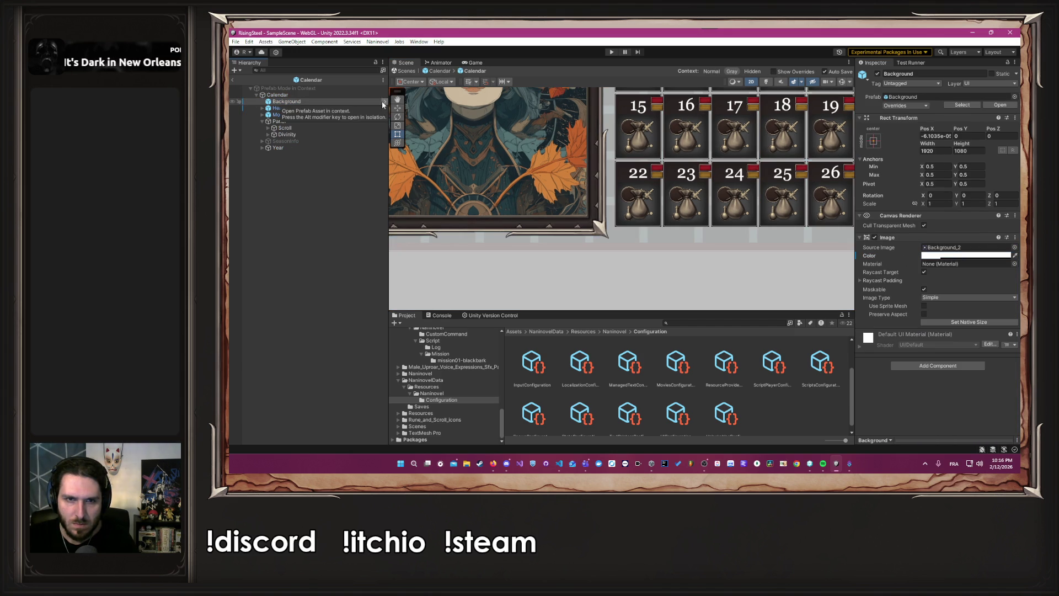
click(440, 71)
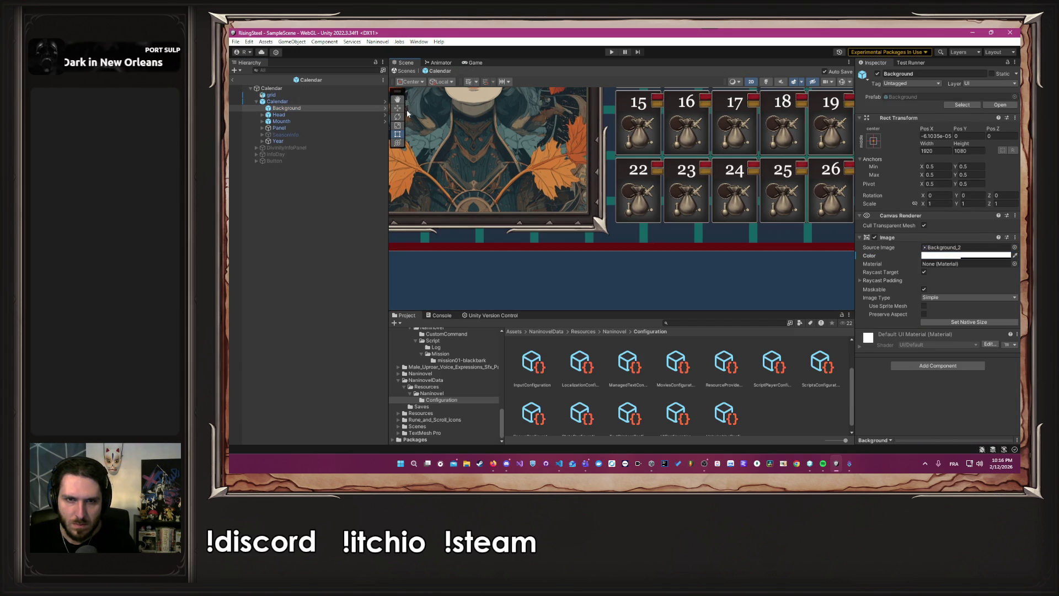
click(306, 127)
key(Down)
key(Down)
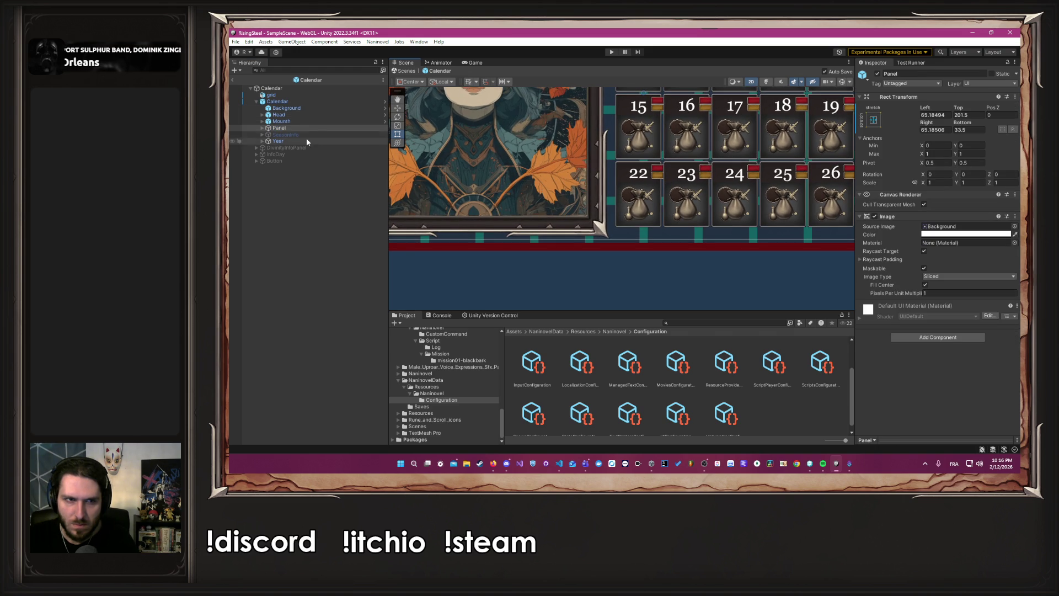
click(383, 102)
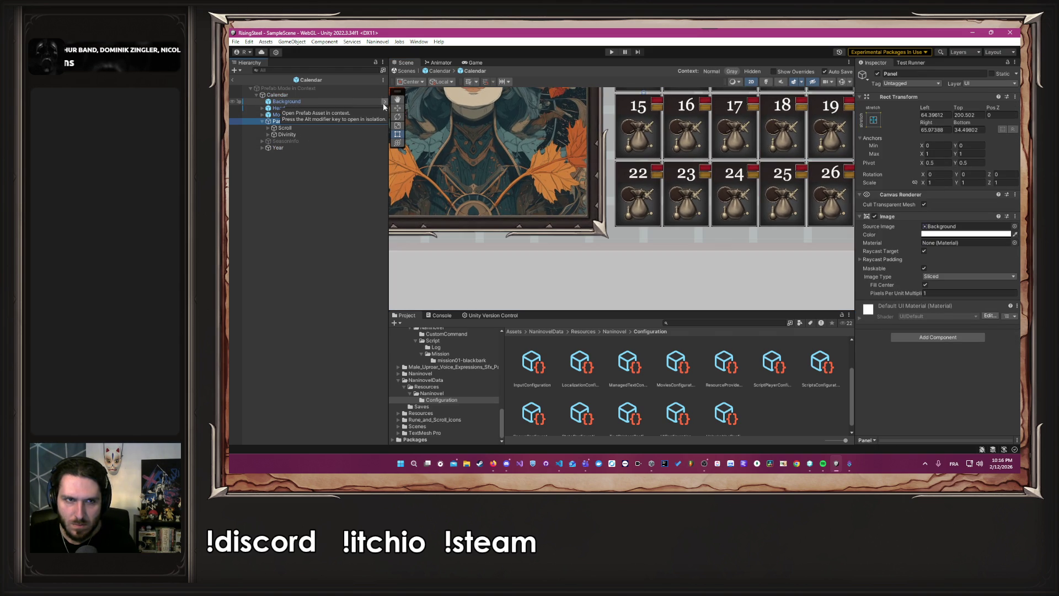
click(445, 71)
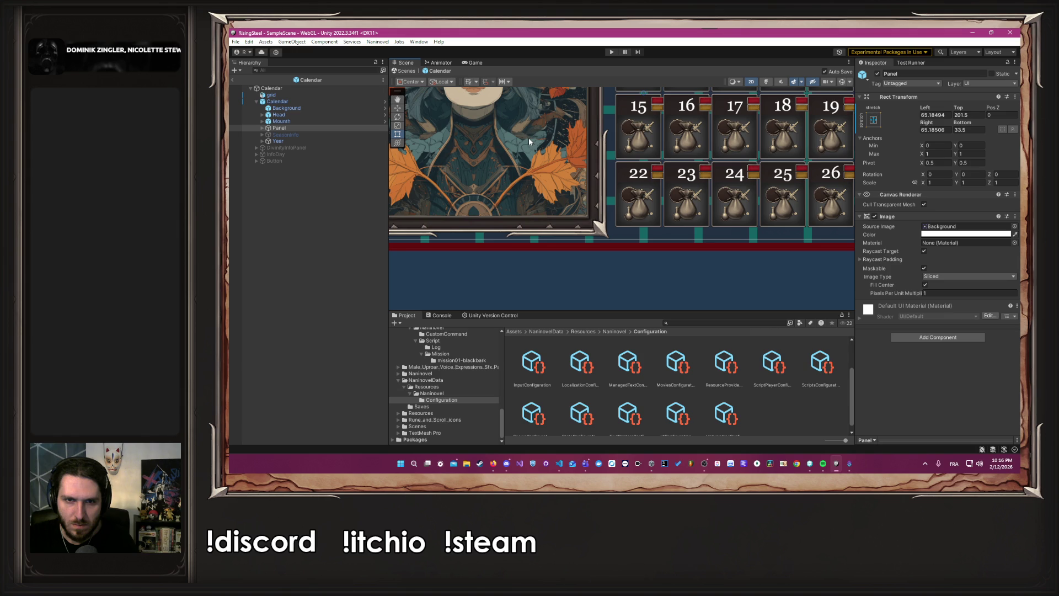
- Deactivate the grid object to hide the grid overlay, then reselect Background
scroll(585, 254, down, 4)
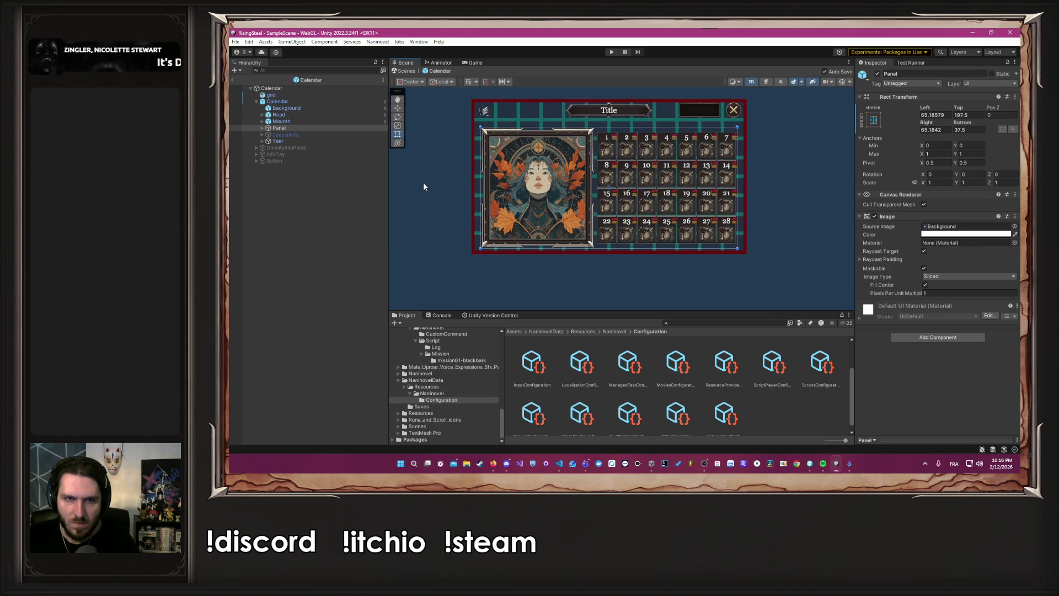
click(298, 108)
click(271, 95)
click(878, 73)
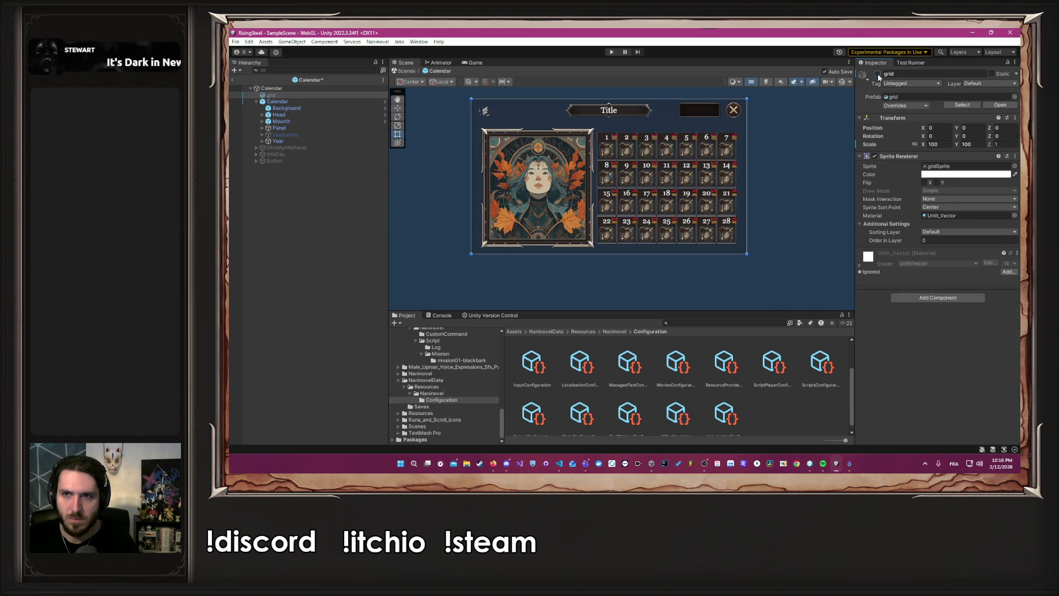
click(286, 108)
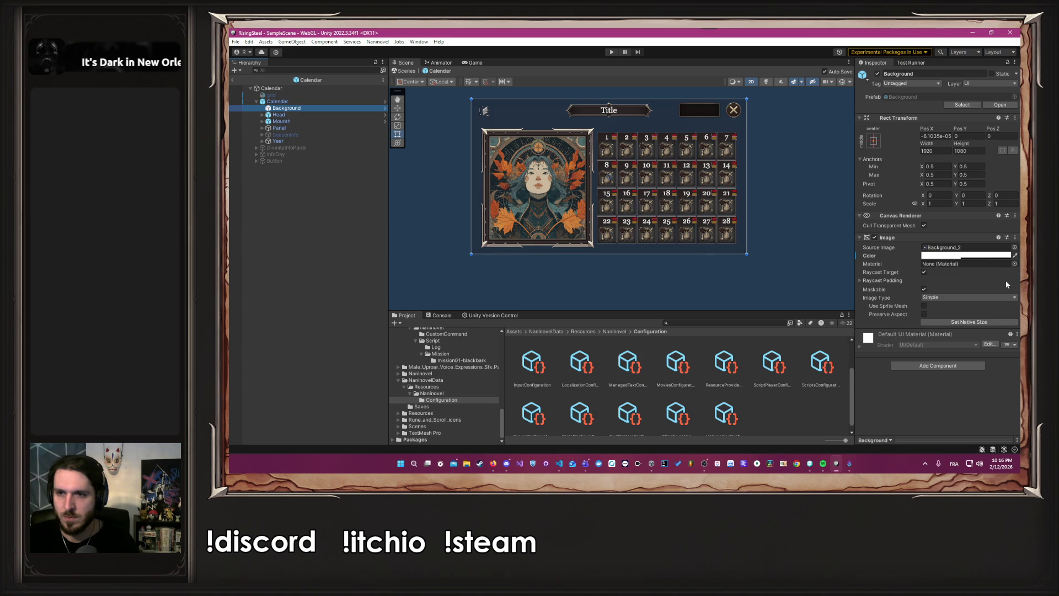
- Raise the Background's colour alpha to make it more opaque
click(983, 256)
click(986, 418)
click(1013, 248)
scroll(756, 147, up, 3)
click(763, 144)
scroll(769, 147, down, 3)
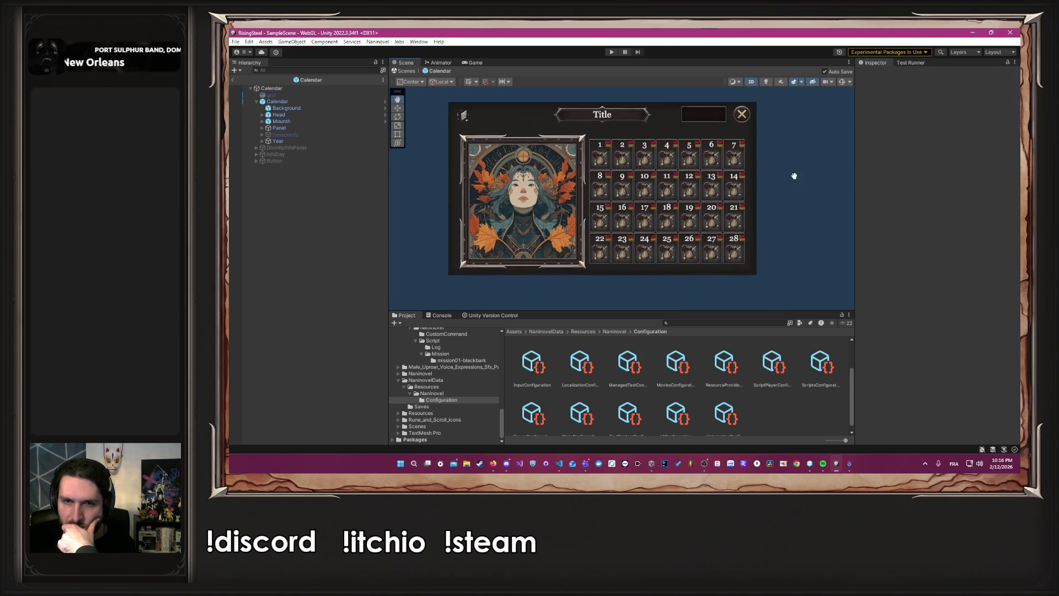
- Rename the Panel object to Body
click(308, 130)
click(939, 73)
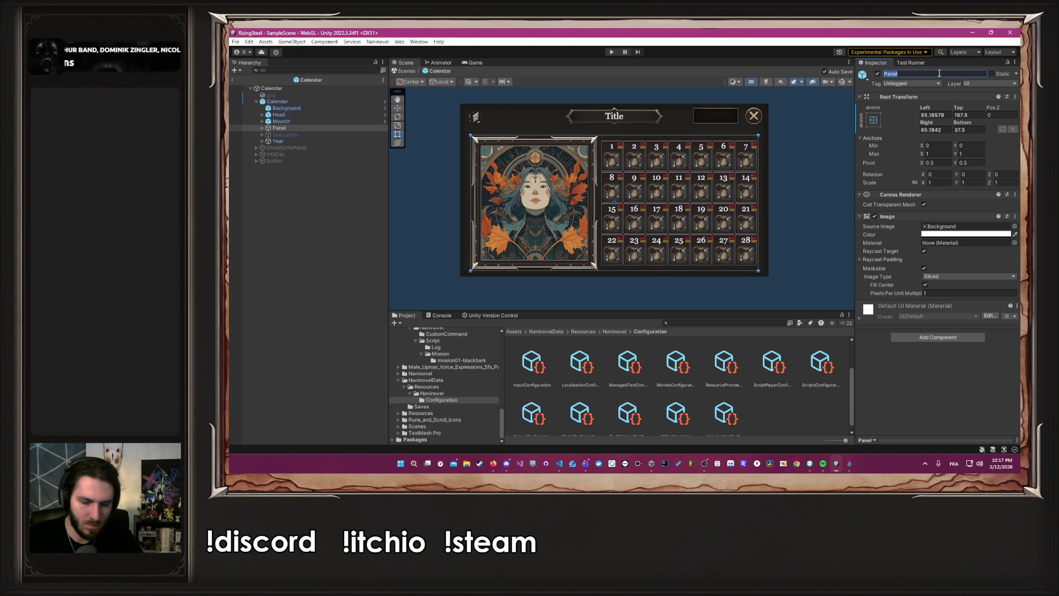
text(Body)
key(Return)
click(804, 172)
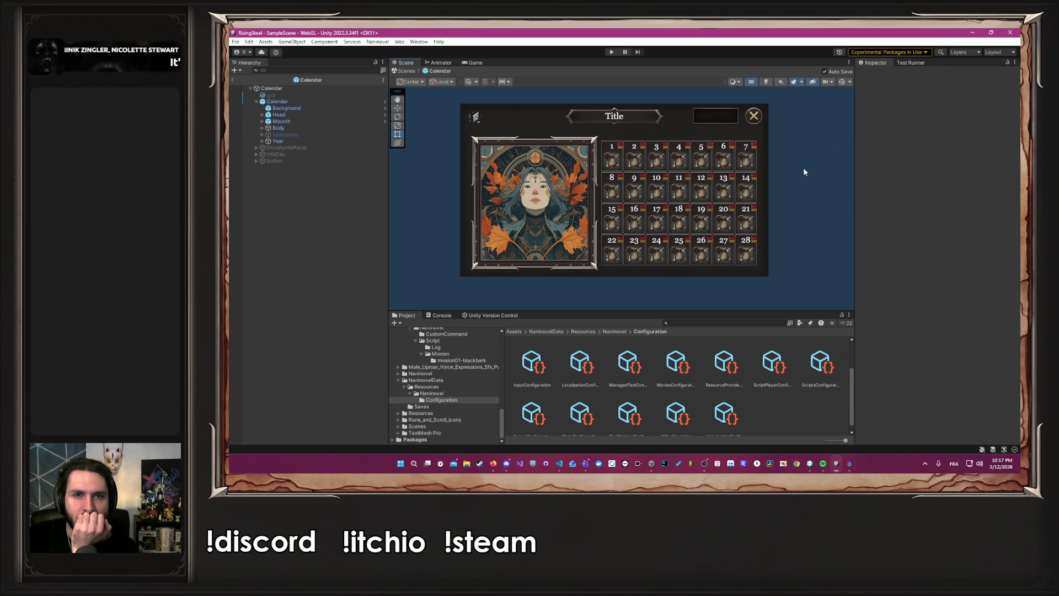
- Expand Body and give the Divinity panel the stretch-stretch anchor preset
click(311, 128)
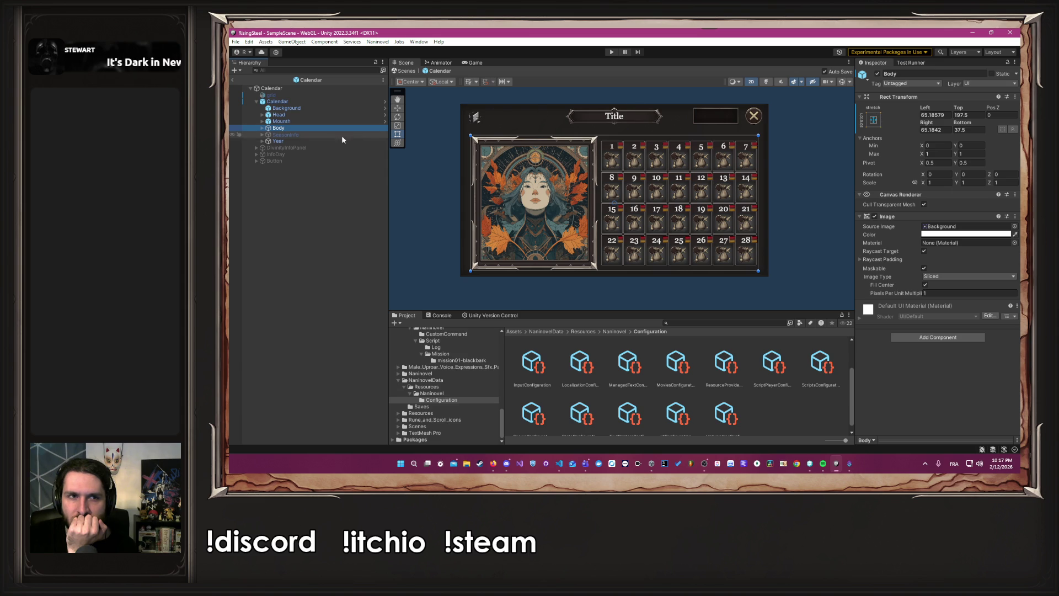
click(262, 128)
click(285, 135)
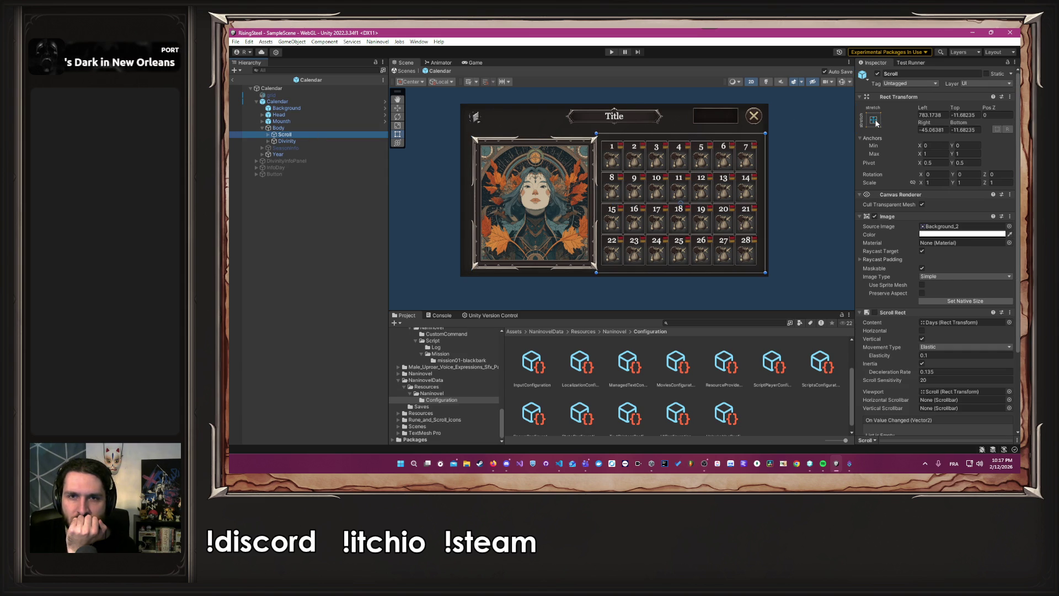
click(343, 142)
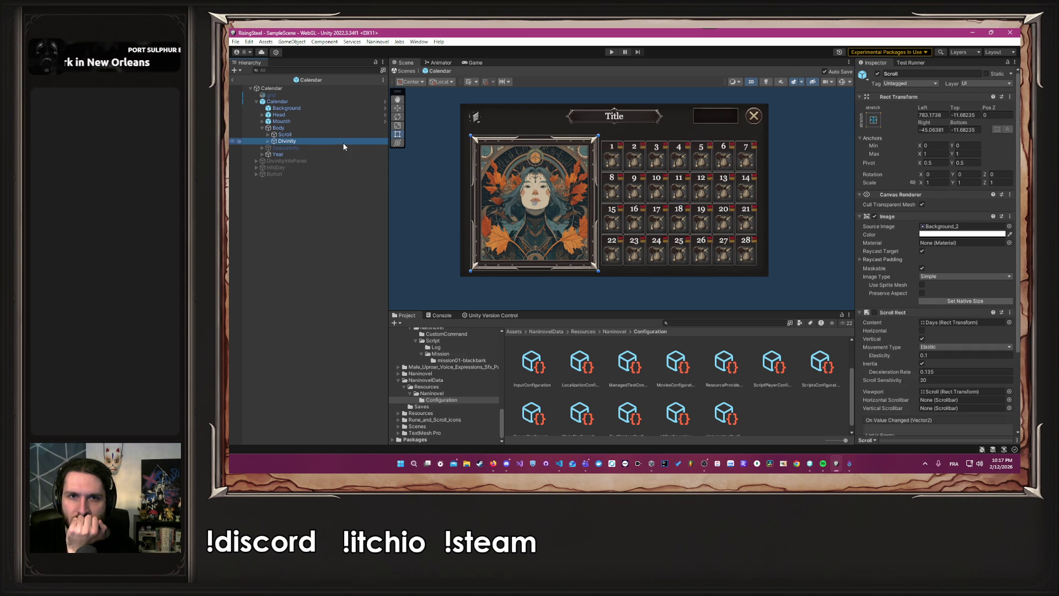
click(874, 119)
click(962, 243)
click(686, 114)
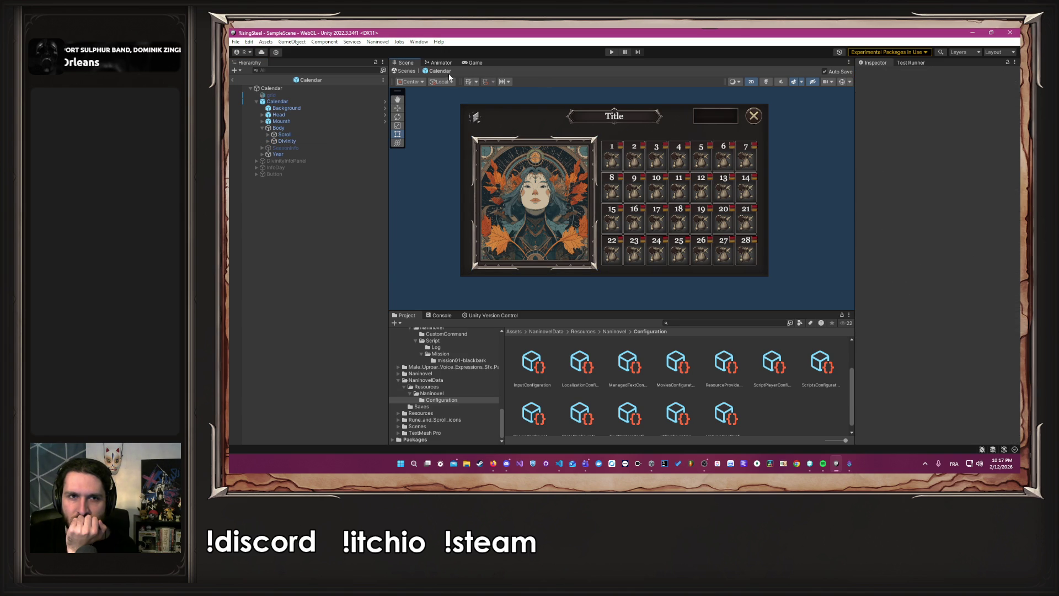
- Run the game, start a new game from the title menu, then stop playing
click(613, 52)
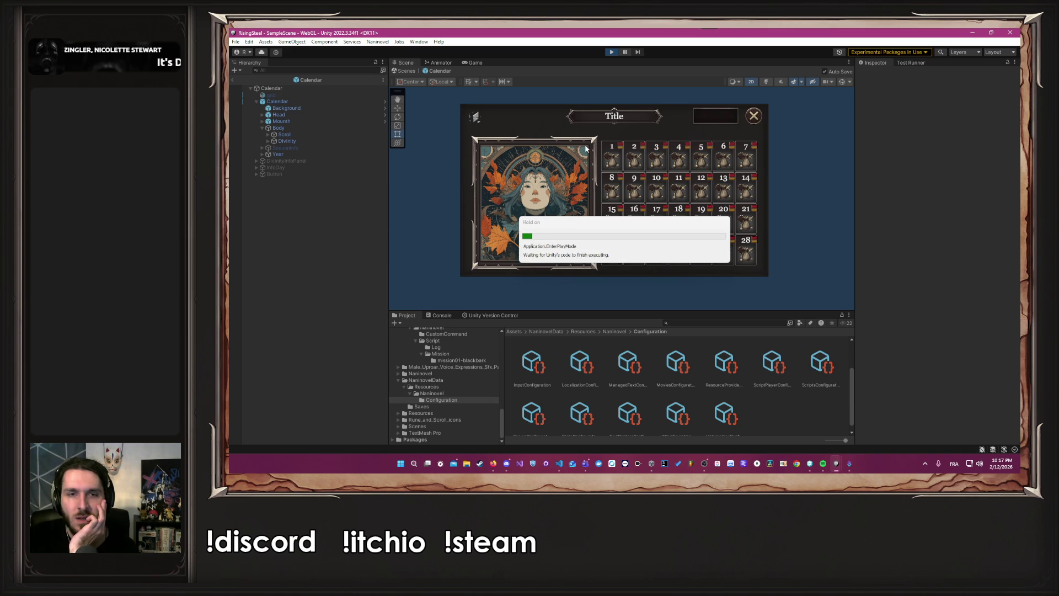
click(588, 139)
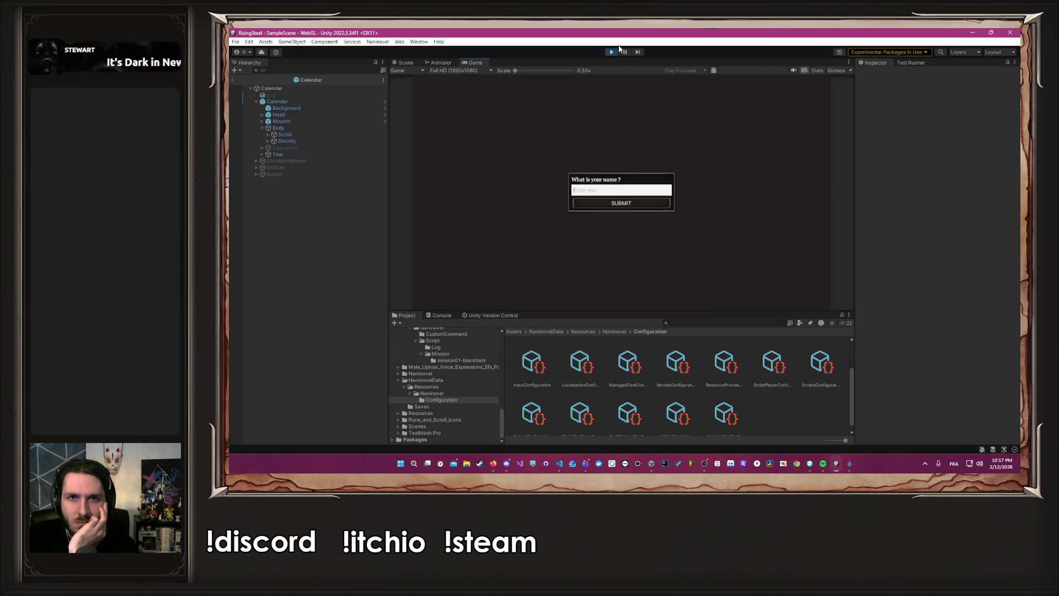
click(611, 52)
- Set Naninovel's Start Game Script to StartCalendarModule and relaunch the game
click(370, 42)
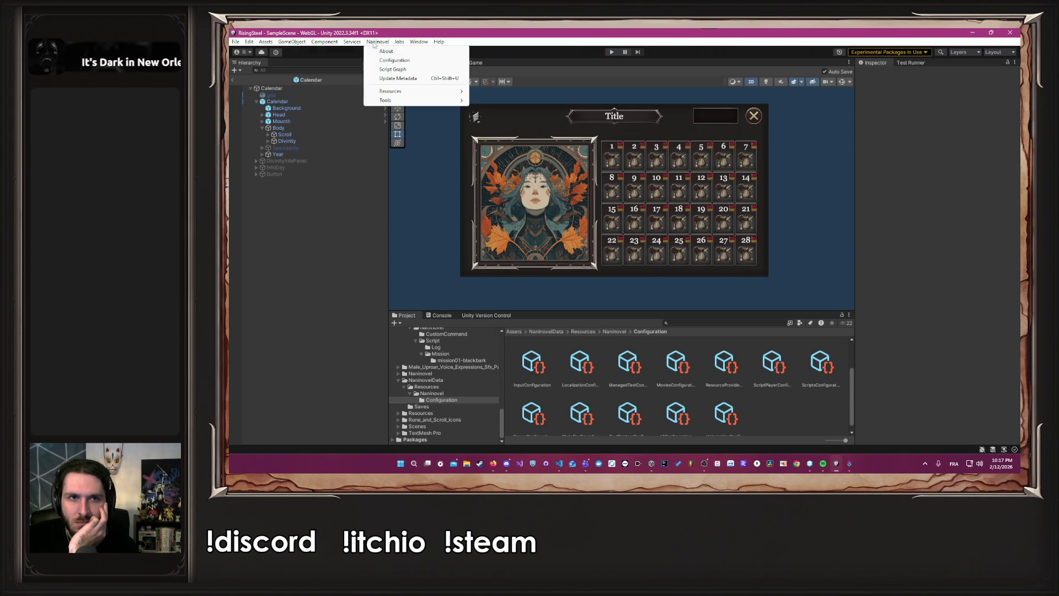
mouse_move(392, 92)
click(489, 137)
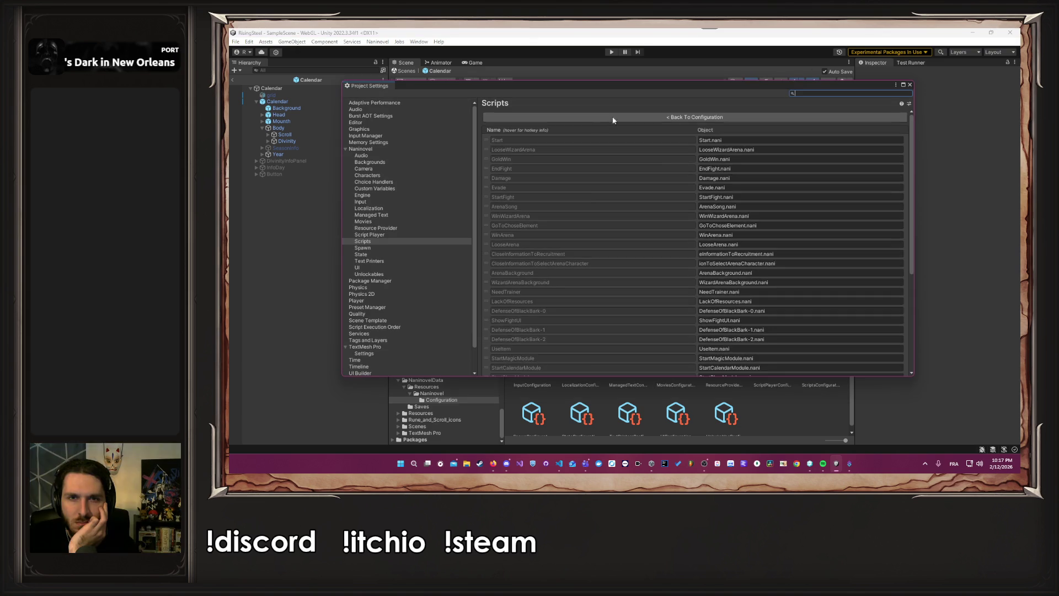
click(629, 191)
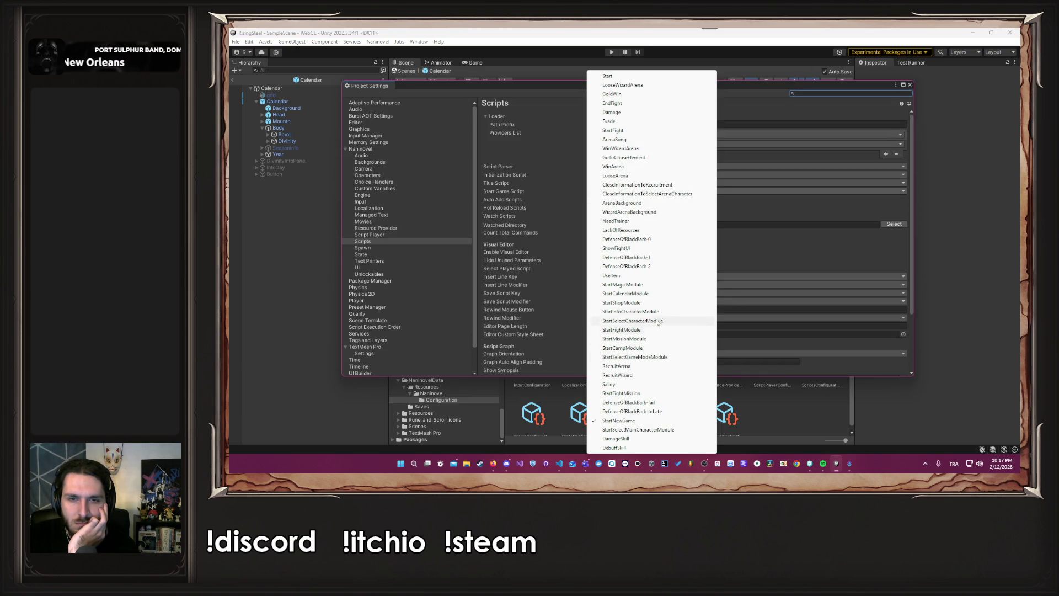
click(698, 292)
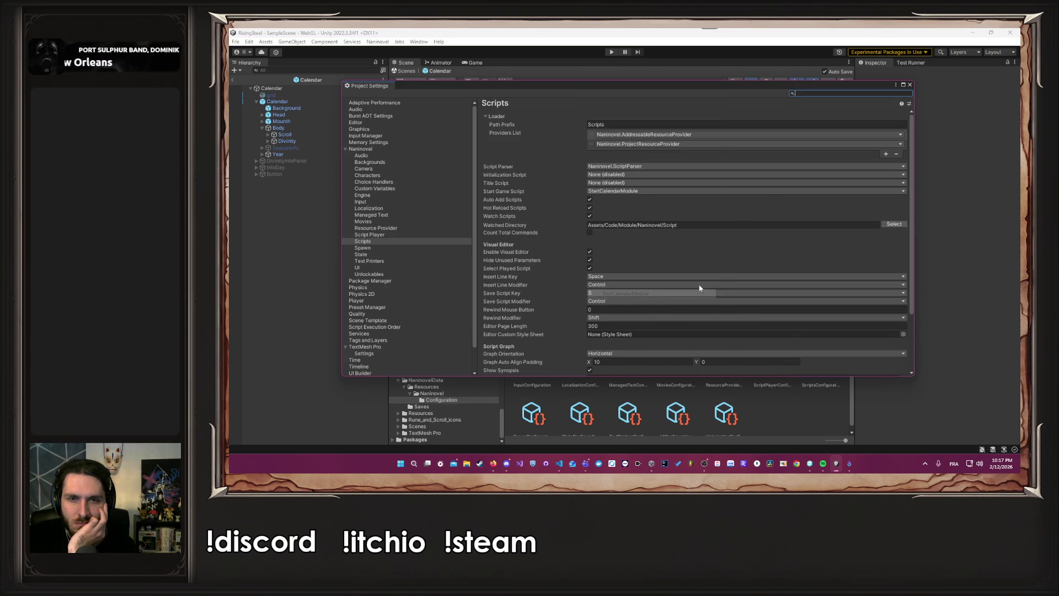
click(910, 85)
click(612, 52)
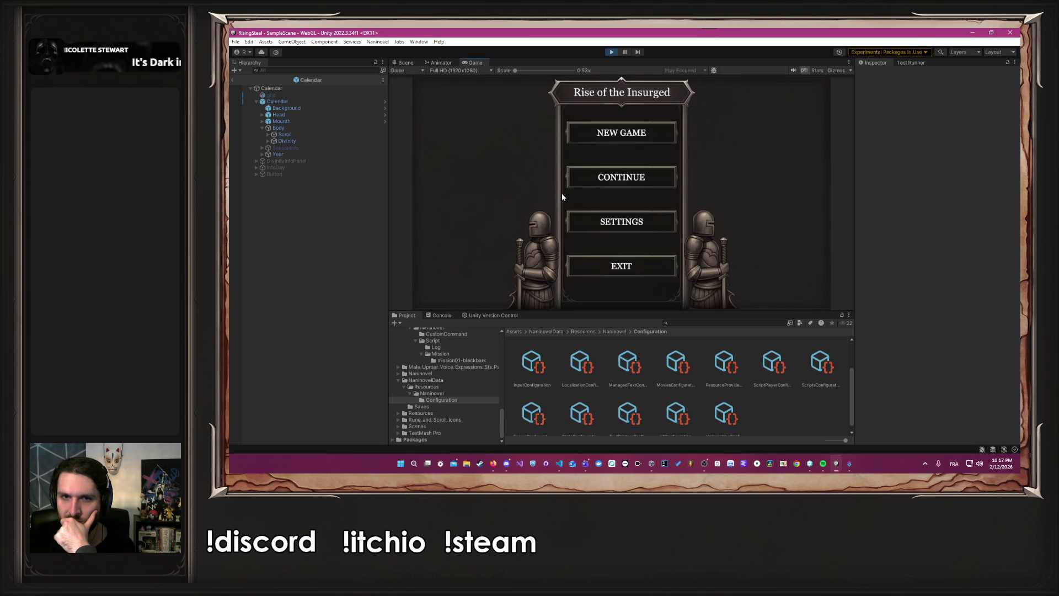
- Start a new game and preview the calendar at 16:10, then Free Aspect
click(589, 141)
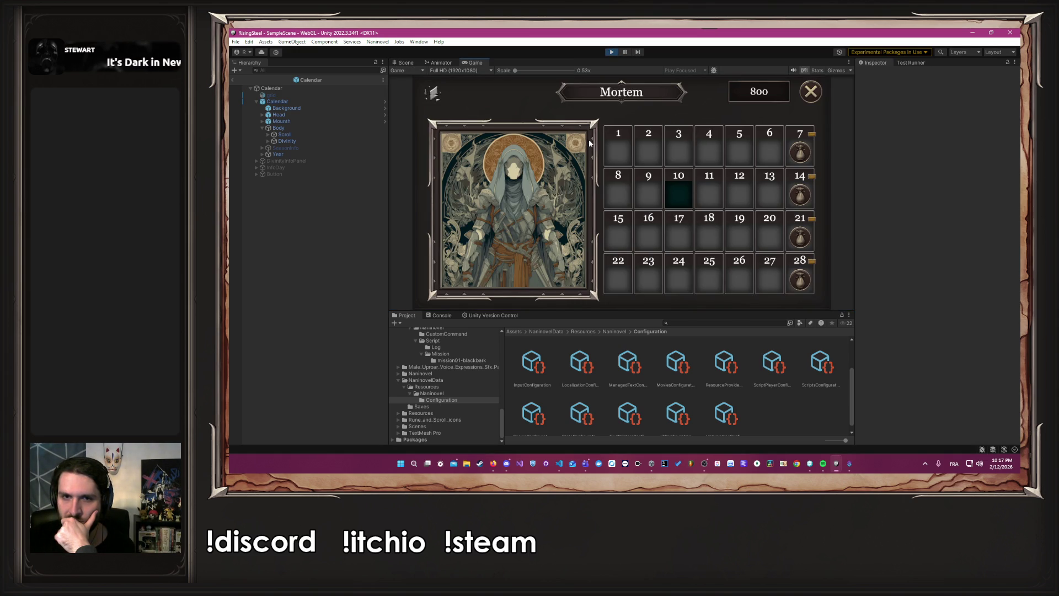
click(439, 71)
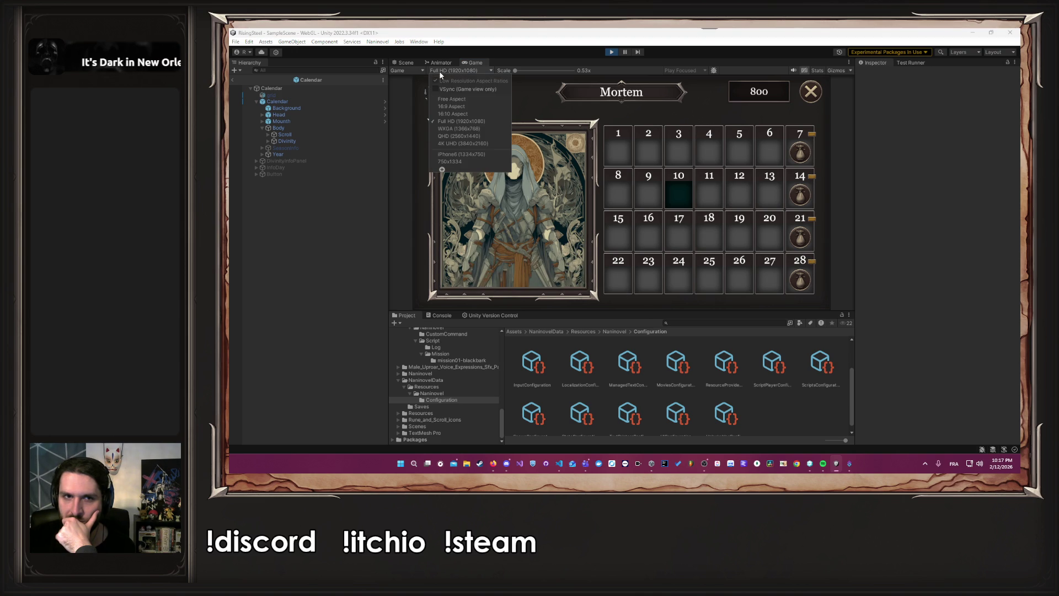
click(462, 114)
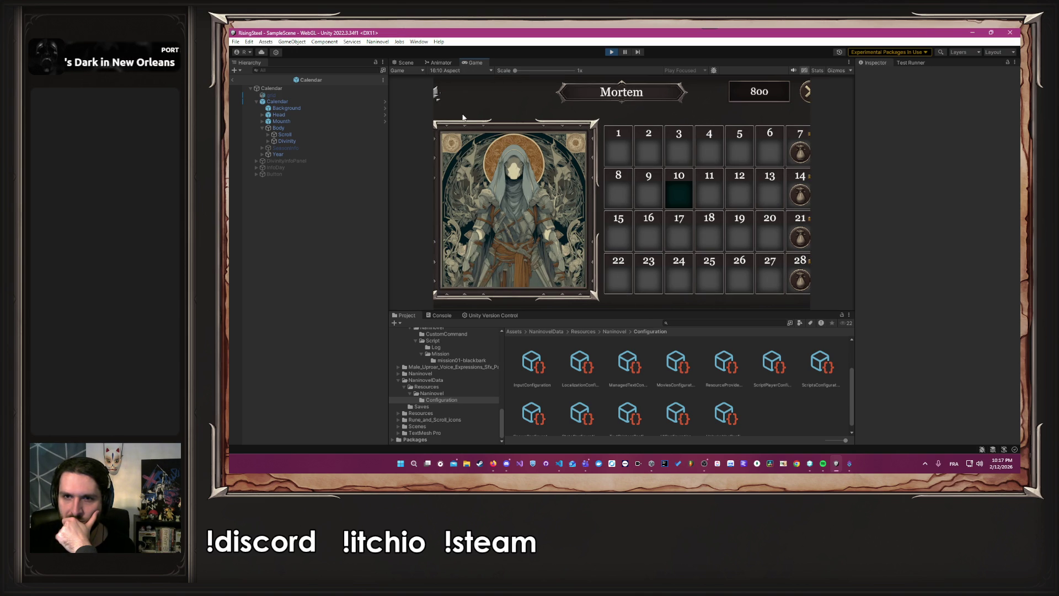
click(466, 73)
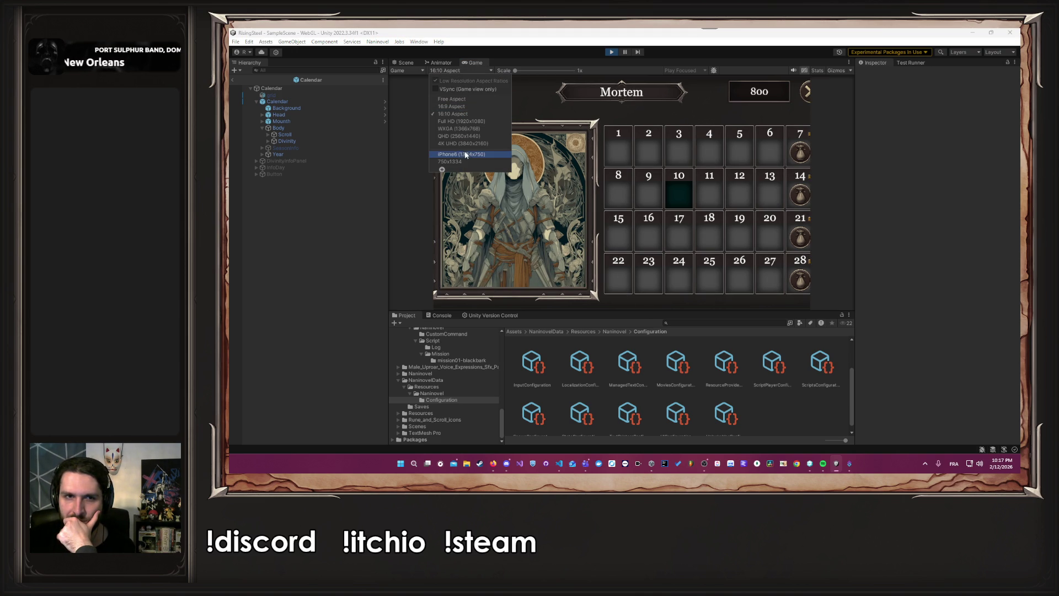
click(452, 98)
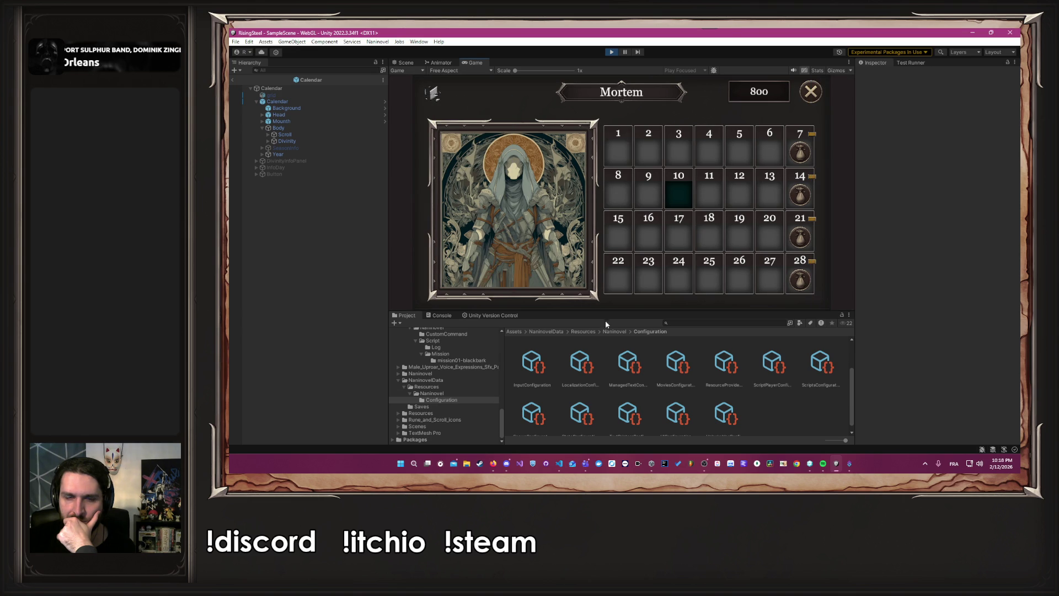
mouse_move(602, 315)
mouse_down()
mouse_move(587, 260)
mouse_move(590, 434)
mouse_move(591, 296)
mouse_move(591, 366)
mouse_move(591, 329)
mouse_up()
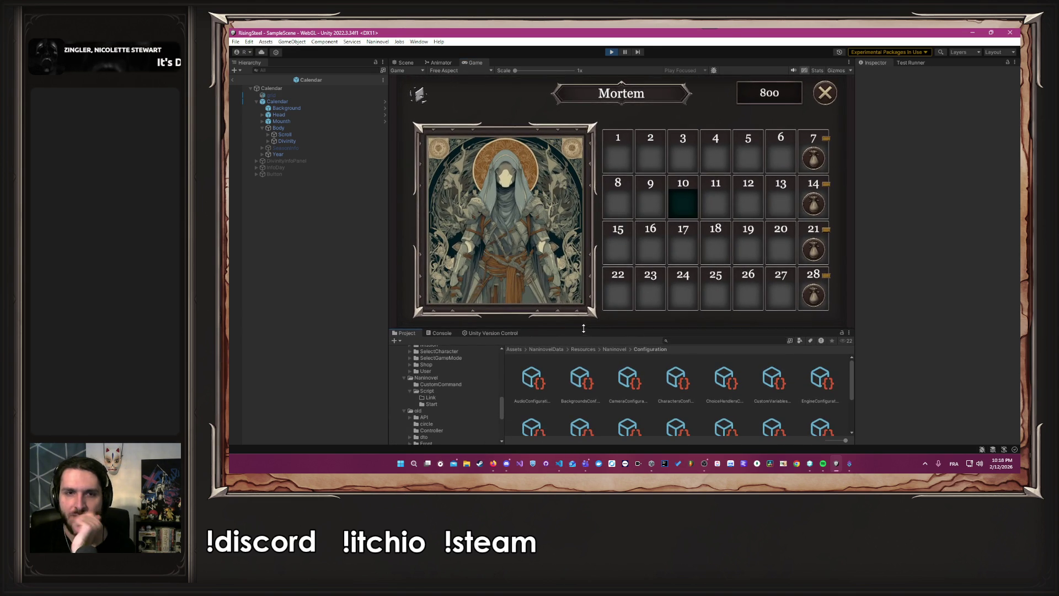
- Stop the game and set the Game view resolution to Full HD
click(611, 51)
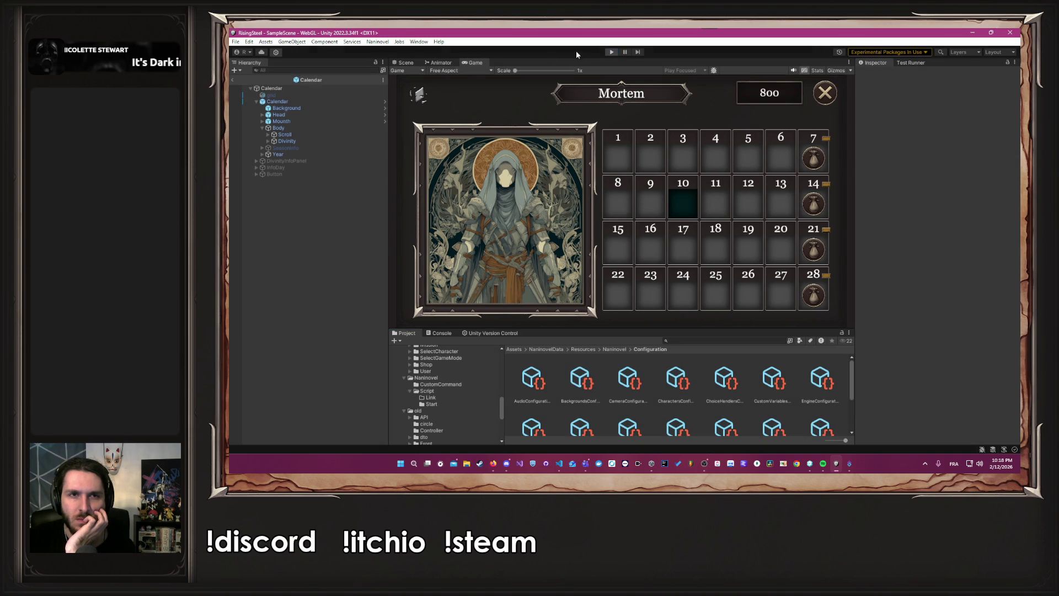
click(476, 62)
click(447, 70)
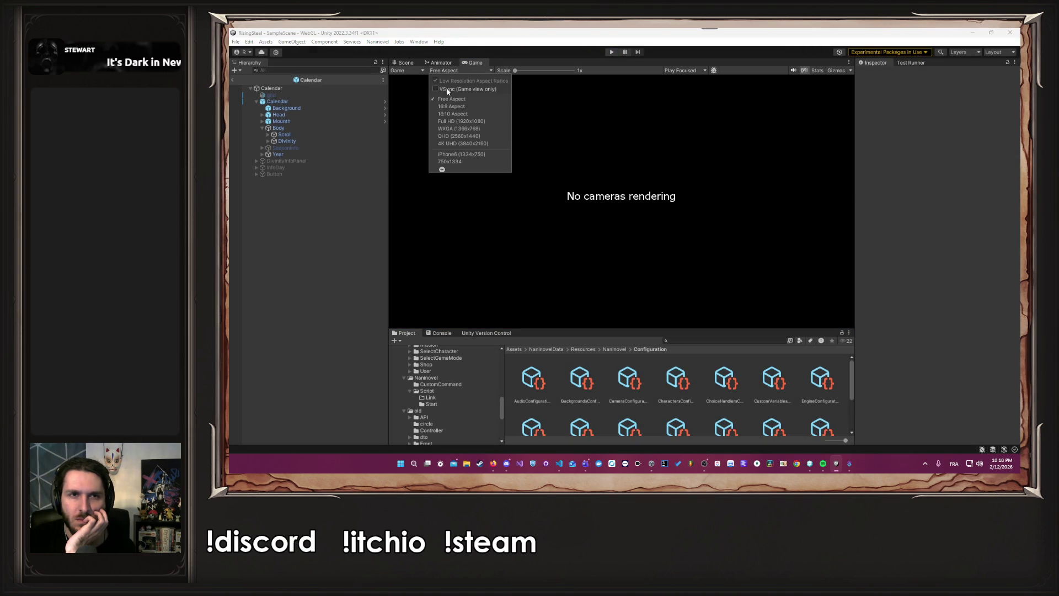
click(466, 121)
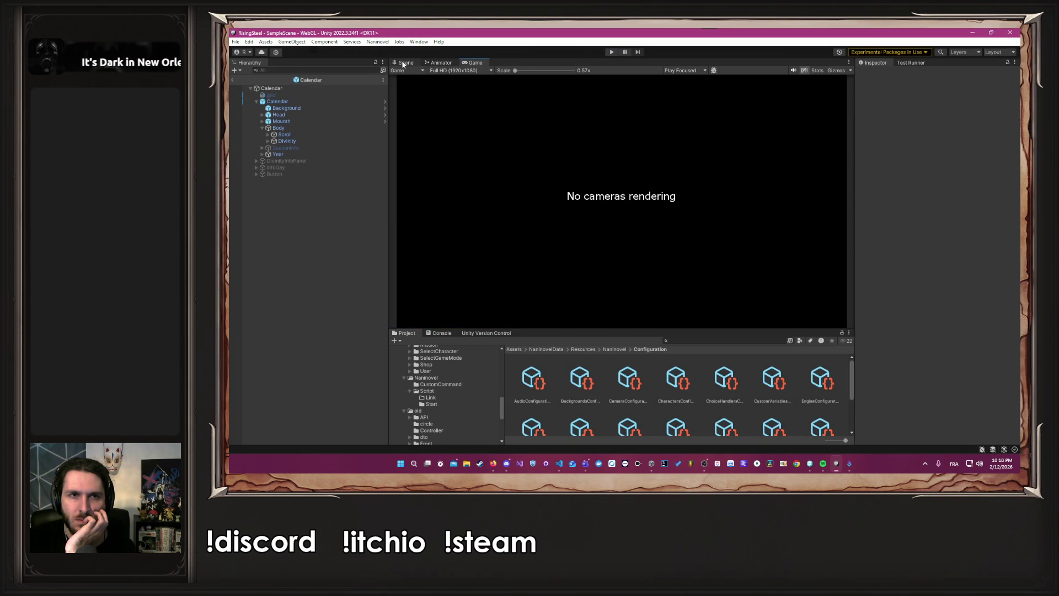
click(405, 63)
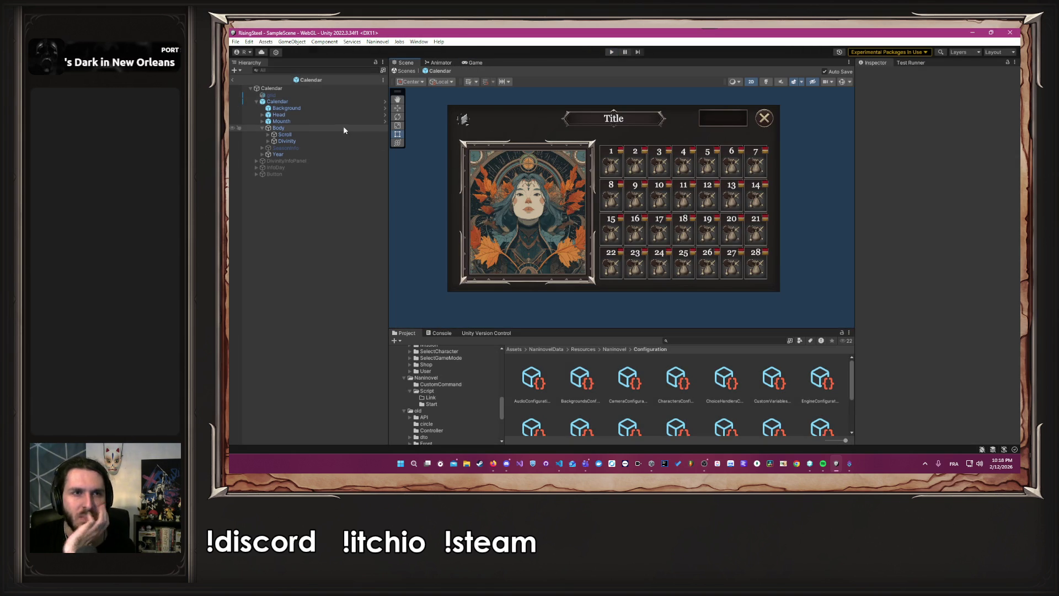
- Apply stretch-stretch anchors to Background and Calendar, then enter Play mode
click(328, 108)
click(873, 141)
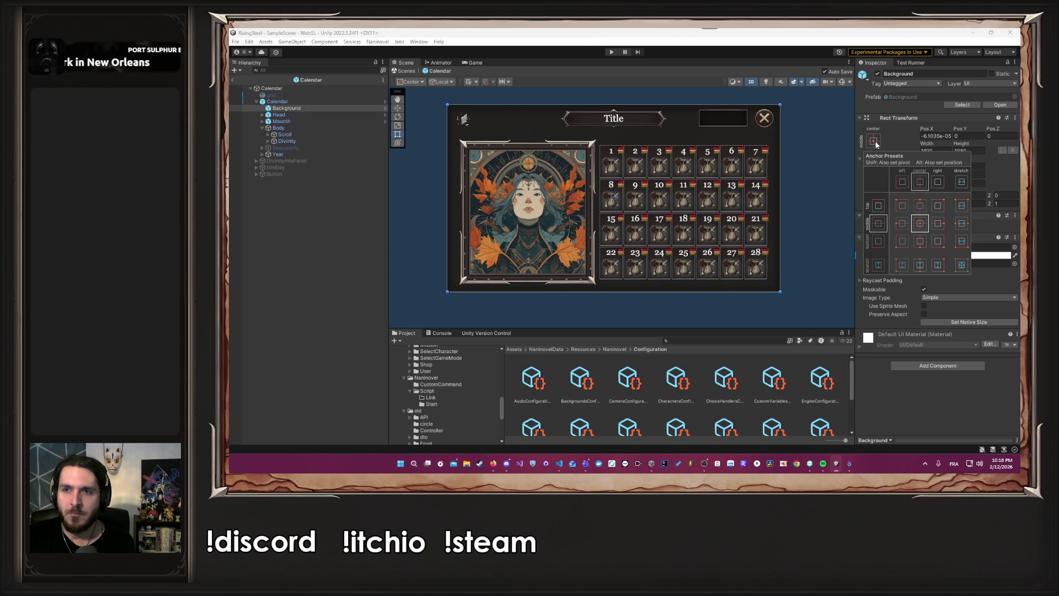
click(962, 264)
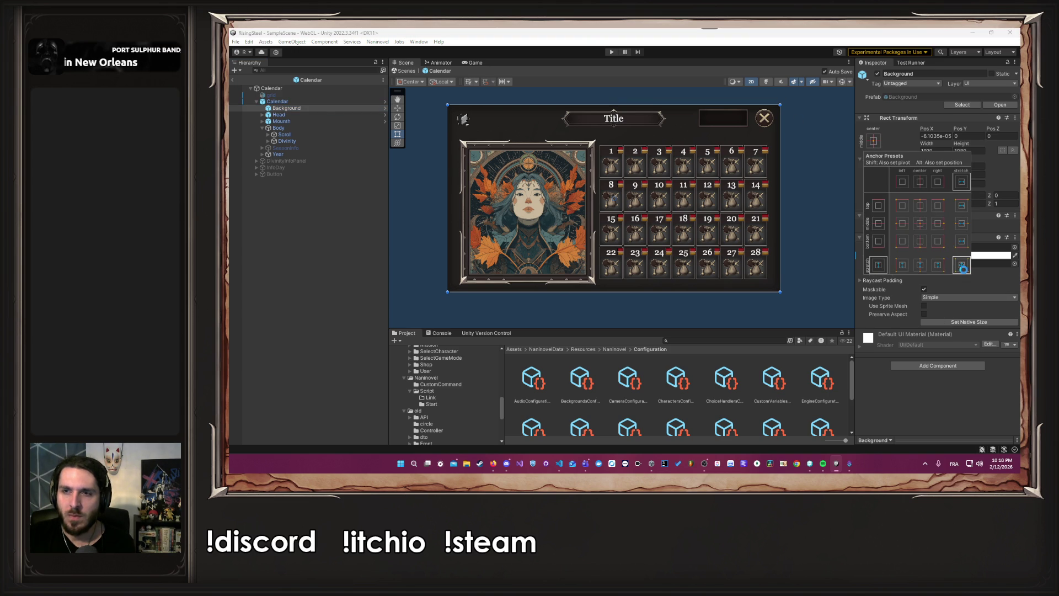
click(313, 102)
click(962, 264)
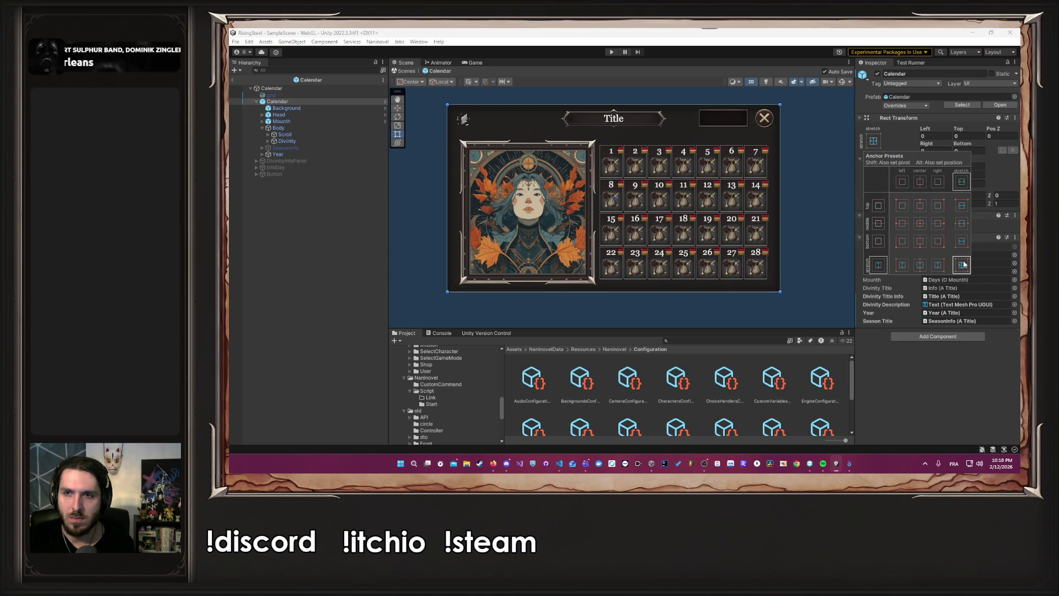
click(420, 175)
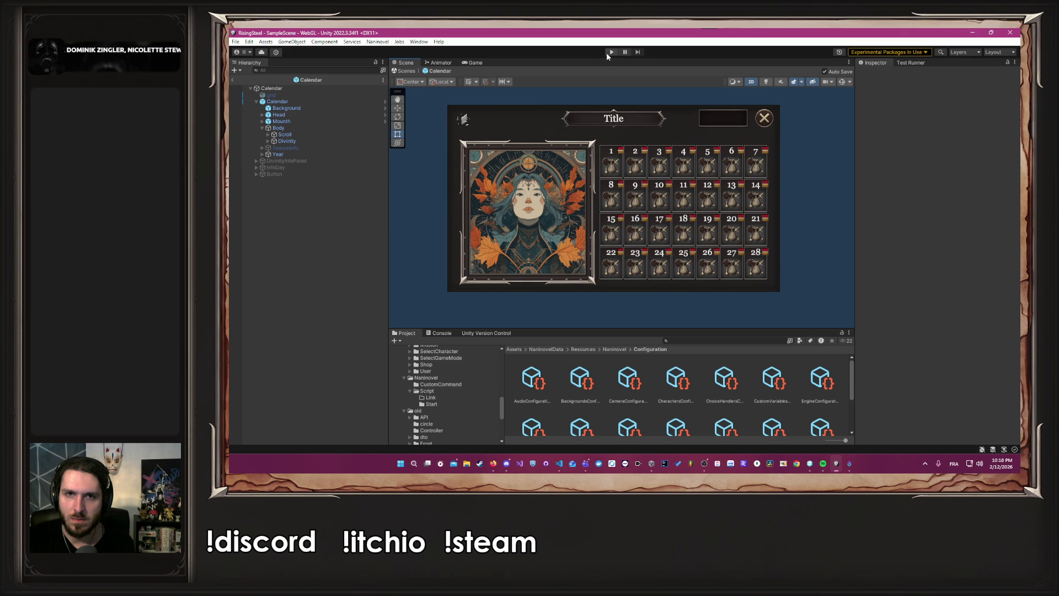
click(607, 52)
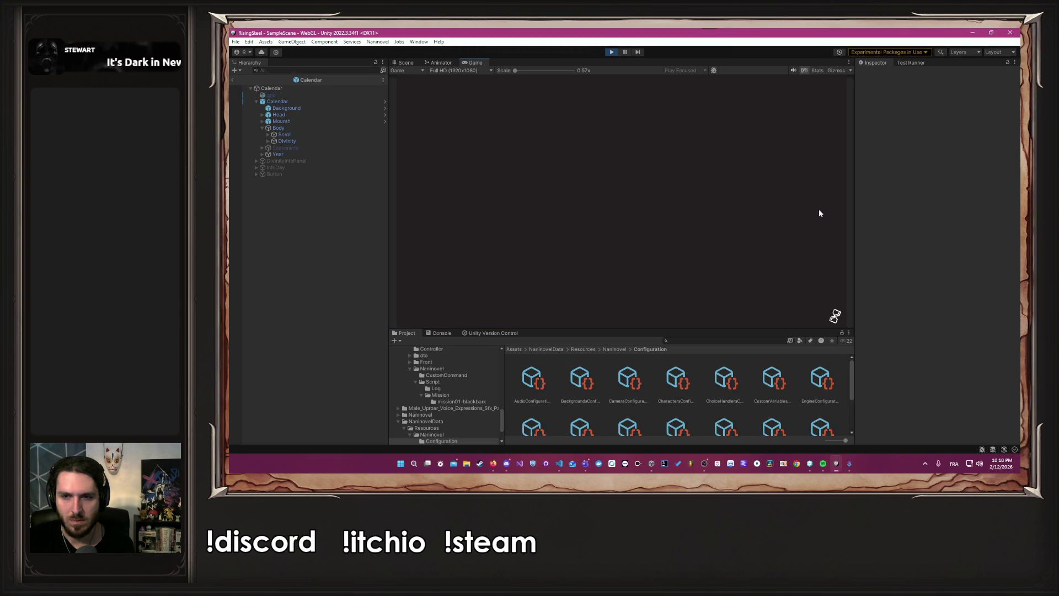
- Start a new game, switch the preview between 16:10 and Full HD twice, then stop
click(623, 138)
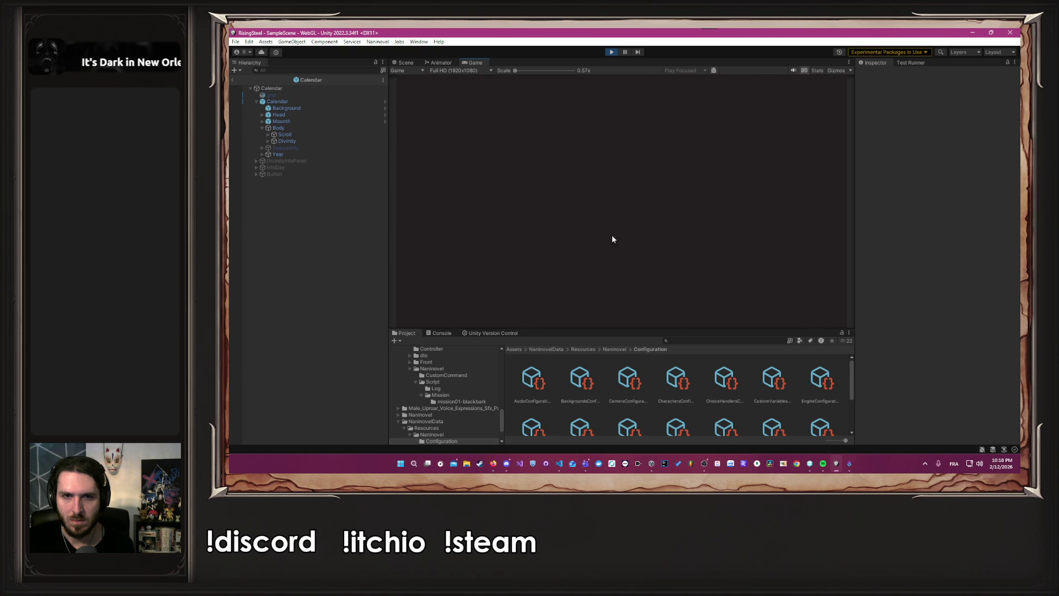
click(460, 71)
click(465, 112)
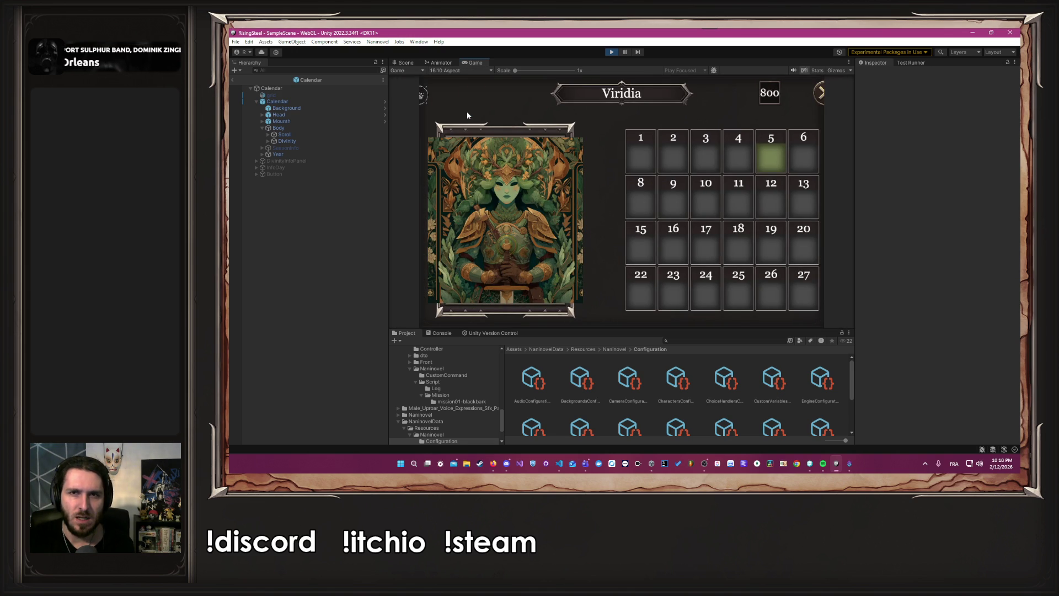
click(466, 71)
click(465, 121)
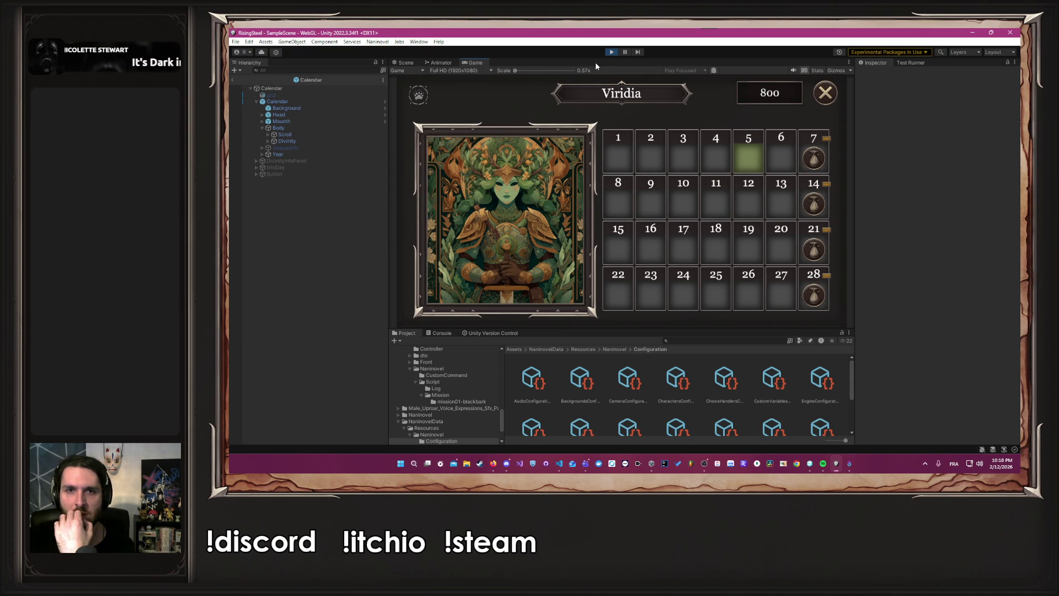
click(481, 71)
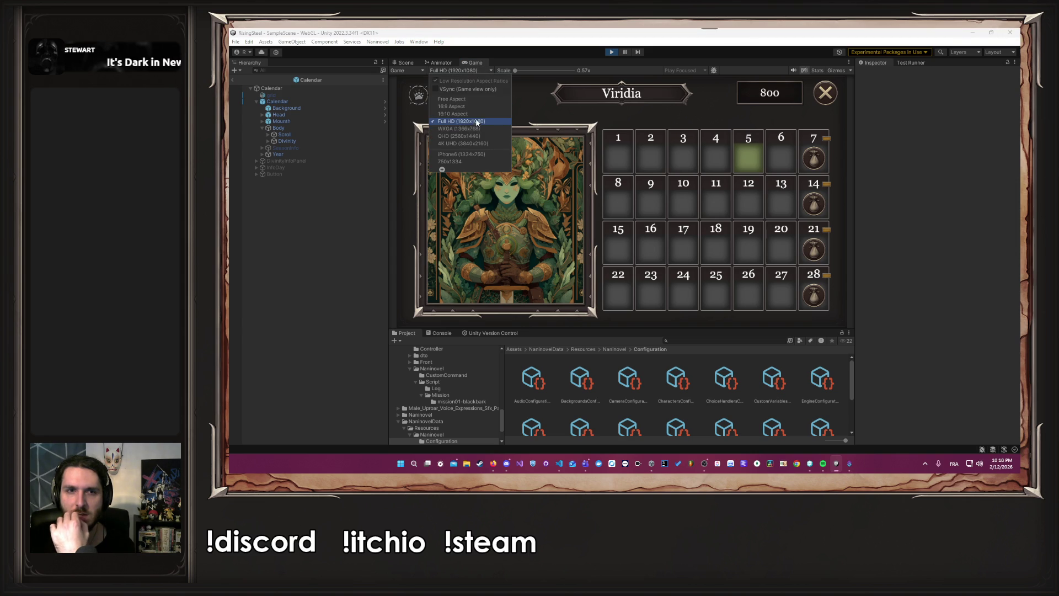
click(468, 114)
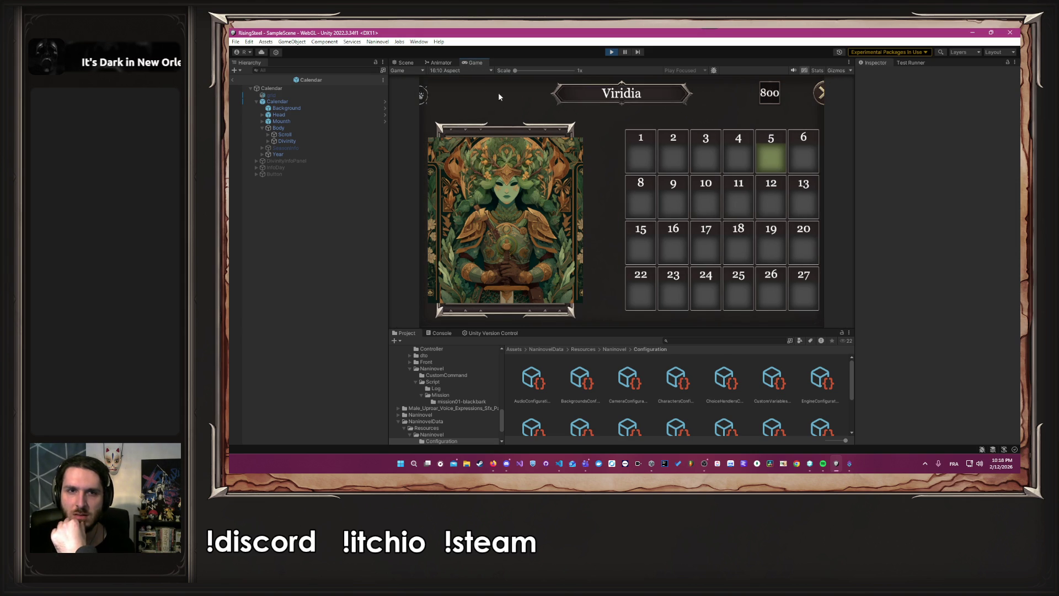
click(478, 70)
click(467, 125)
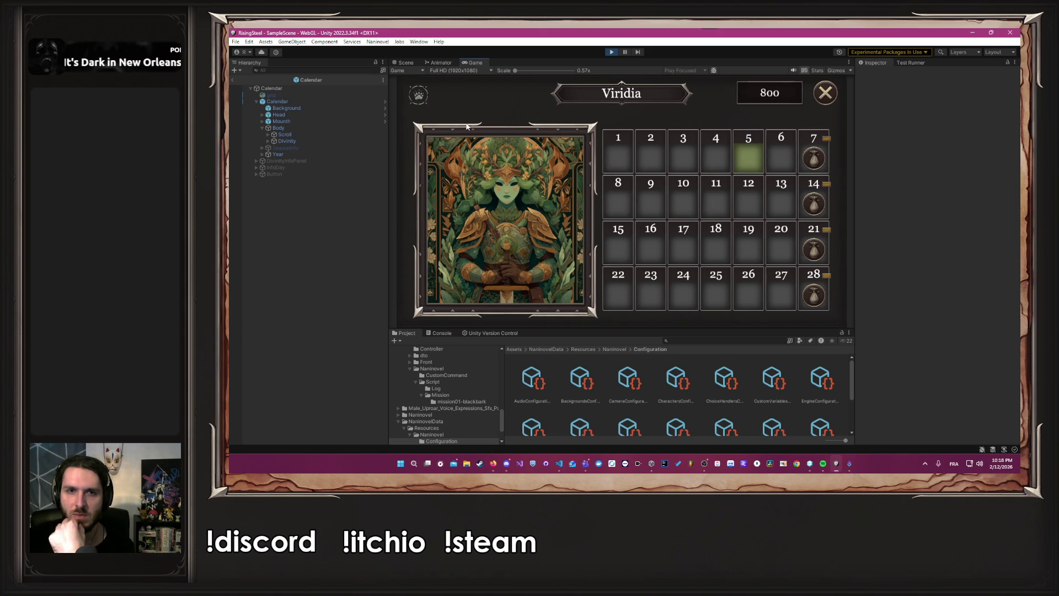
click(610, 53)
scroll(534, 128, up, 2)
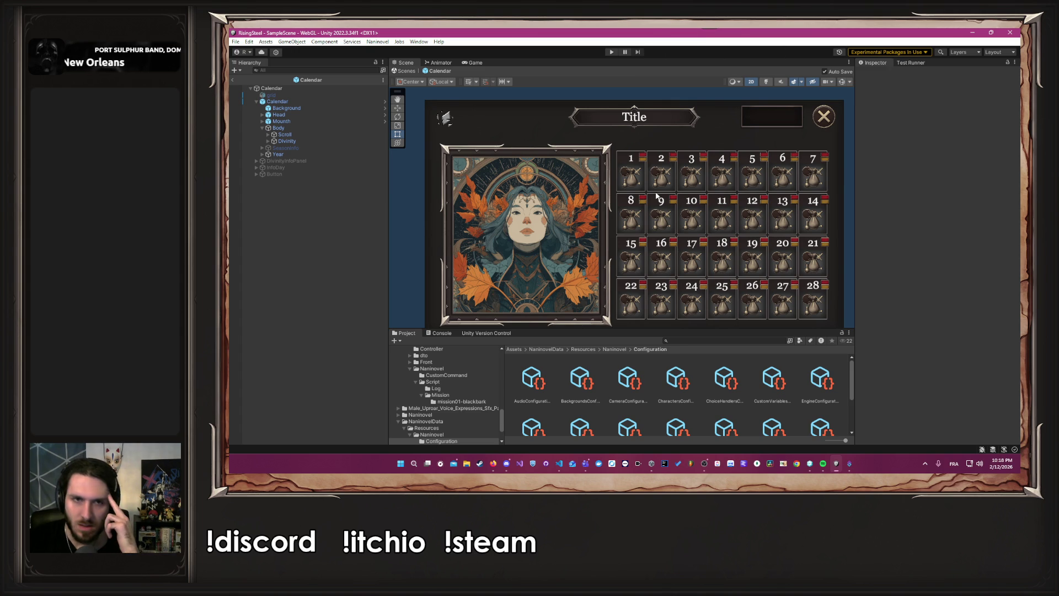
- Give the Head bar the middle-stretch anchor preset
click(297, 115)
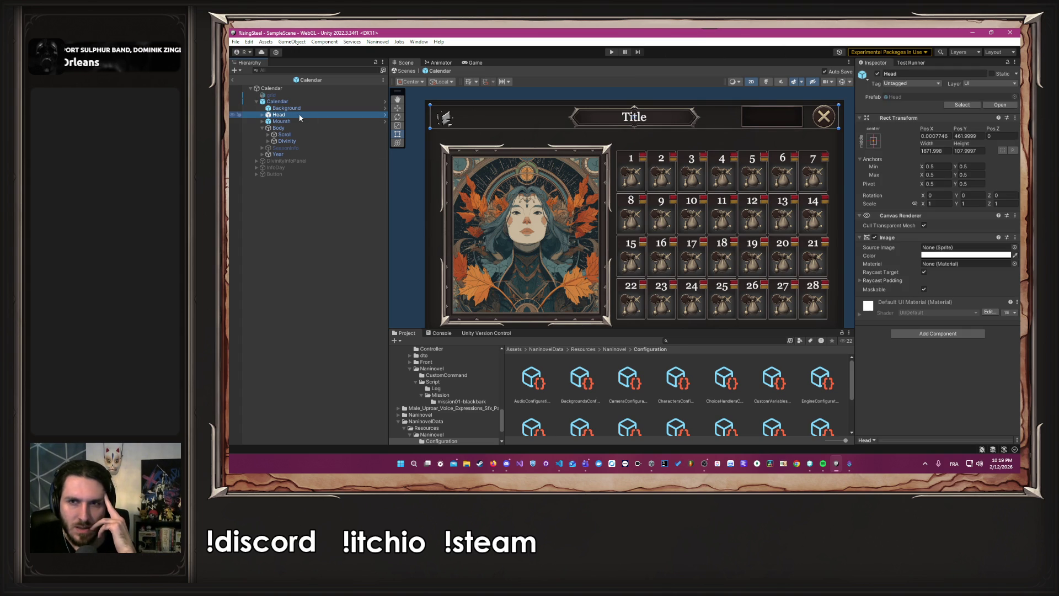
click(873, 142)
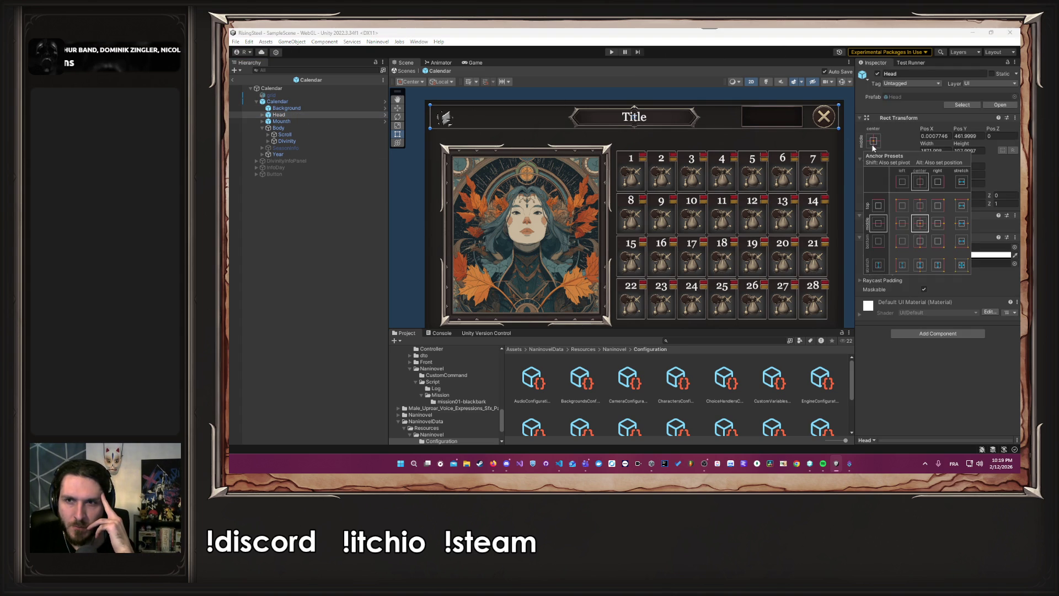
click(960, 223)
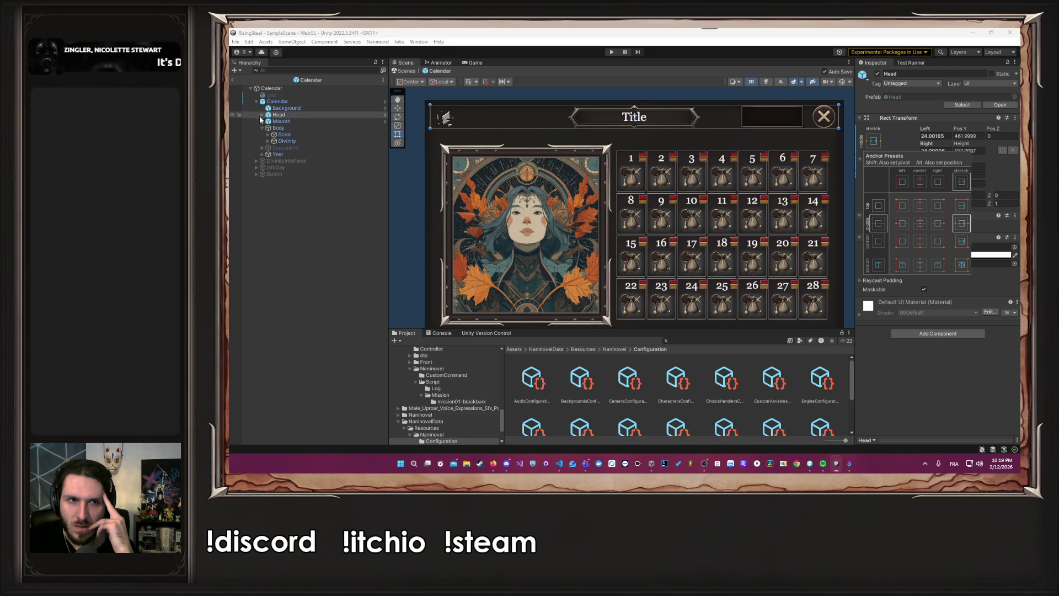
- Lower the Background image's alpha to about 0.36
click(286, 108)
click(939, 256)
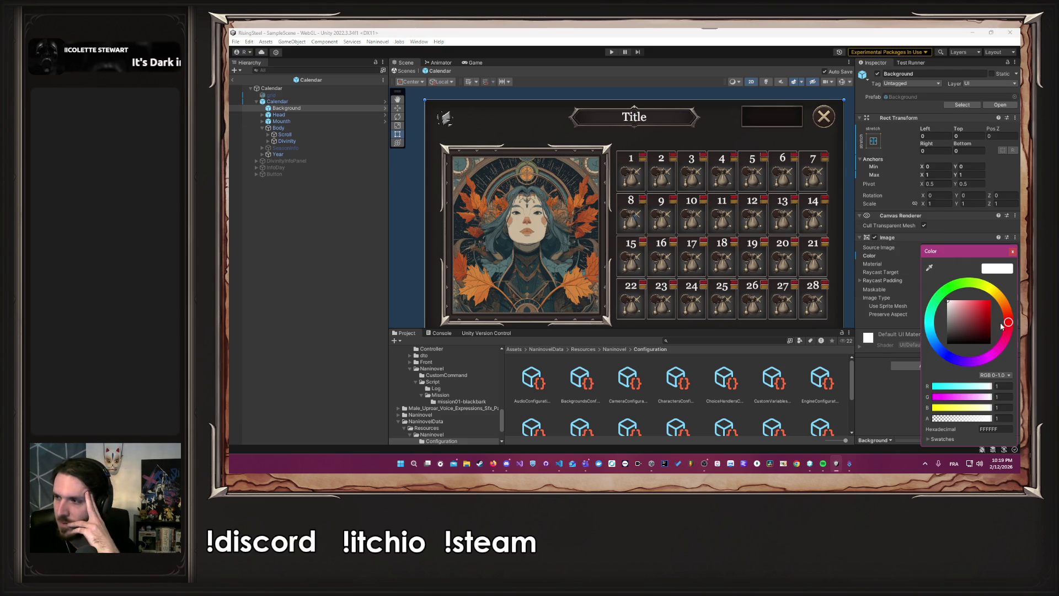
drag(960, 420, 954, 420)
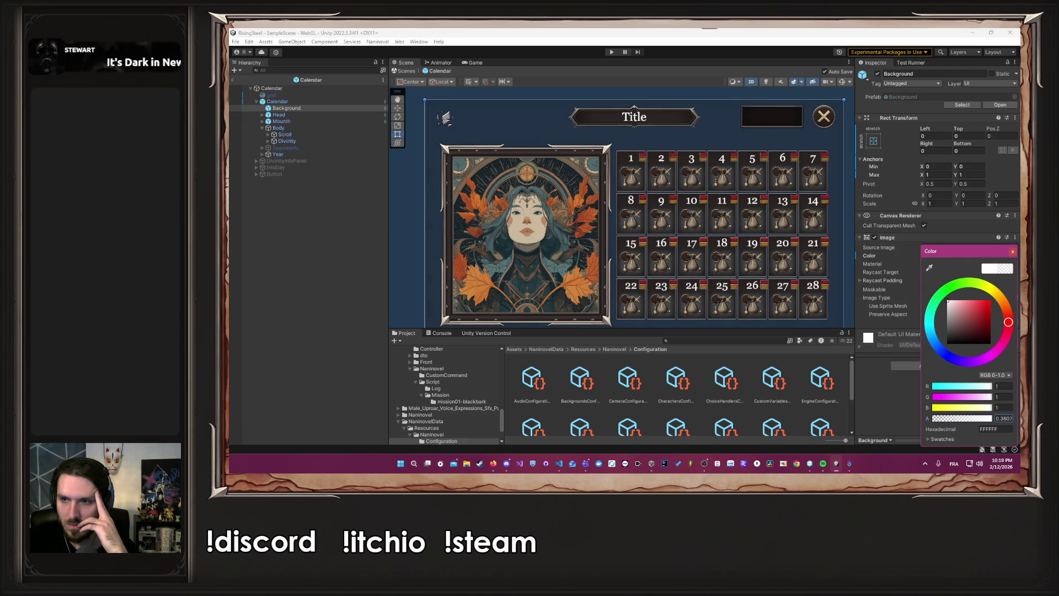
click(1013, 251)
click(450, 92)
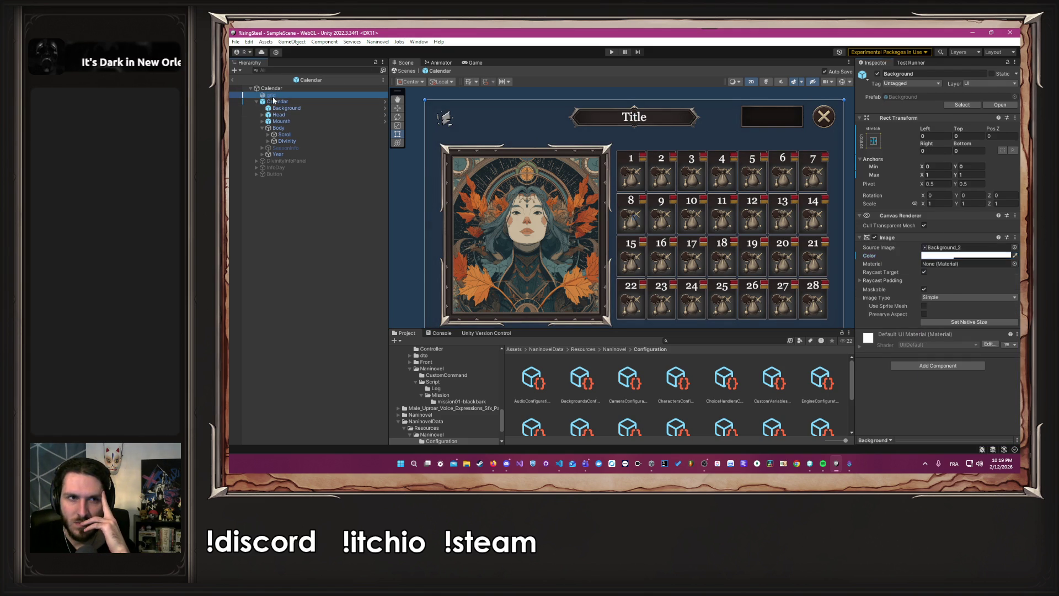
scroll(540, 142, up, 5)
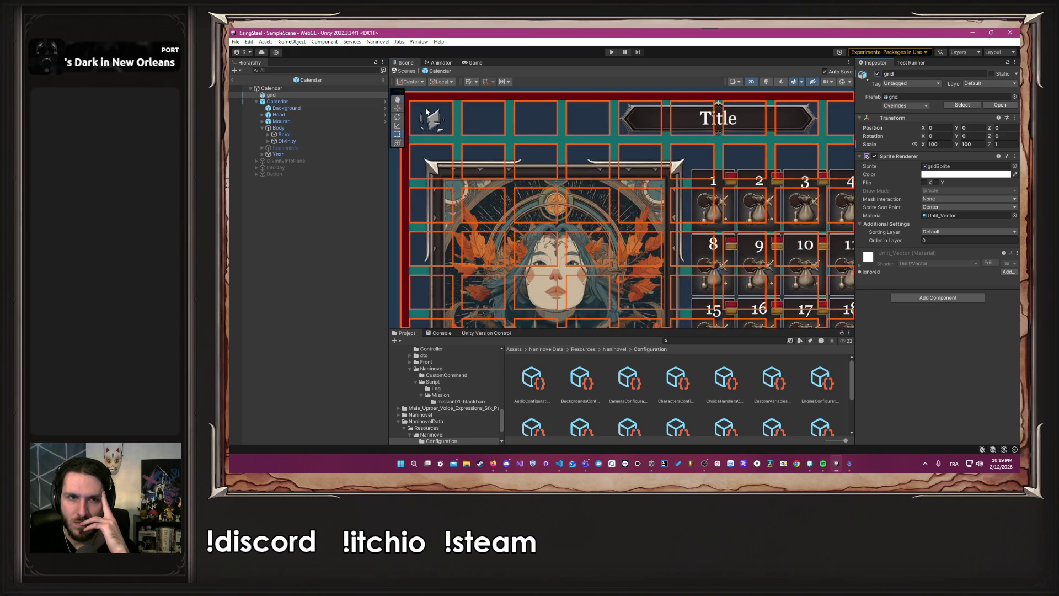
- Nudge the Season icon up slightly and anchor it middle-left in Head
scroll(540, 142, up, 3)
click(311, 153)
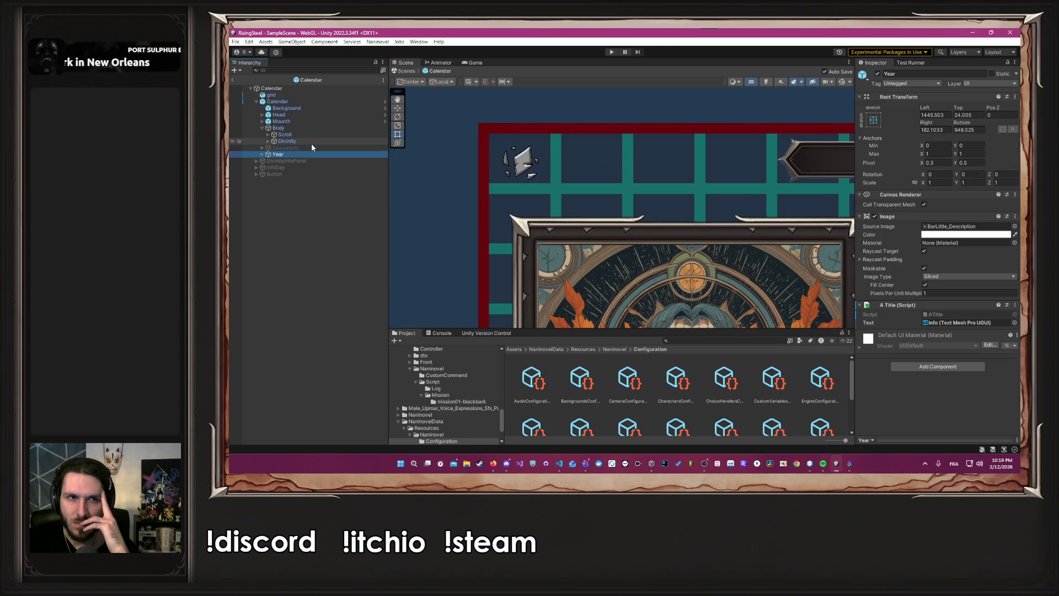
click(303, 115)
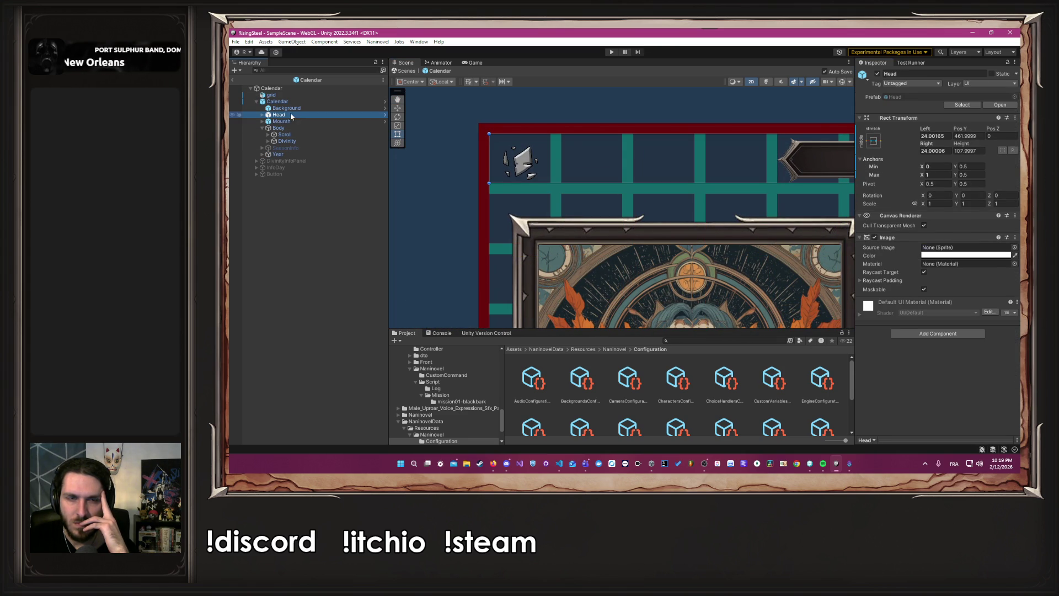
click(262, 115)
click(287, 141)
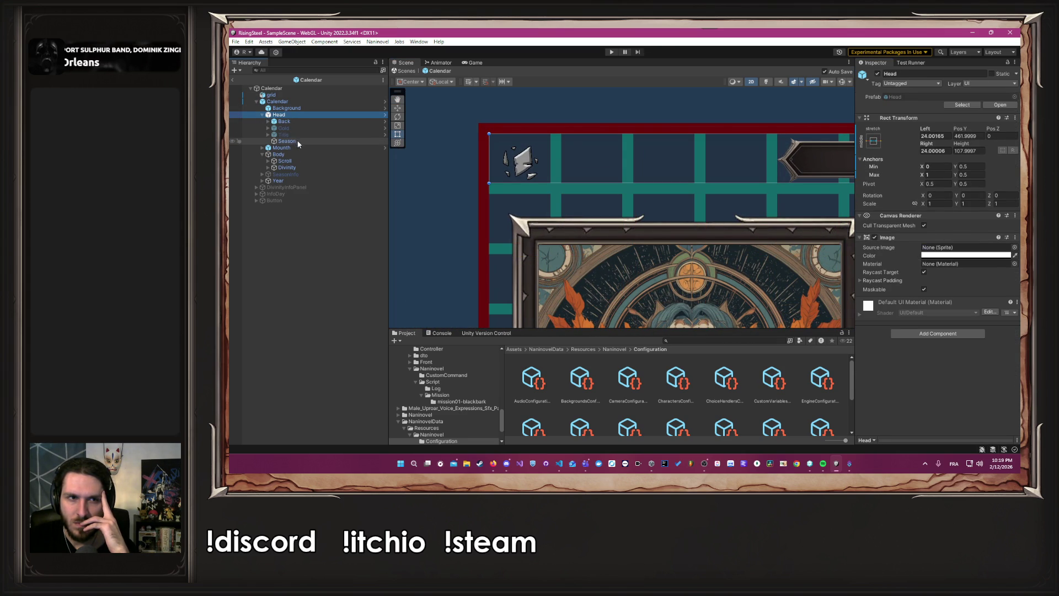
drag(532, 159, 532, 154)
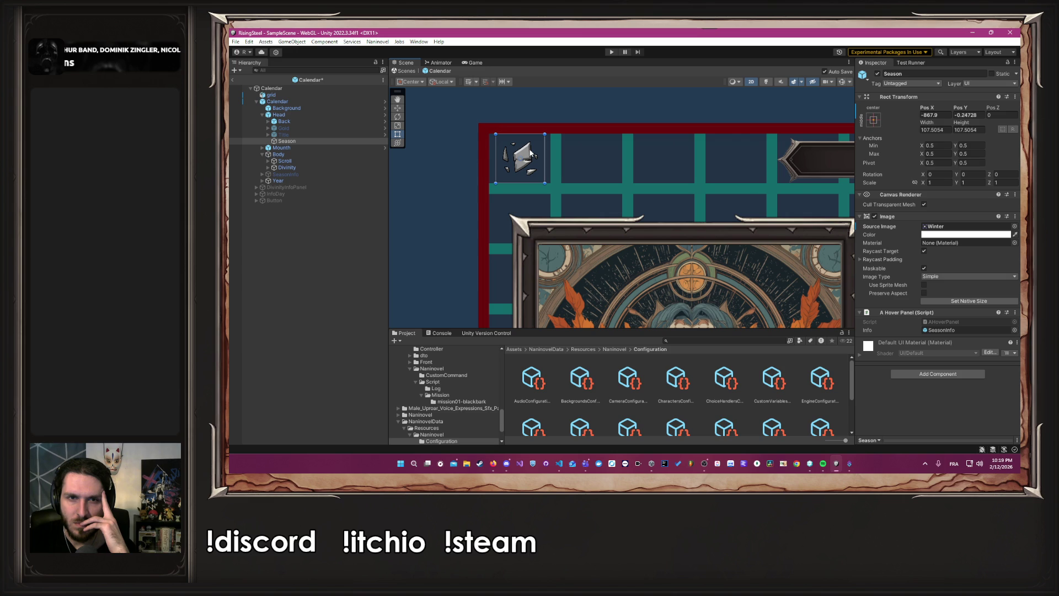
click(316, 175)
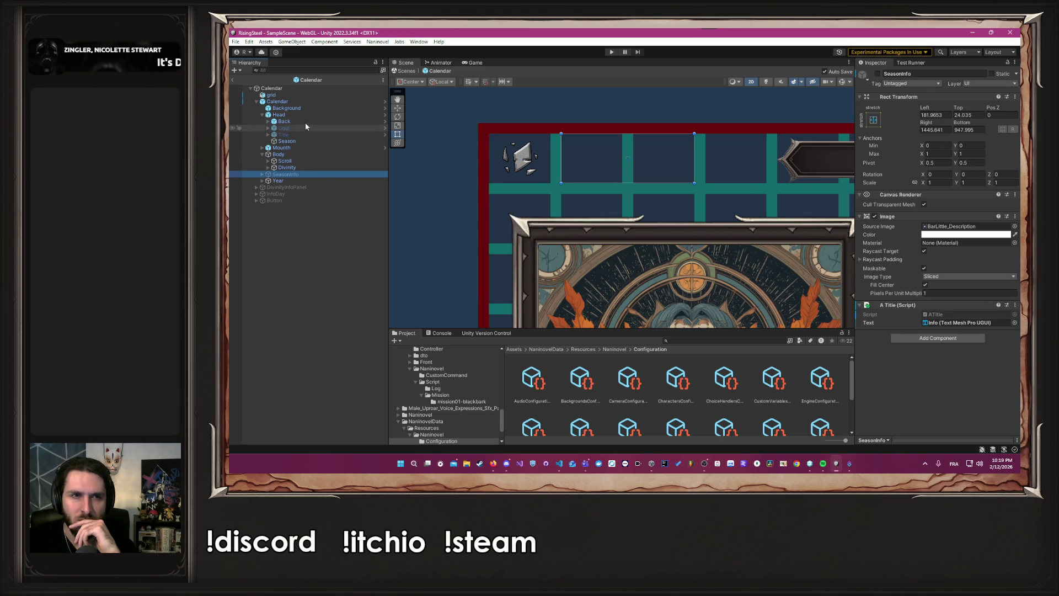
click(287, 141)
click(873, 120)
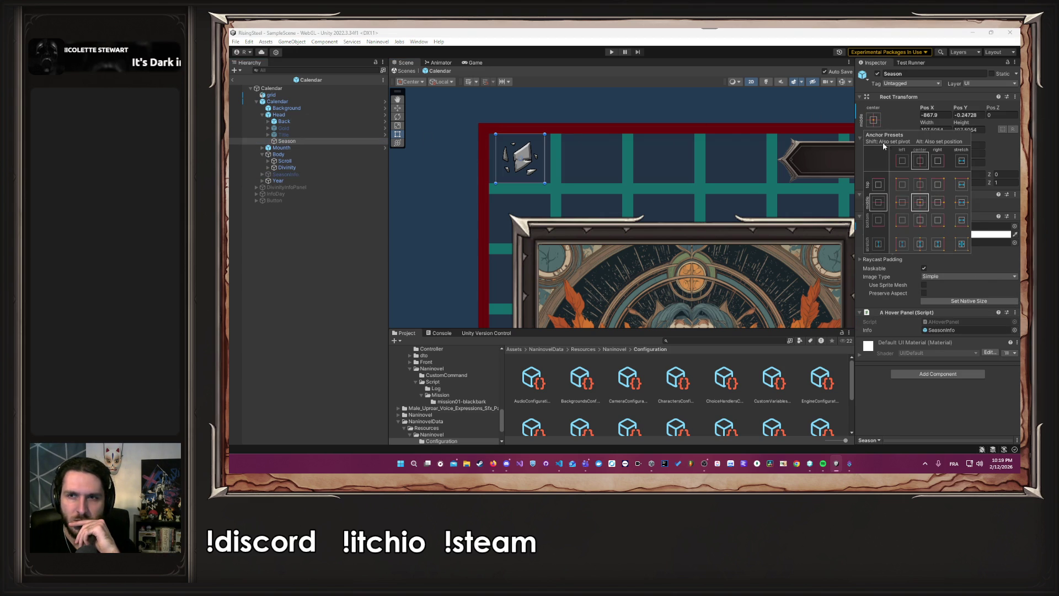
click(901, 202)
scroll(668, 88, down, 3)
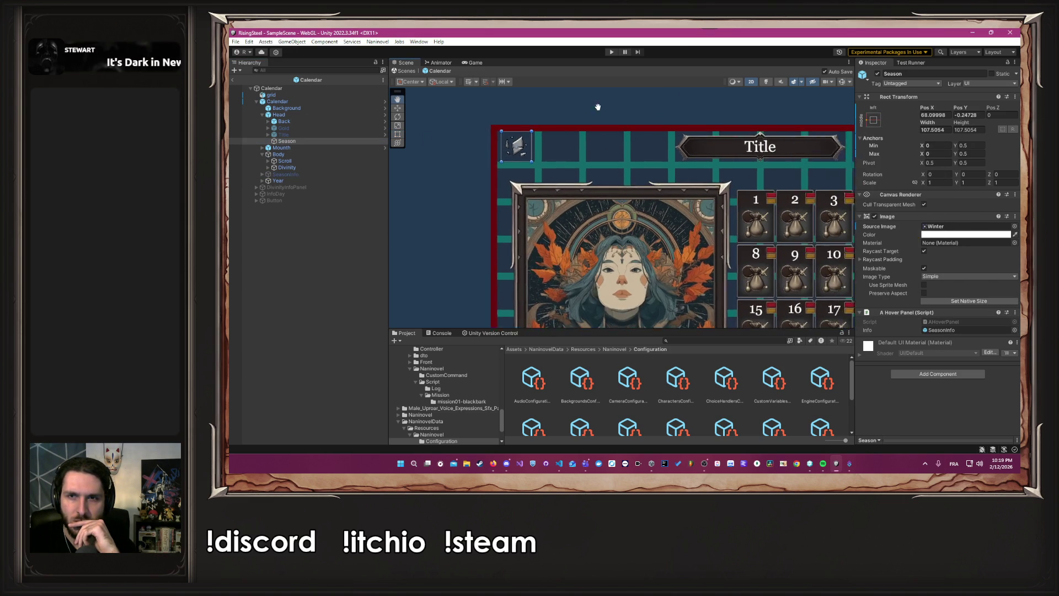
- Anchor the Back close button middle-right, and check Year's anchor presets
click(309, 122)
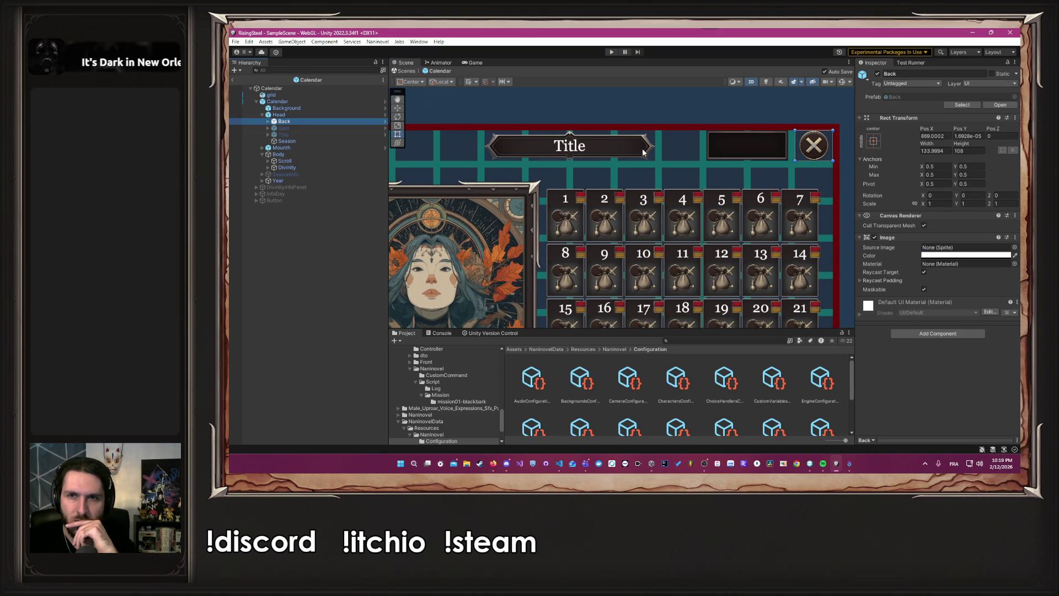
click(874, 141)
click(938, 223)
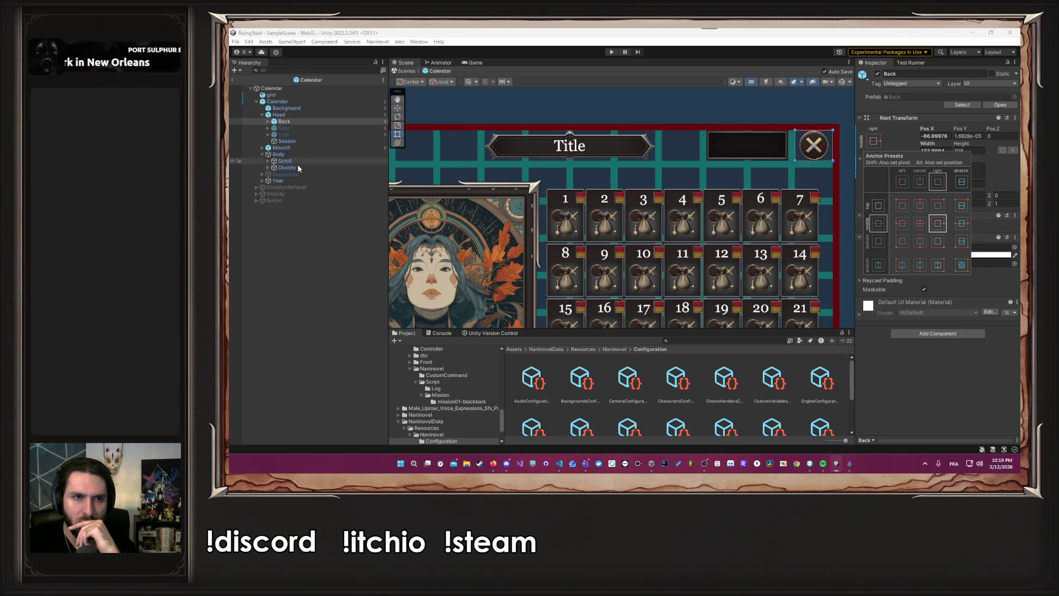
click(299, 180)
click(873, 122)
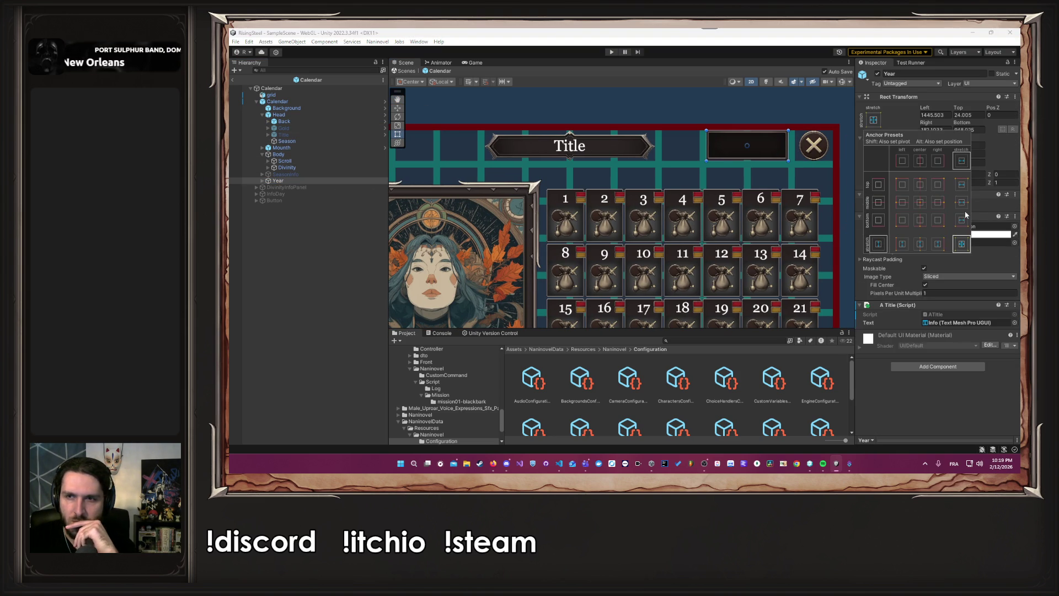
click(766, 101)
scroll(766, 100, down, 2)
click(298, 95)
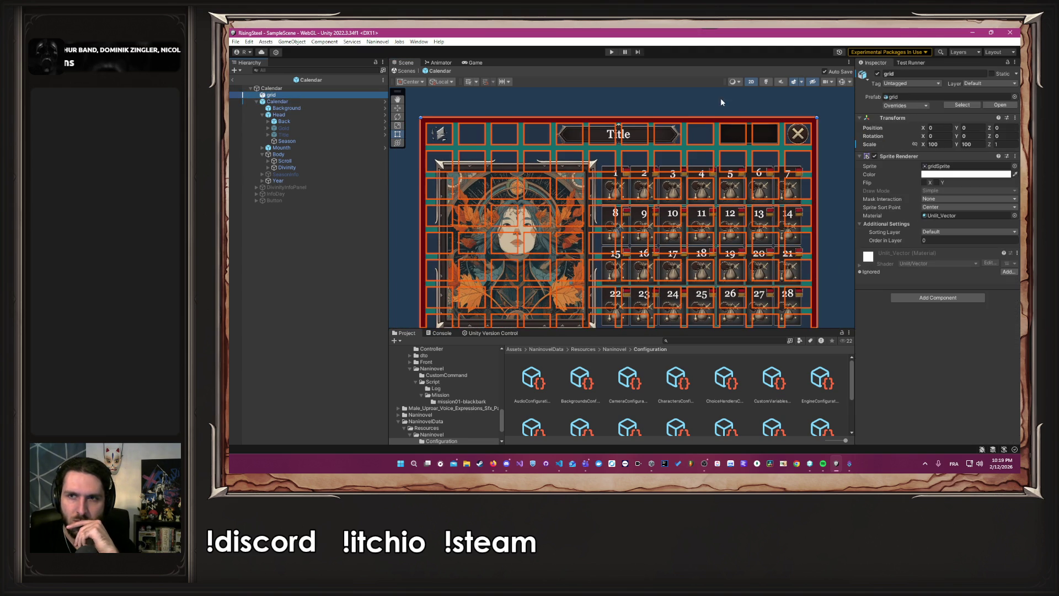
- Hide the grid, raise the Background's alpha again, and enter Play mode
click(877, 74)
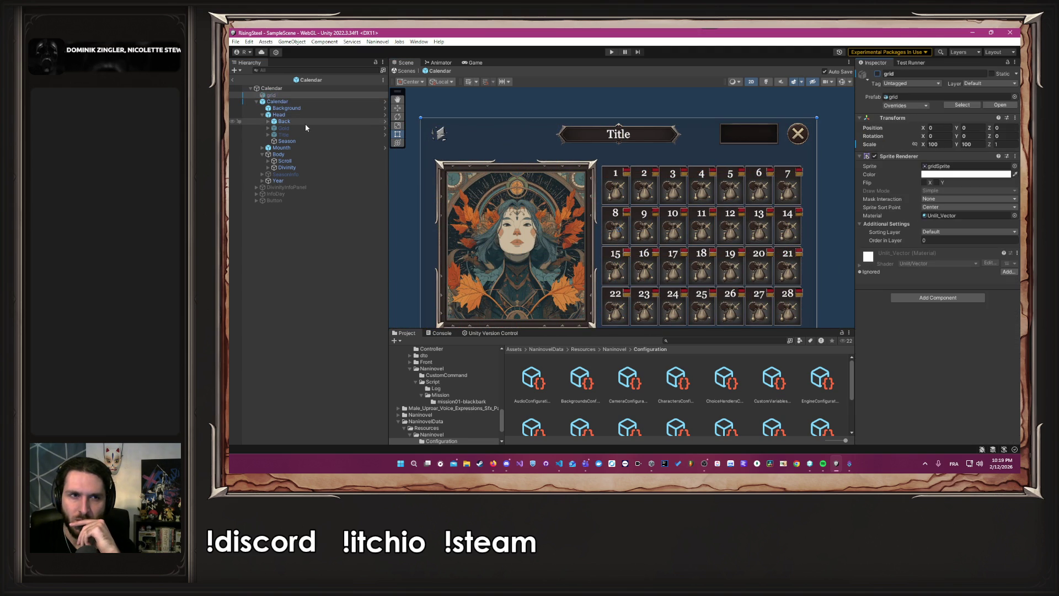
click(287, 108)
click(965, 256)
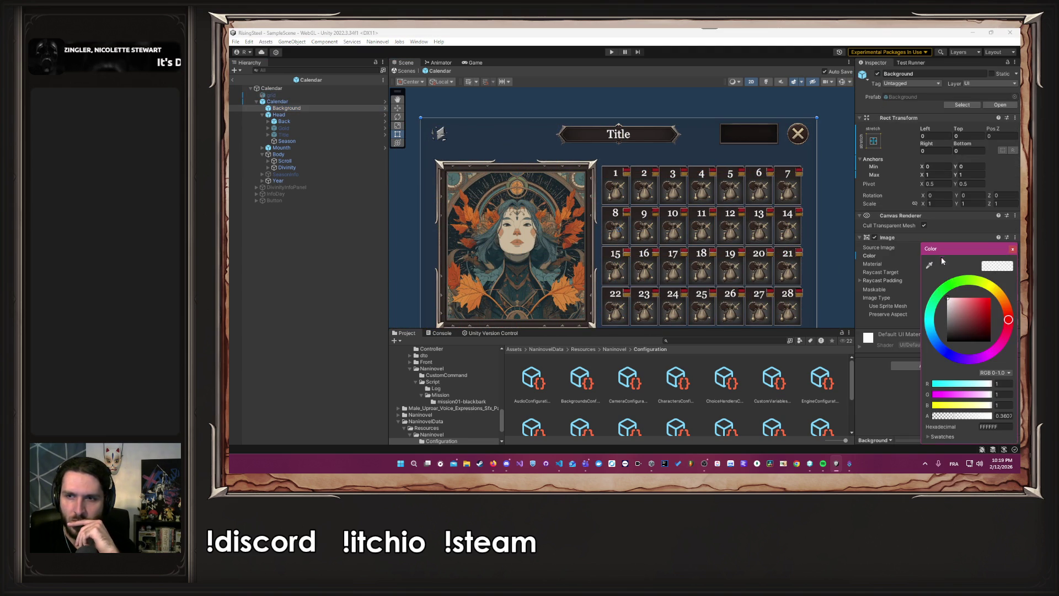
drag(974, 417, 992, 416)
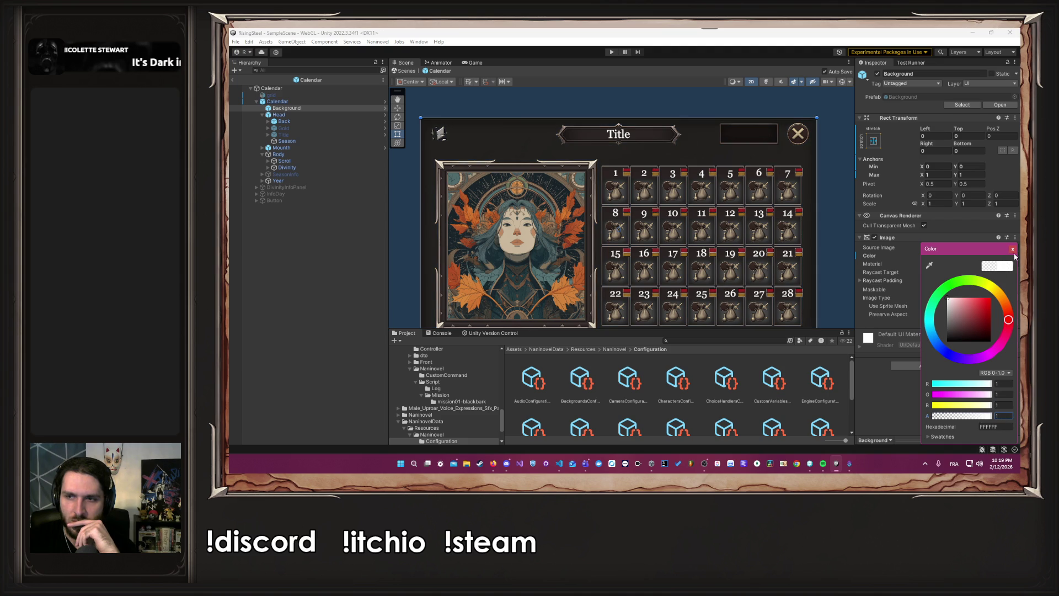
click(971, 249)
click(667, 95)
scroll(667, 95, down, 2)
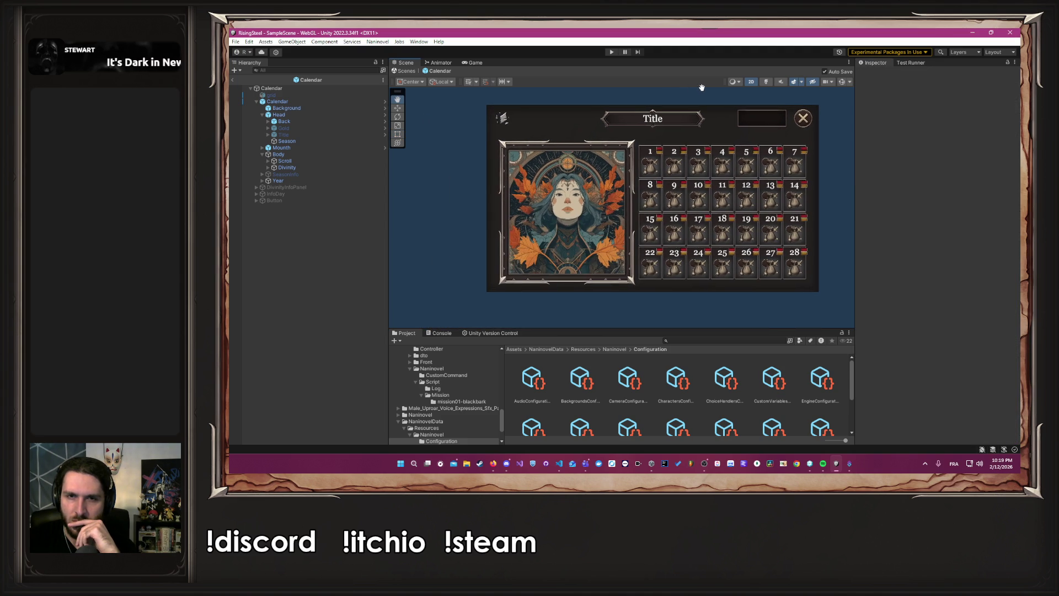
click(611, 52)
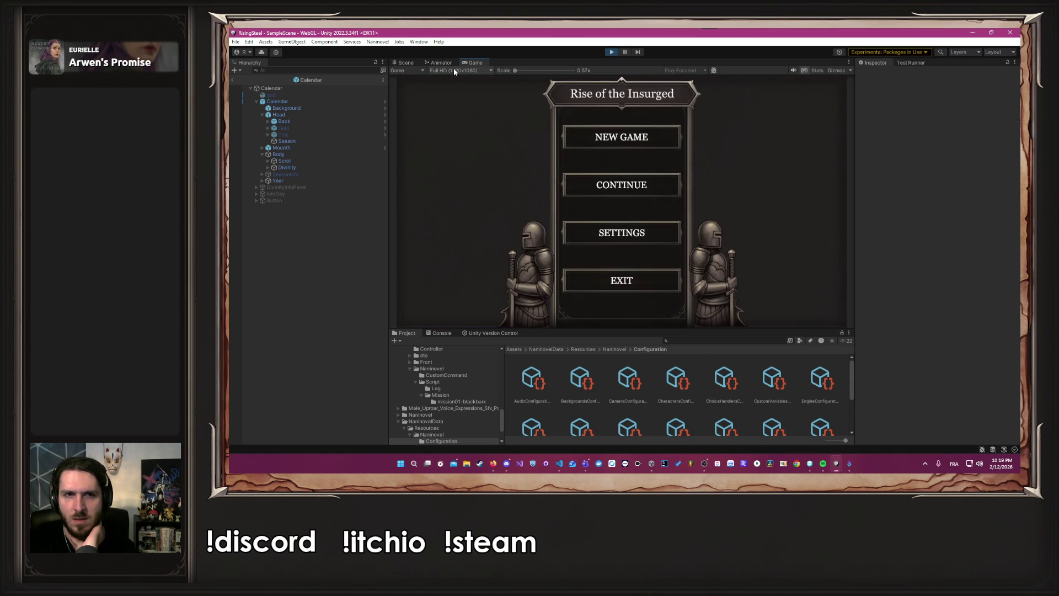
click(577, 144)
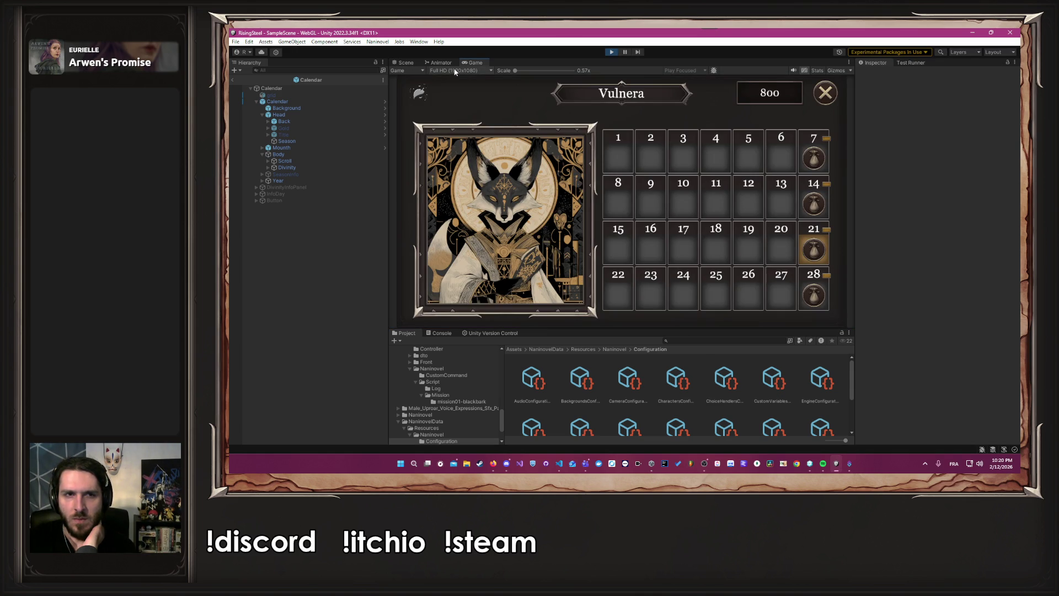
click(455, 73)
click(465, 116)
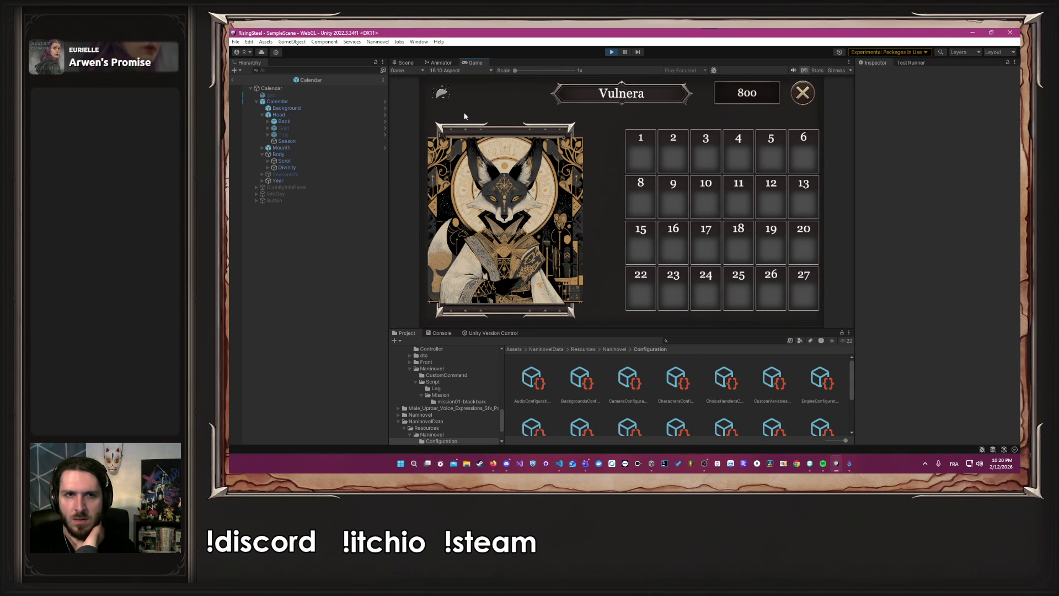
click(468, 69)
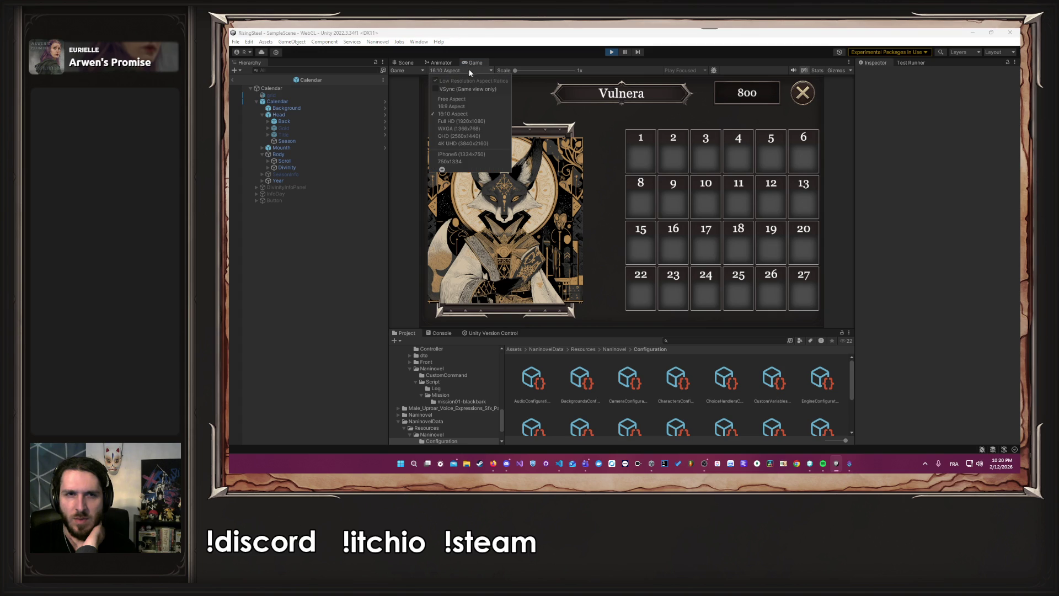
click(470, 122)
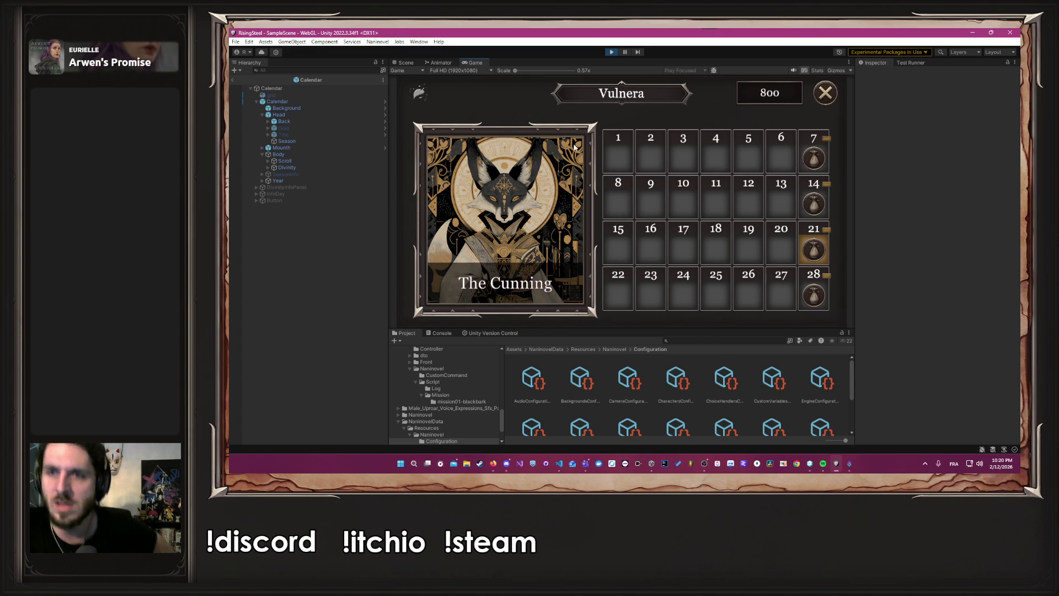
click(457, 70)
click(481, 114)
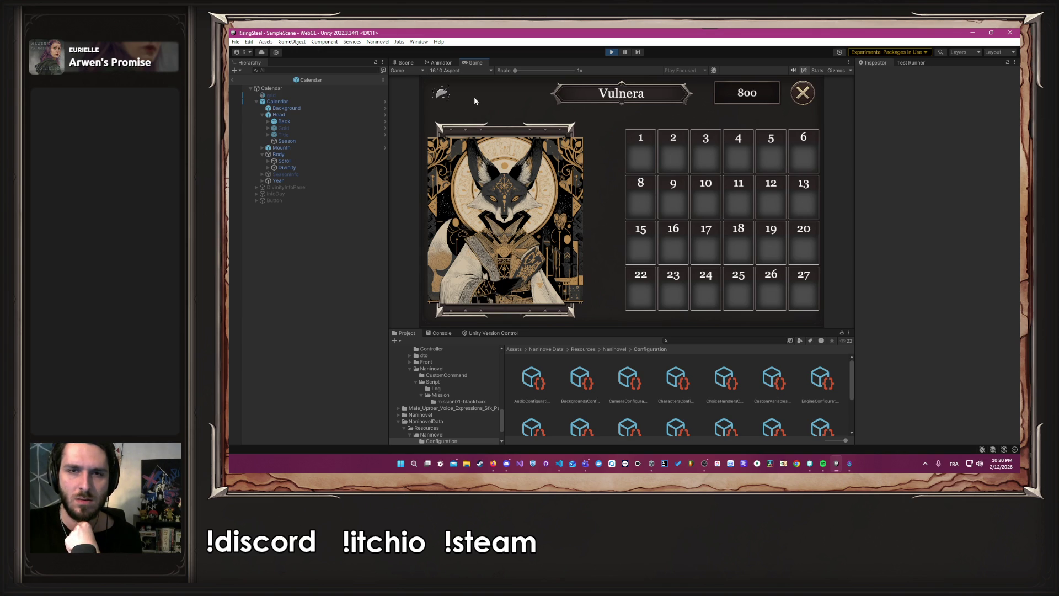
click(465, 70)
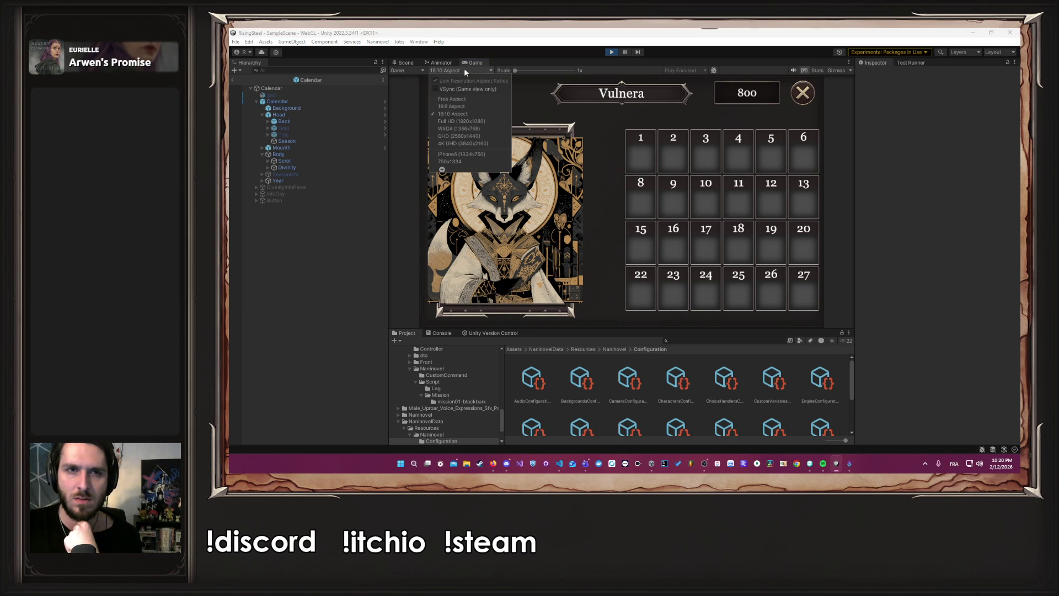
click(462, 126)
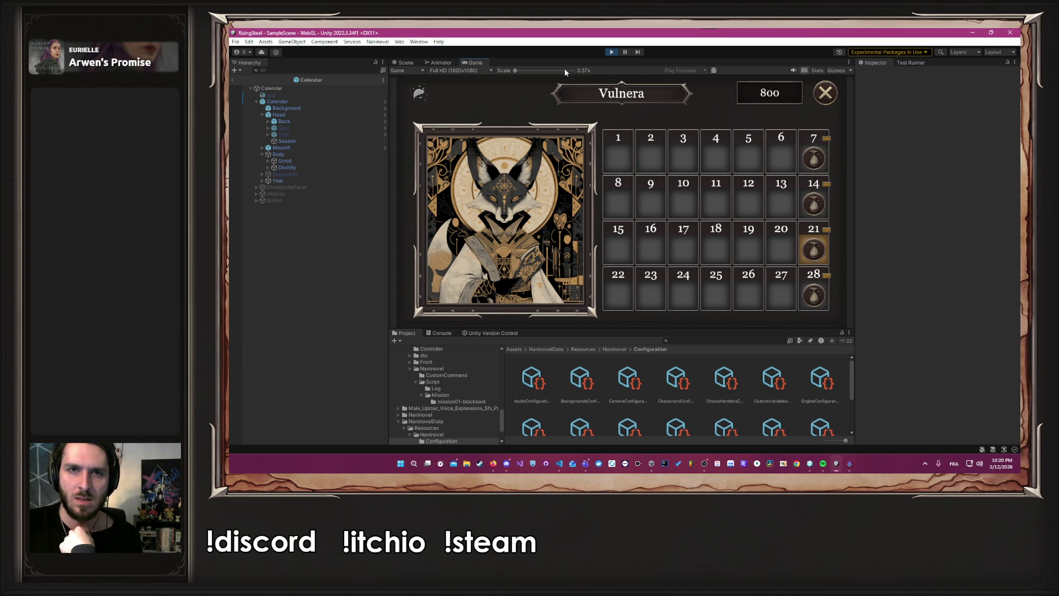
click(607, 52)
click(407, 62)
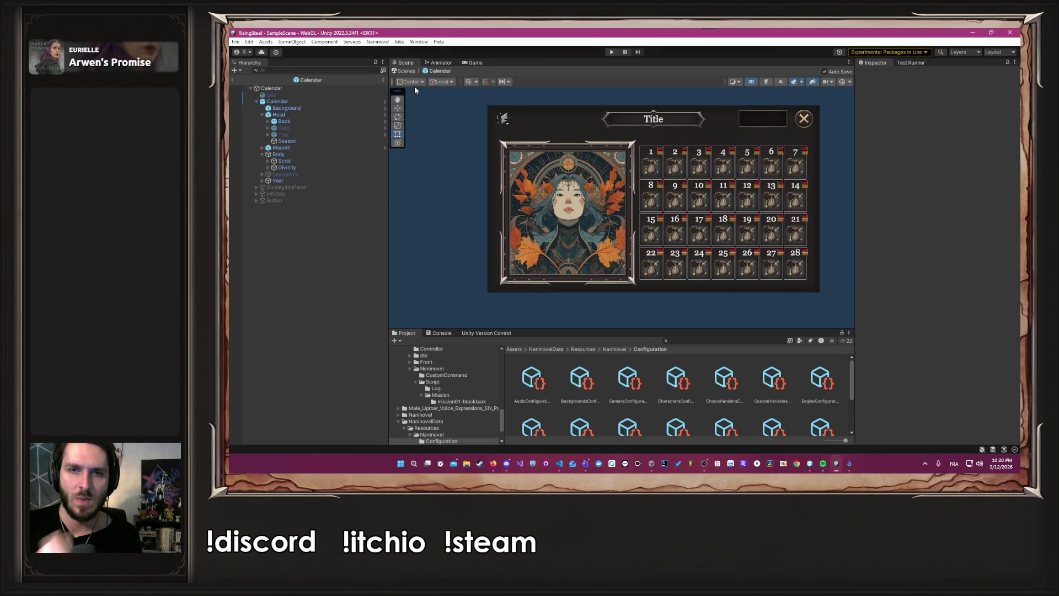
- Anchor the Scroll panel middle-center, check Divinity's anchor, and enter Play mode
click(282, 155)
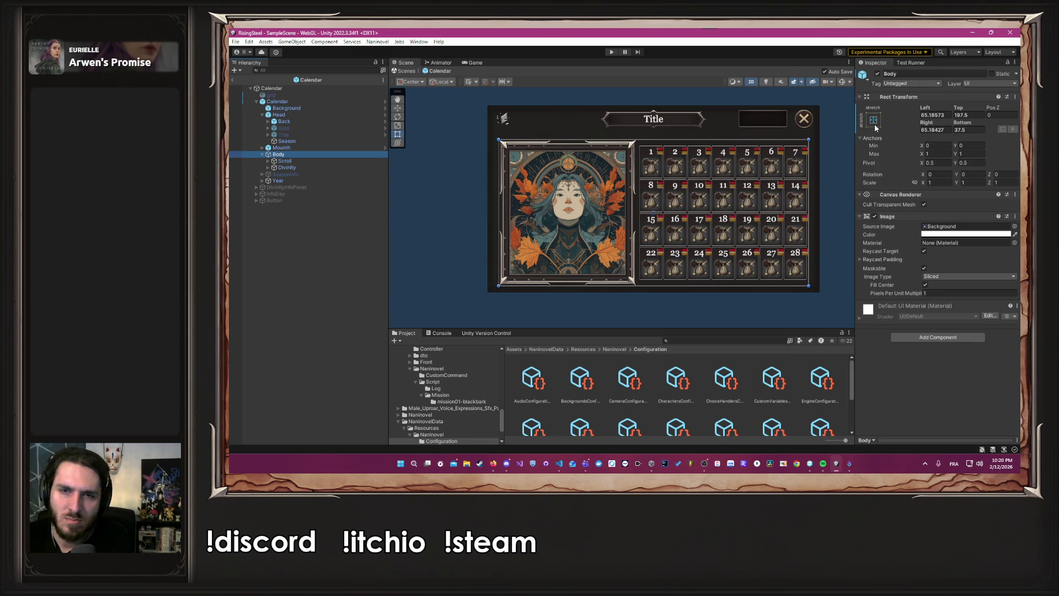
click(285, 161)
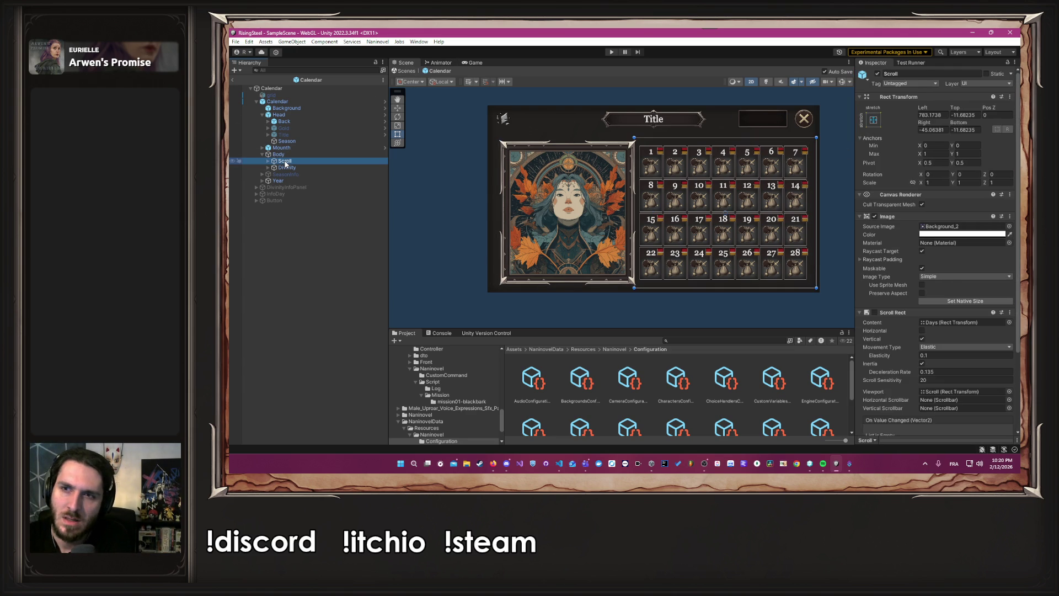
click(875, 120)
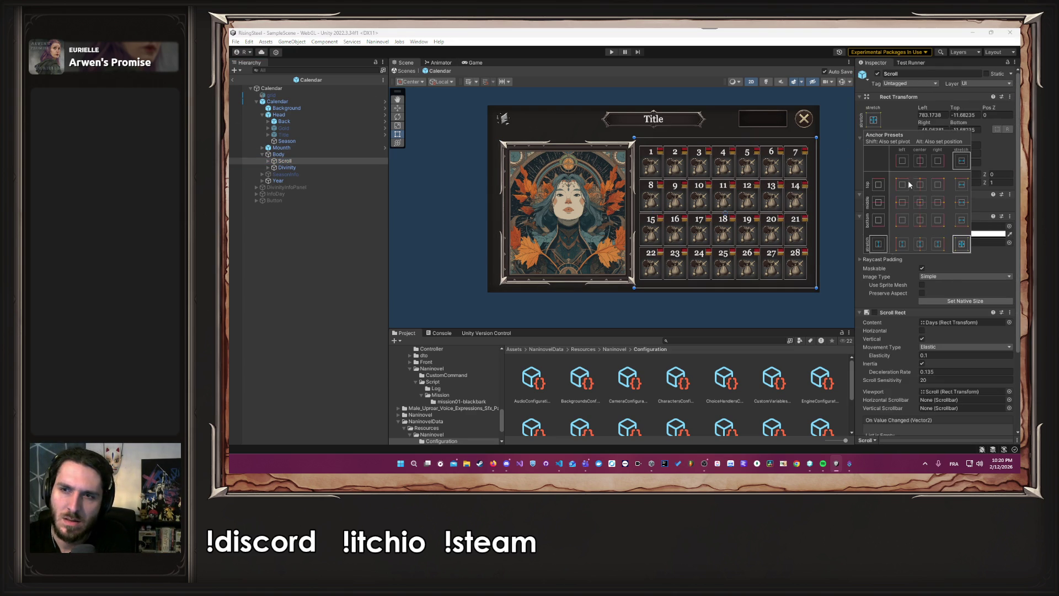
click(920, 202)
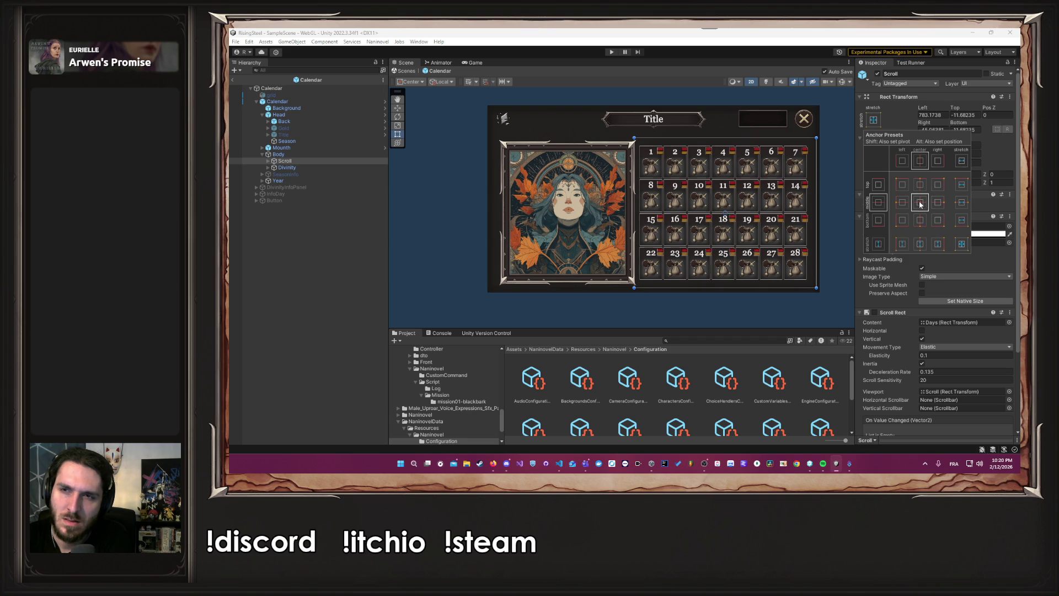
click(350, 169)
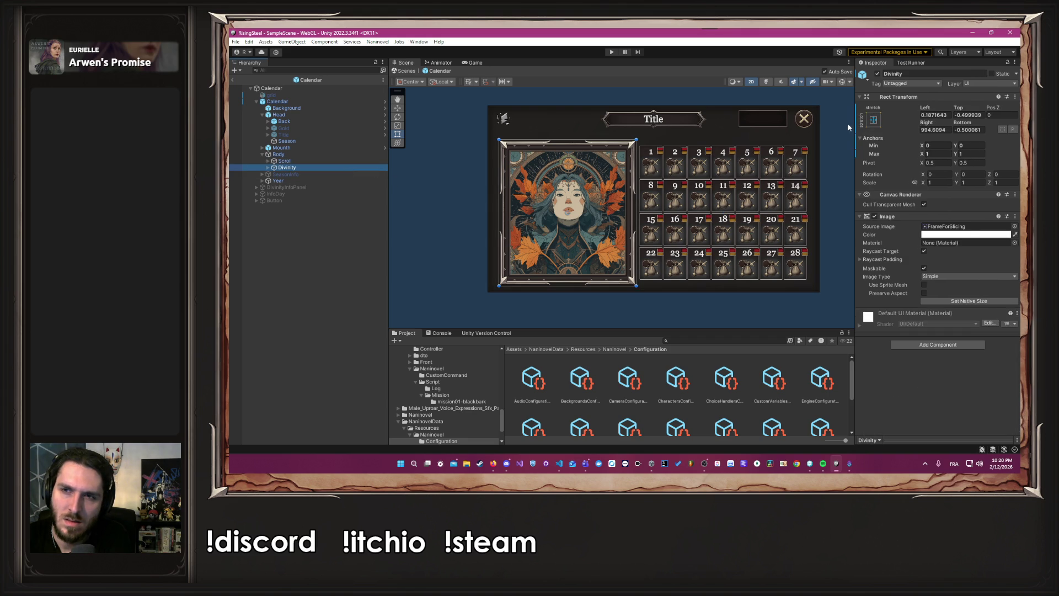
click(873, 120)
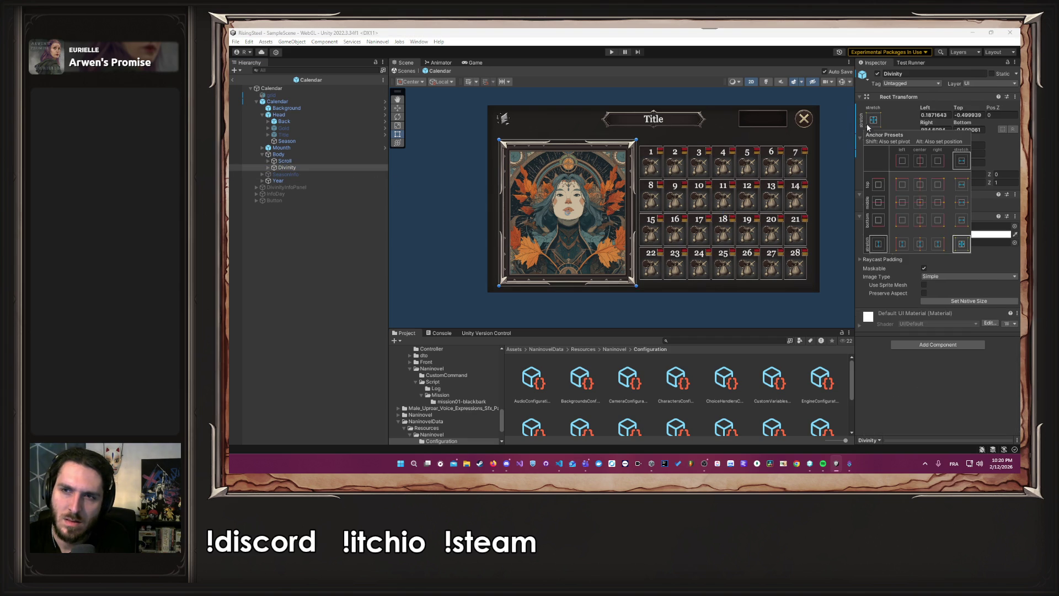
click(841, 193)
click(611, 52)
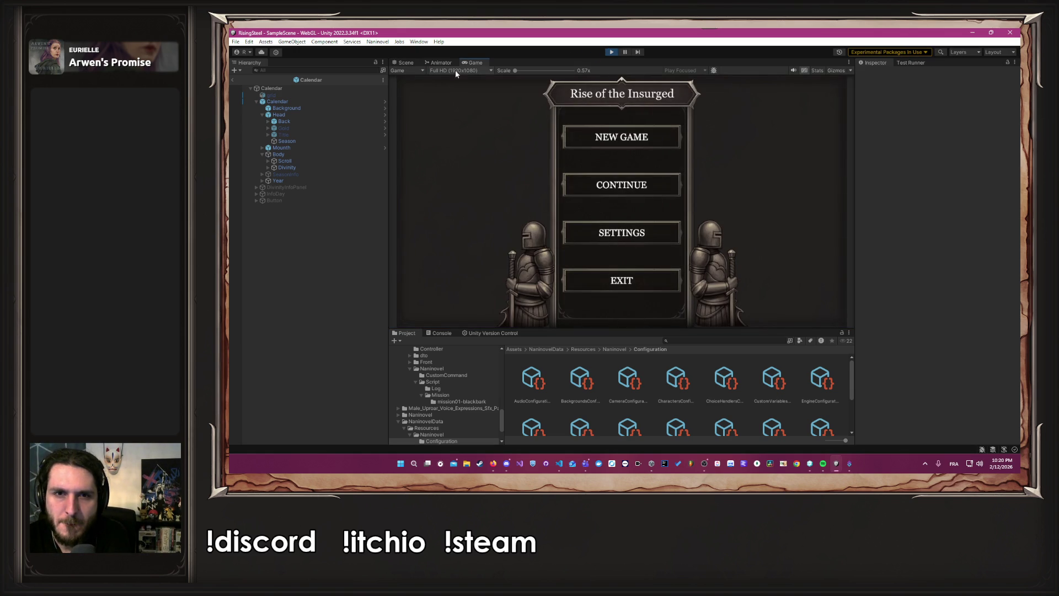
- Start a new game, preview the calendar at 16:10 Aspect, then stop Play
click(572, 137)
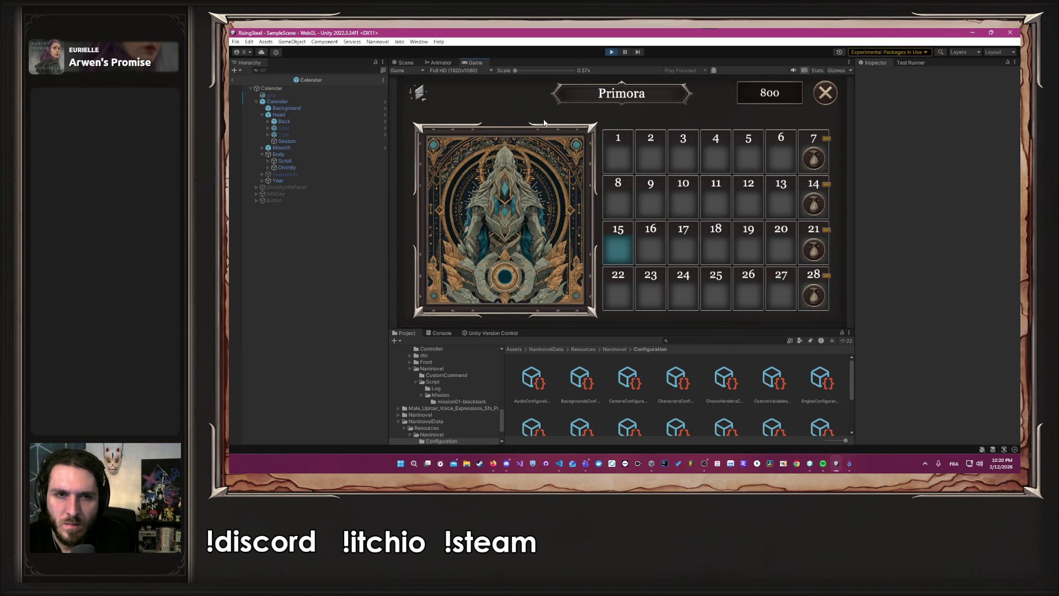
click(454, 70)
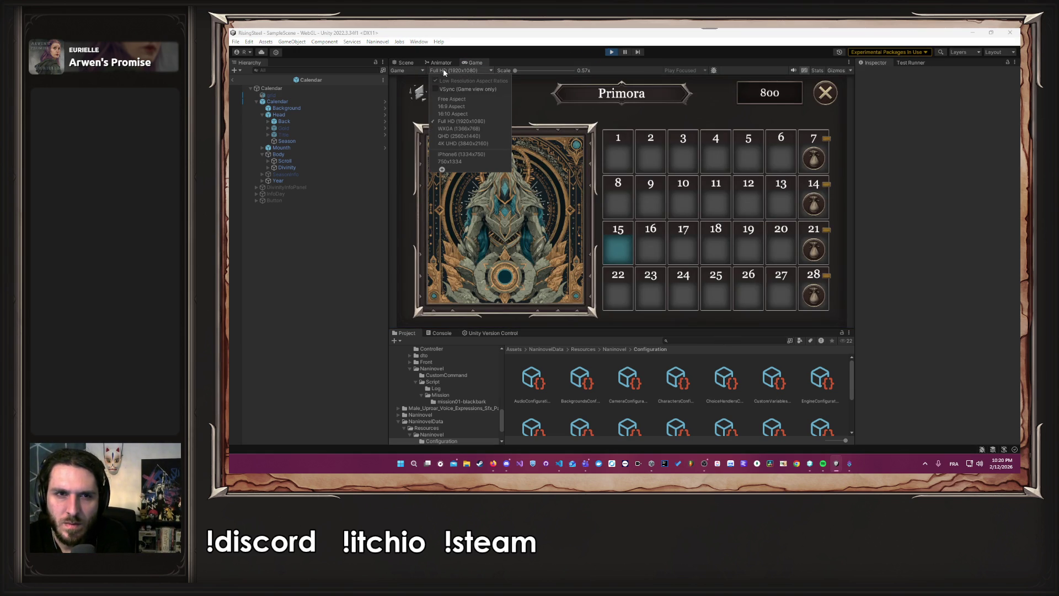
click(461, 114)
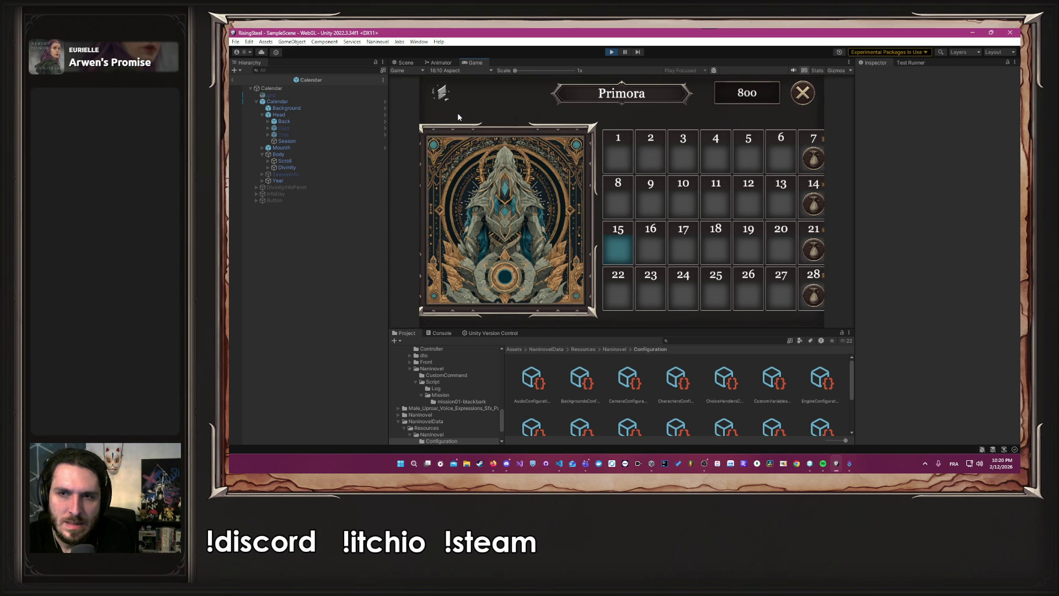
mouse_move(439, 93)
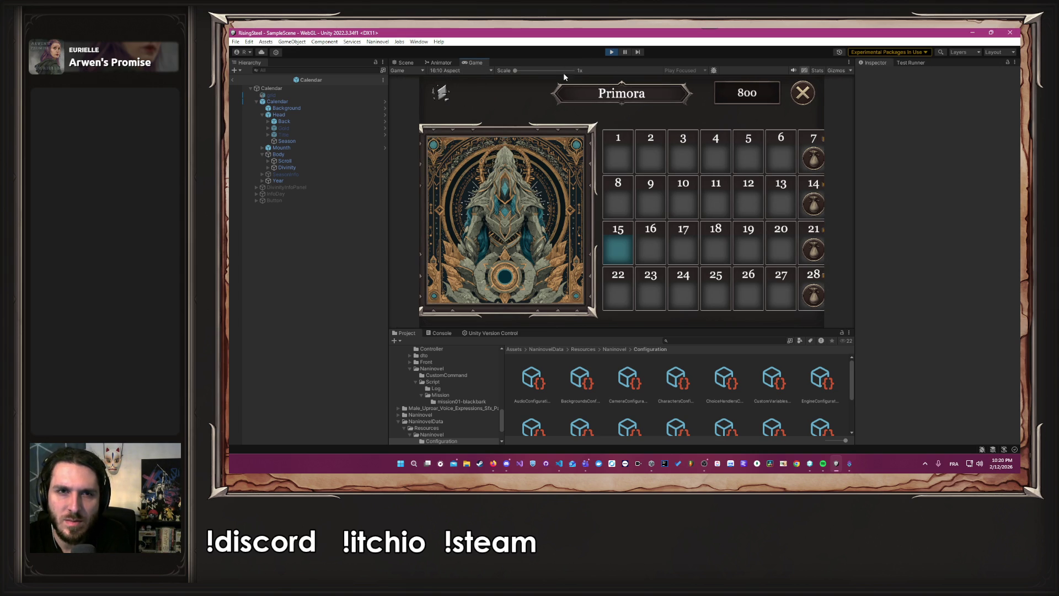
click(609, 53)
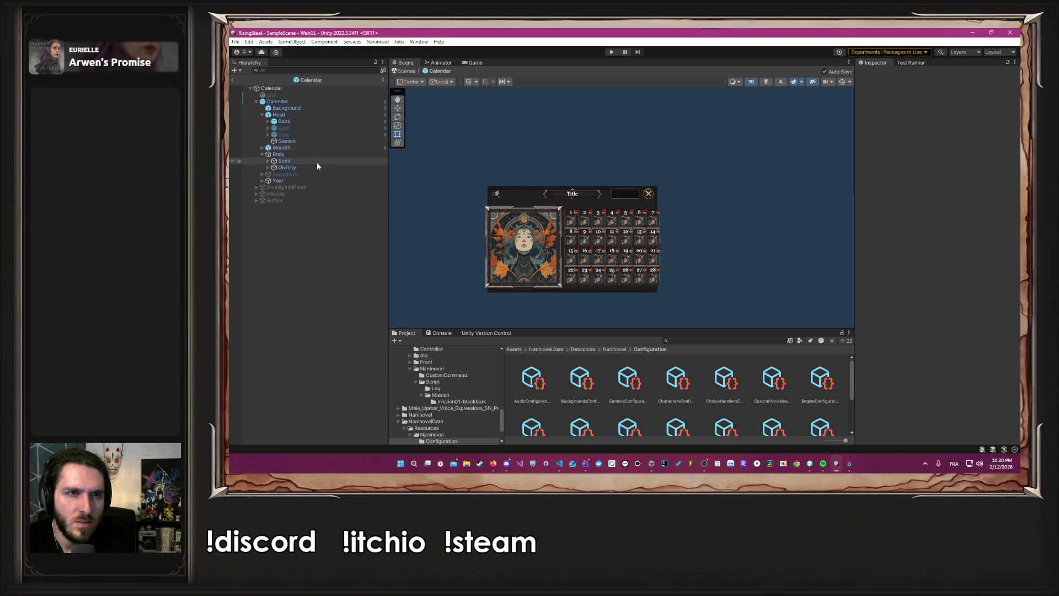
- Set the Game view preview back to Full HD 1920x1080, then return to Scene view
click(471, 63)
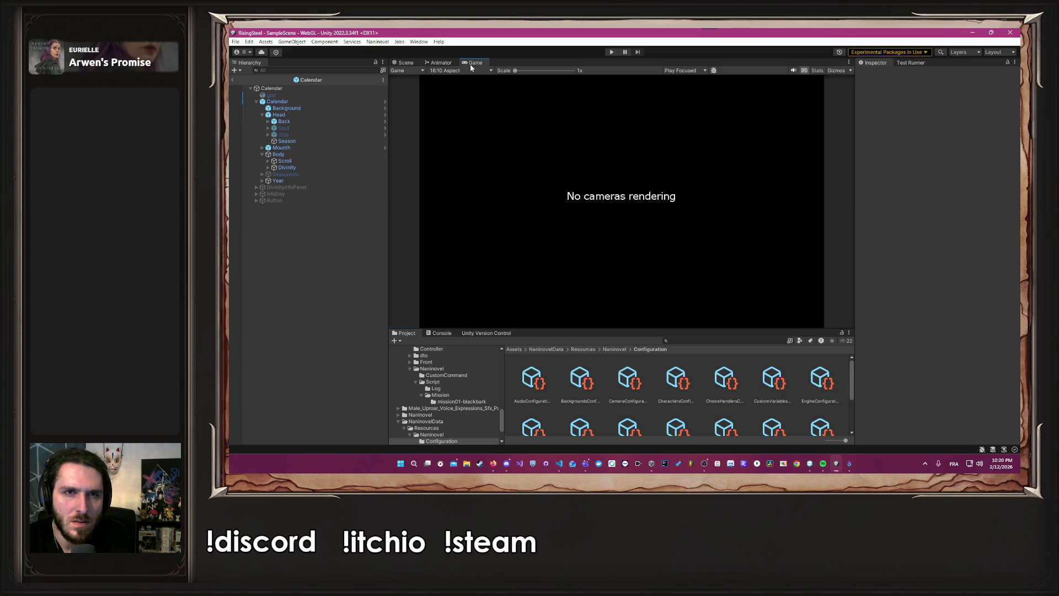
click(457, 70)
click(466, 122)
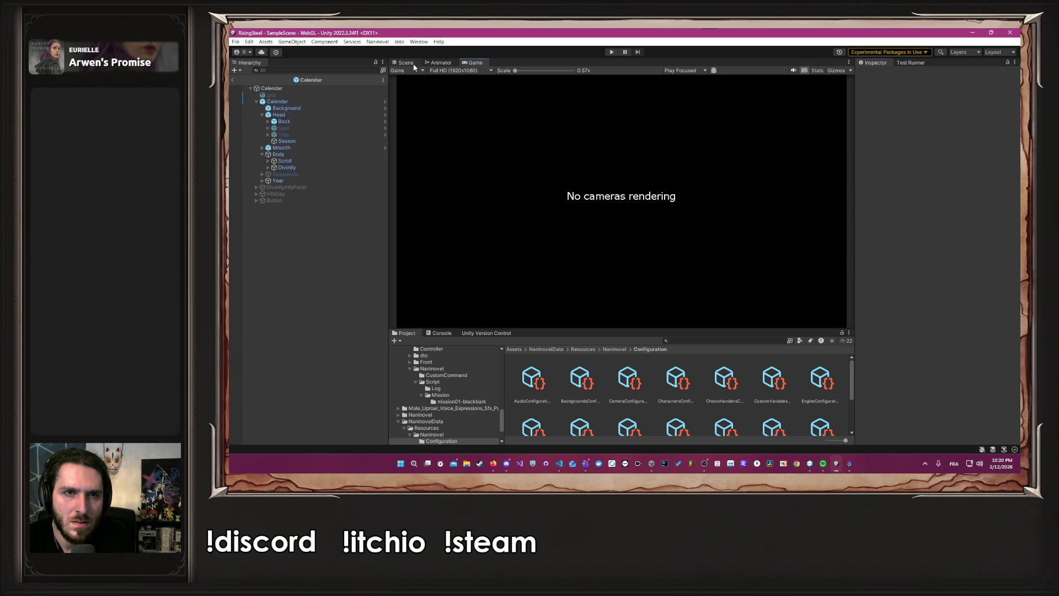
click(411, 63)
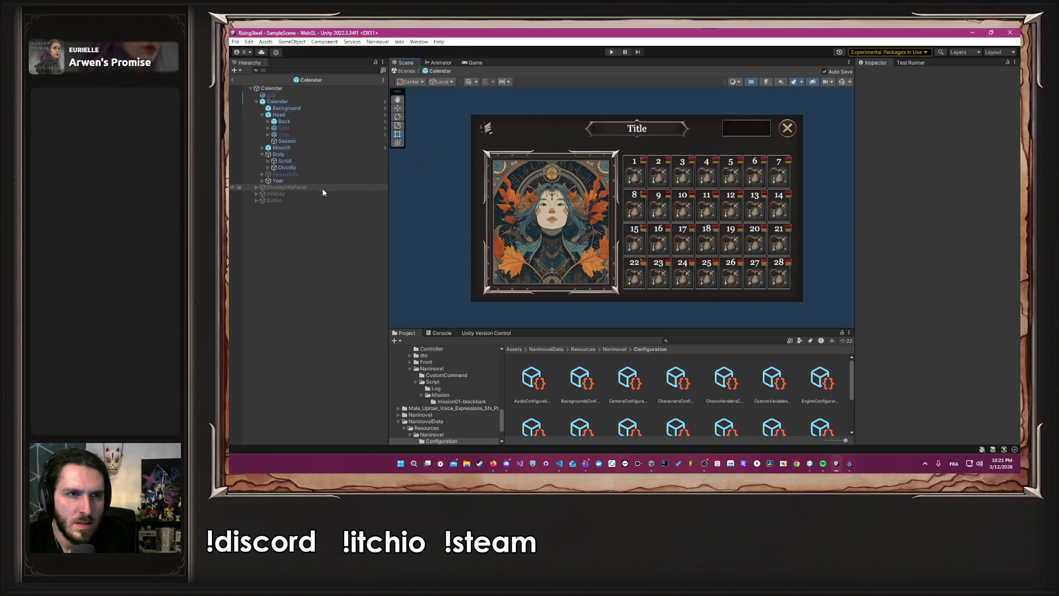
- Select SeasonInfo, review its Anchor Presets without changing them, and enter Play mode
click(303, 188)
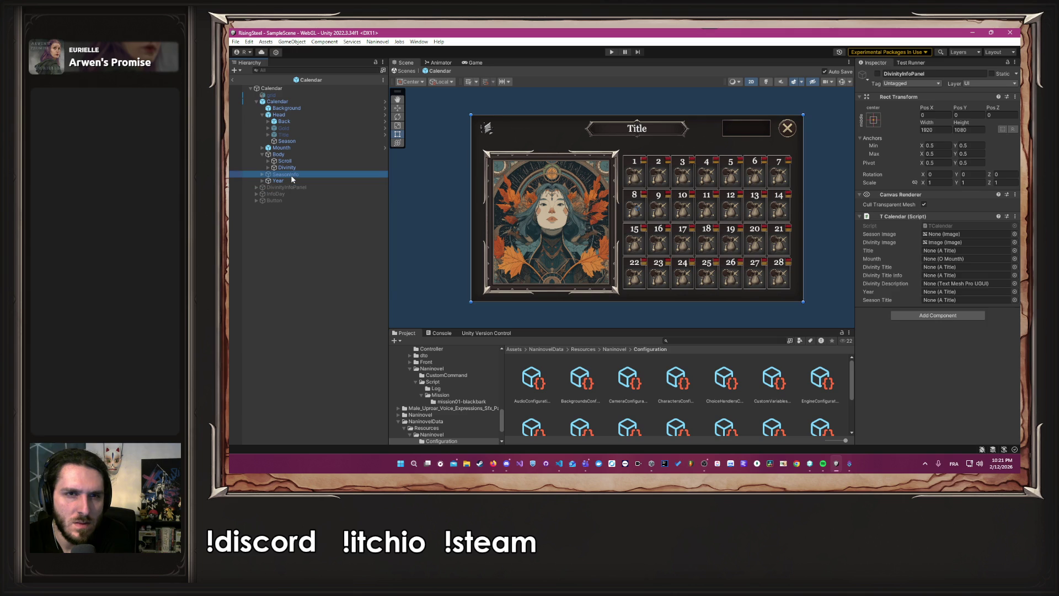
click(290, 174)
click(871, 120)
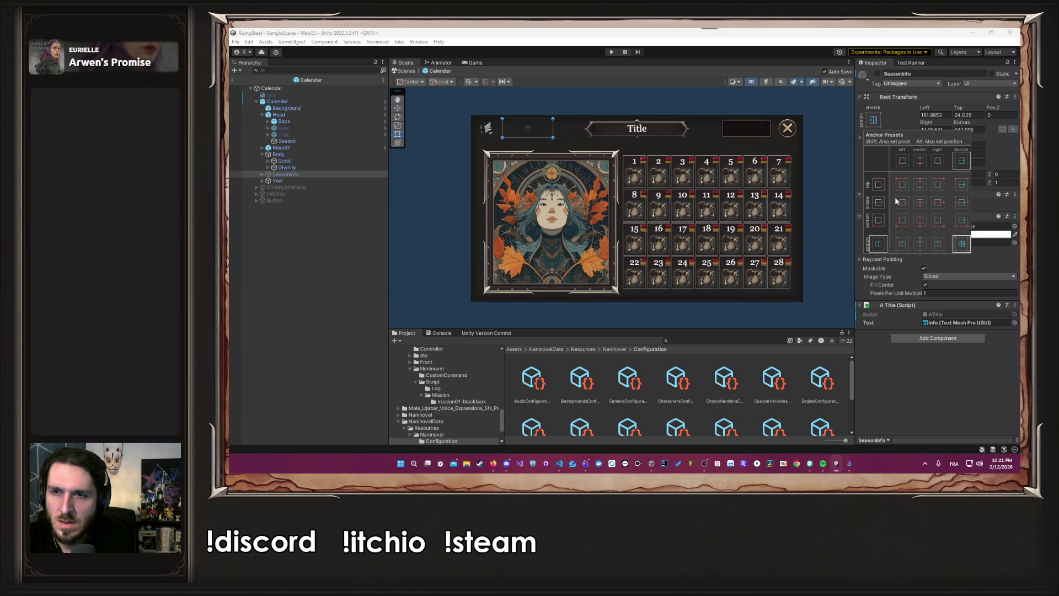
click(829, 110)
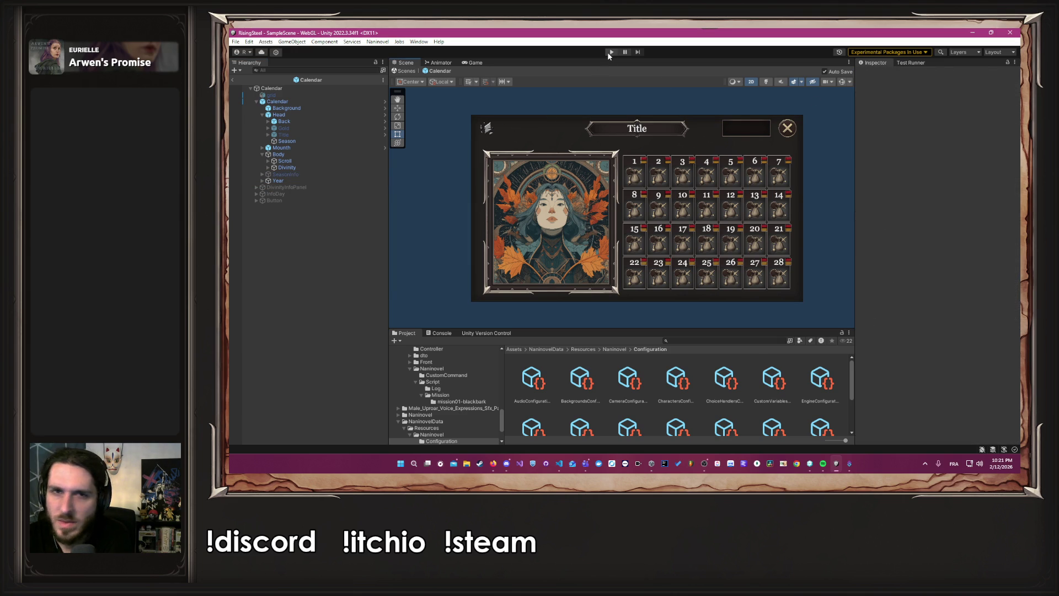
click(609, 52)
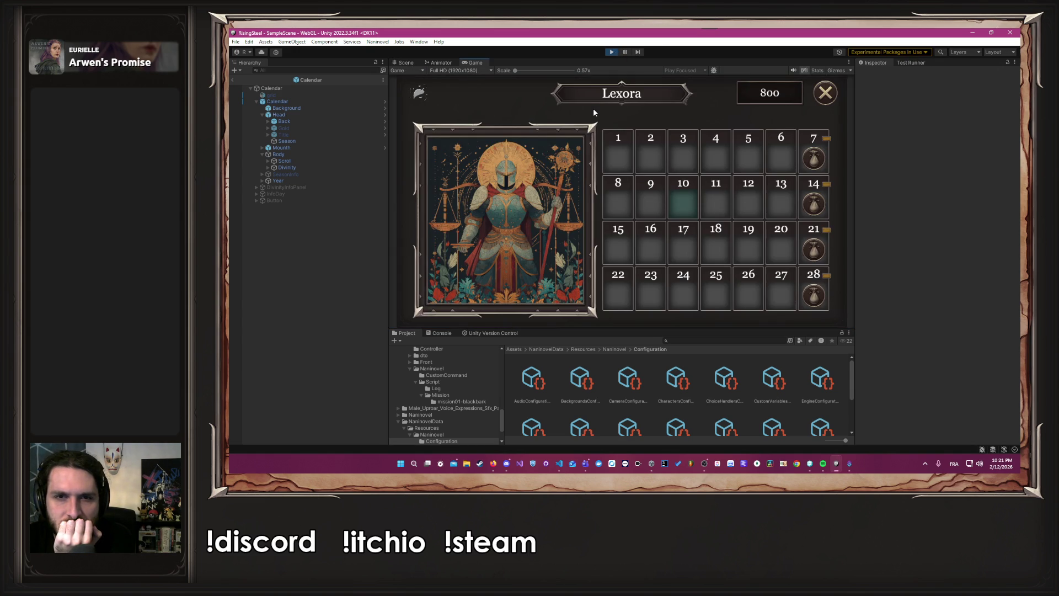
- Switch the running game to Free Aspect and test it at taller and shorter panel heights
click(444, 71)
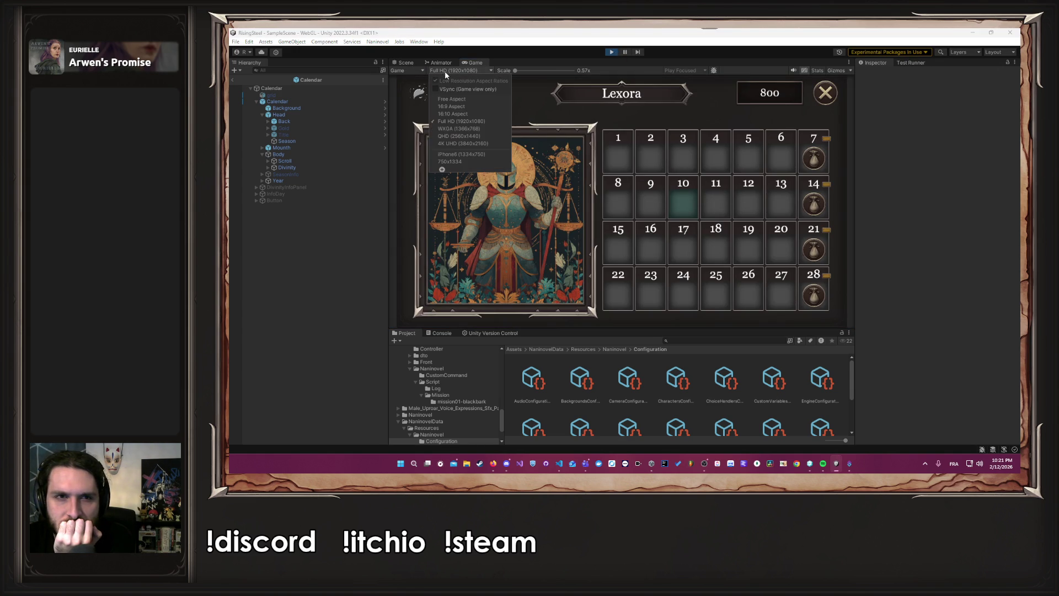
click(451, 99)
mouse_move(564, 326)
mouse_down()
mouse_move(560, 297)
mouse_move(531, 415)
mouse_up()
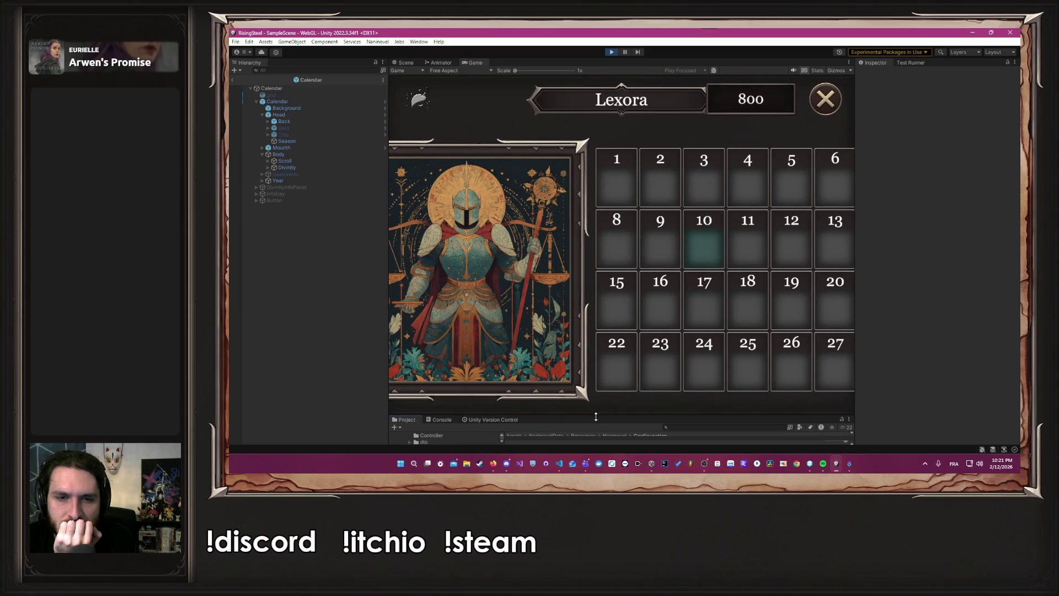
drag(594, 410, 592, 371)
- Return the Game view preview to Full HD 1920x1080
mouse_move(420, 101)
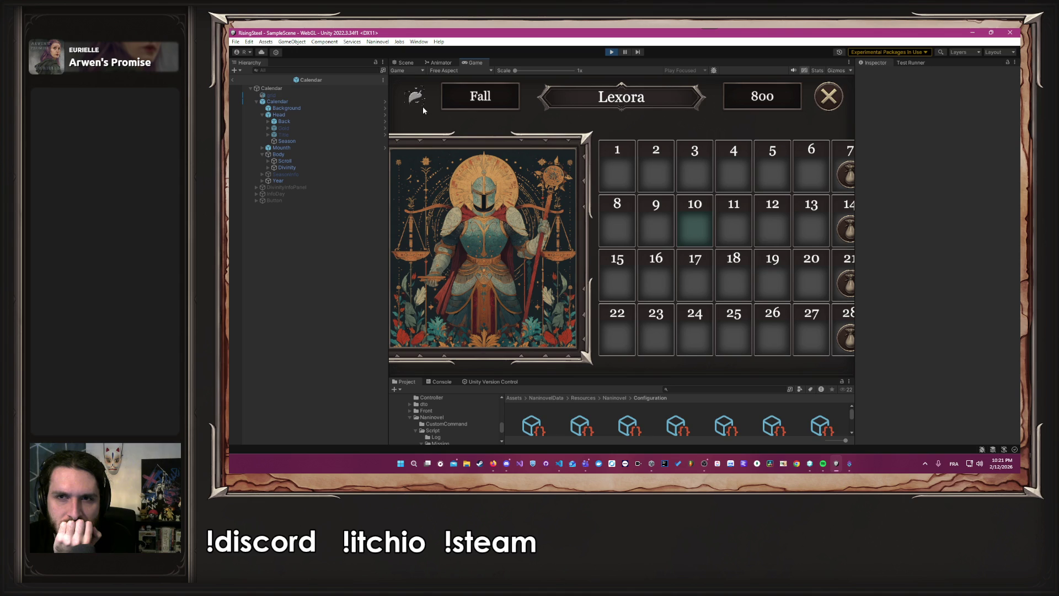
mouse_move(843, 234)
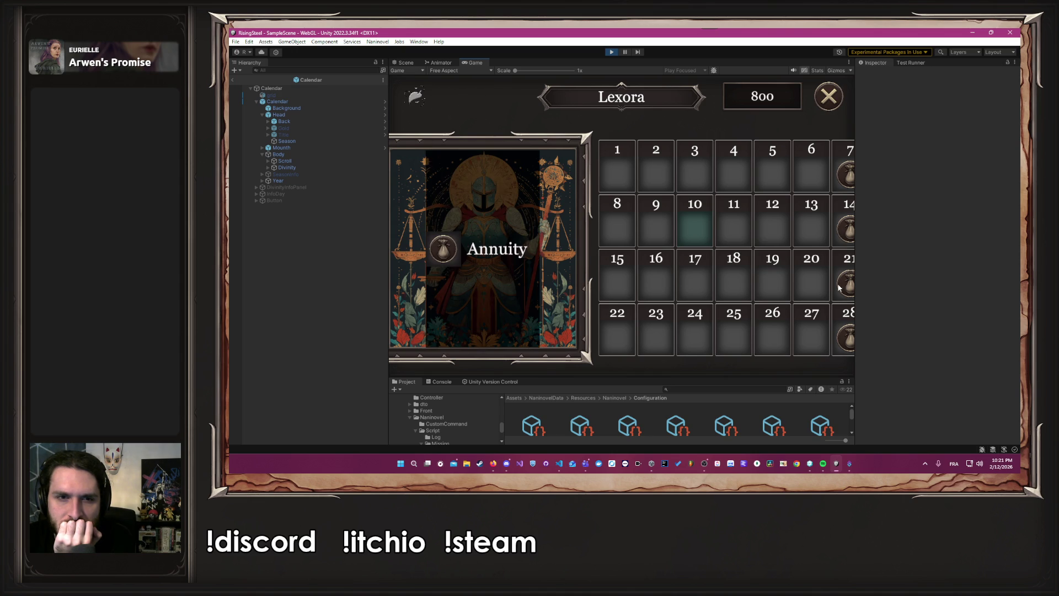
mouse_move(528, 197)
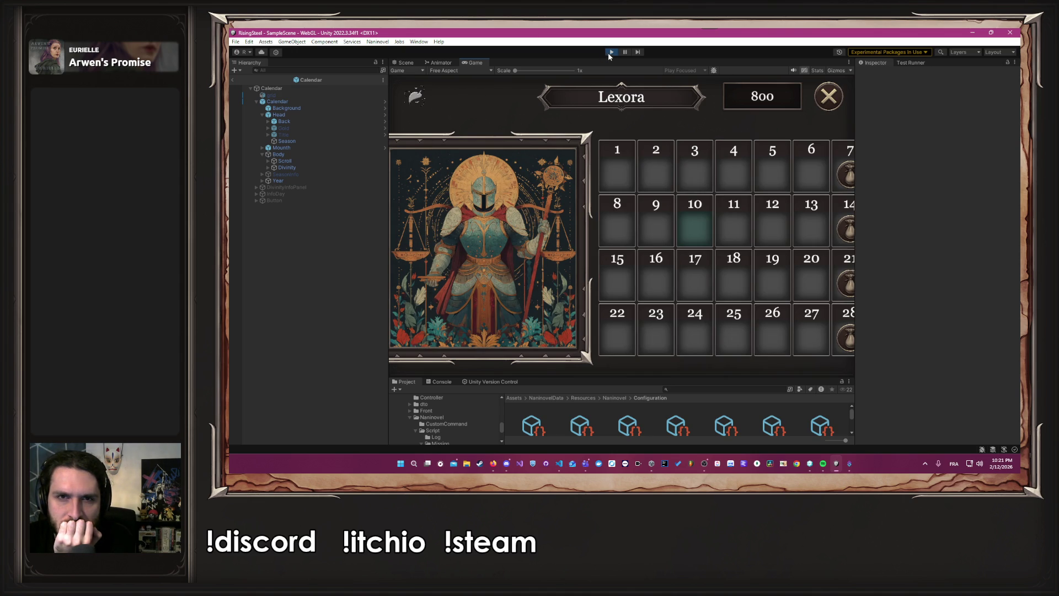
click(474, 70)
click(468, 117)
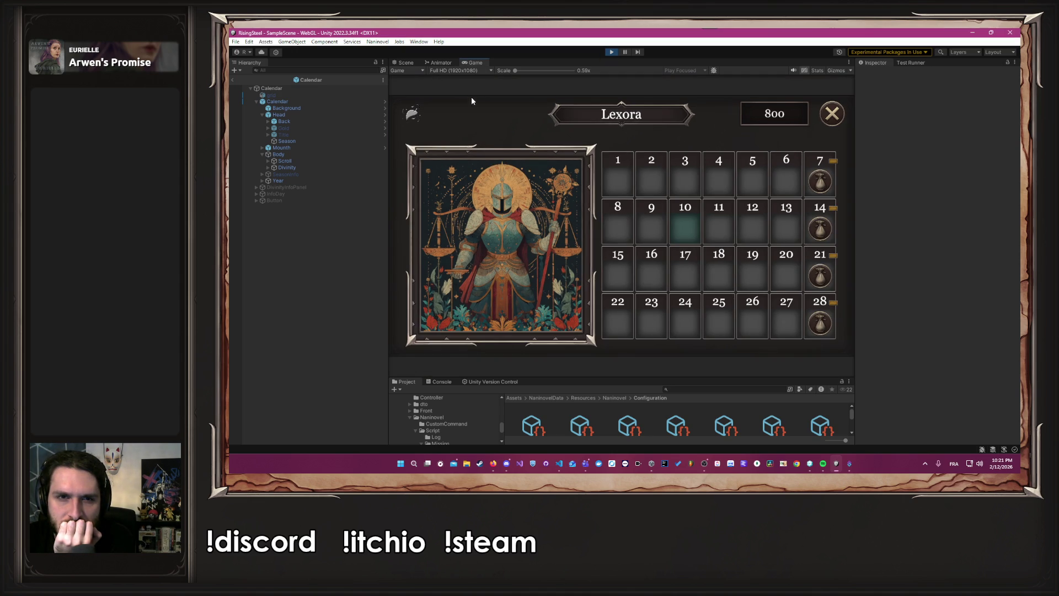
- In Scene view, anchor the Scroll panel to stretch horizontally, centred vertically
click(417, 63)
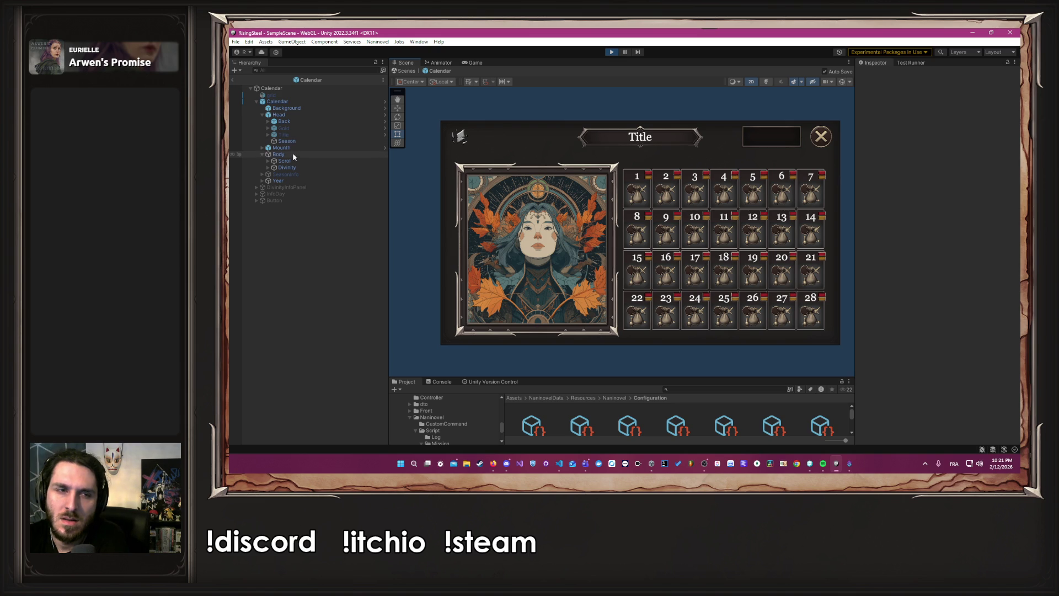
click(299, 166)
click(303, 162)
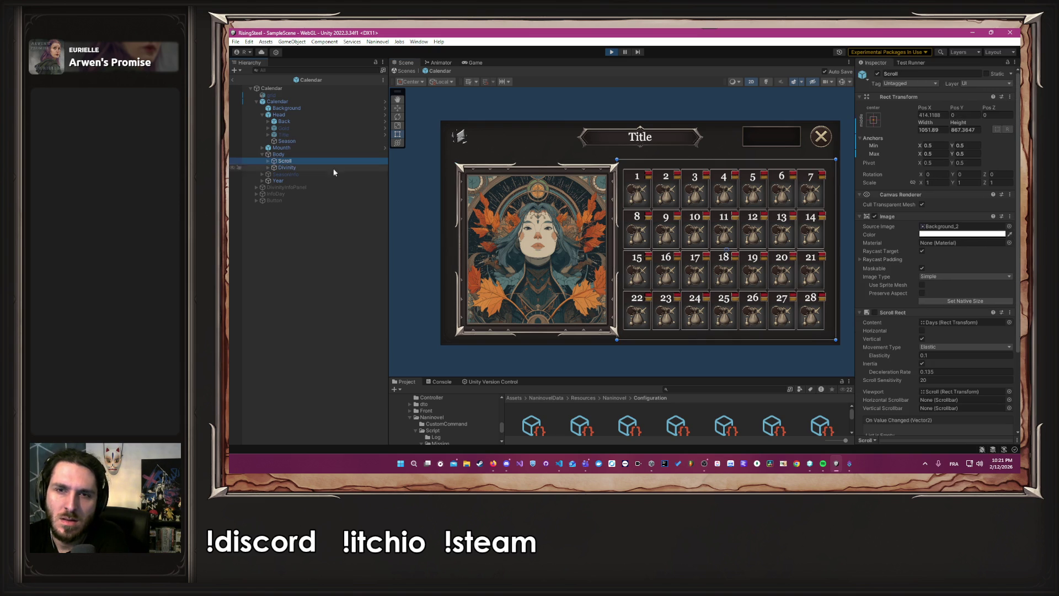
click(873, 125)
click(960, 202)
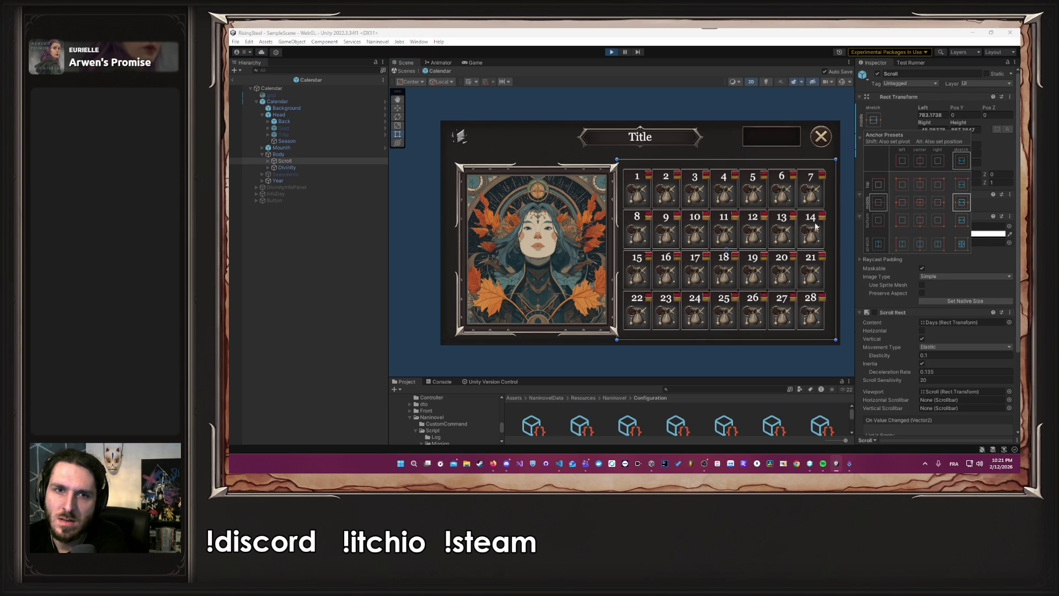
- Anchor the Divinity panel the same way (horizontal stretch, middle) and exit Play mode
click(292, 167)
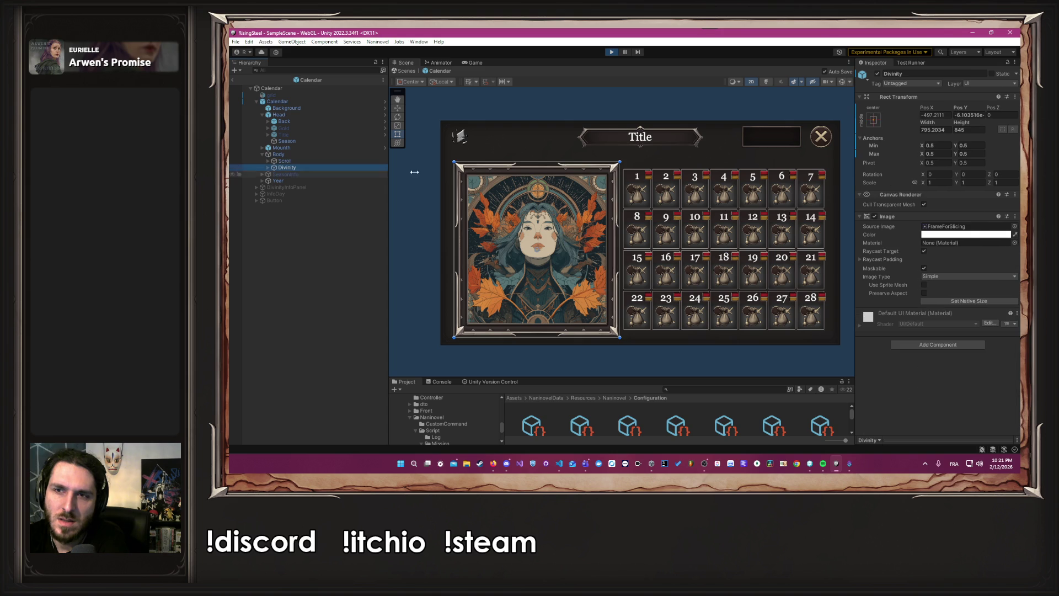
click(877, 122)
click(961, 203)
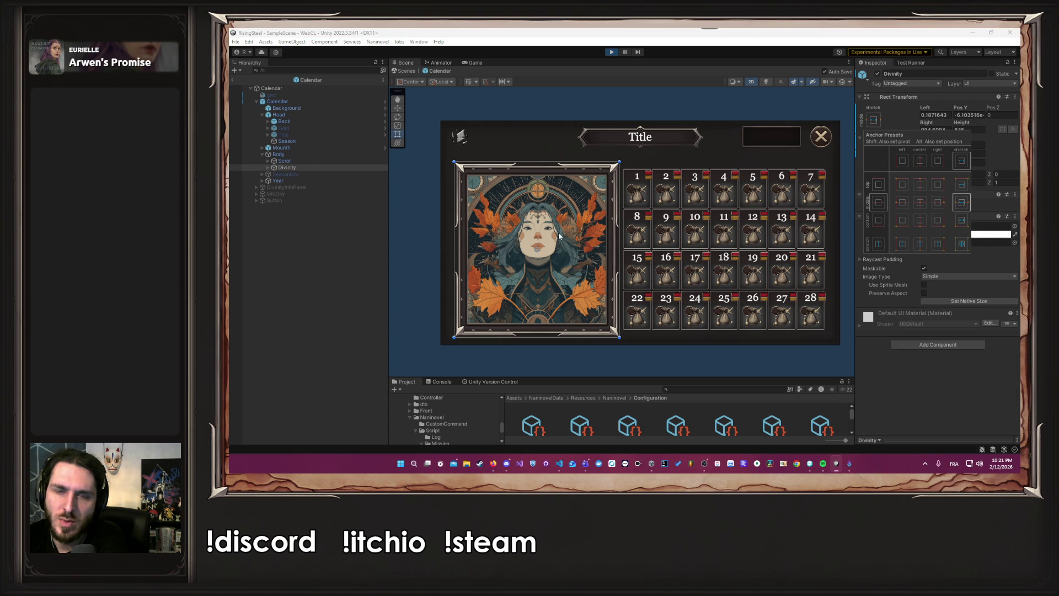
click(608, 52)
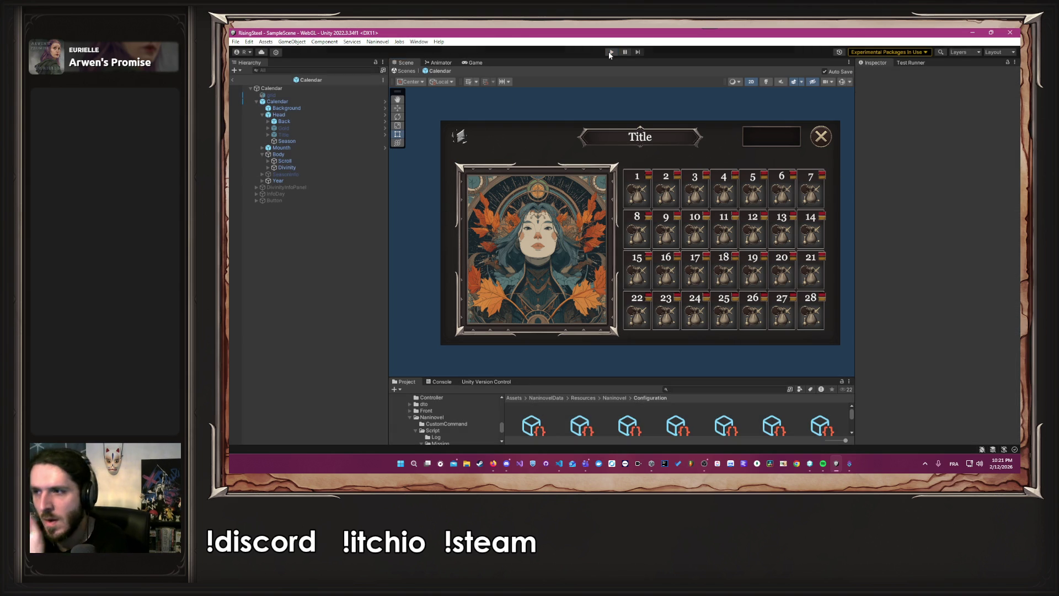
- Run the game, preview the calendar at 16:10 then Full HD, and return to Scene view
click(609, 52)
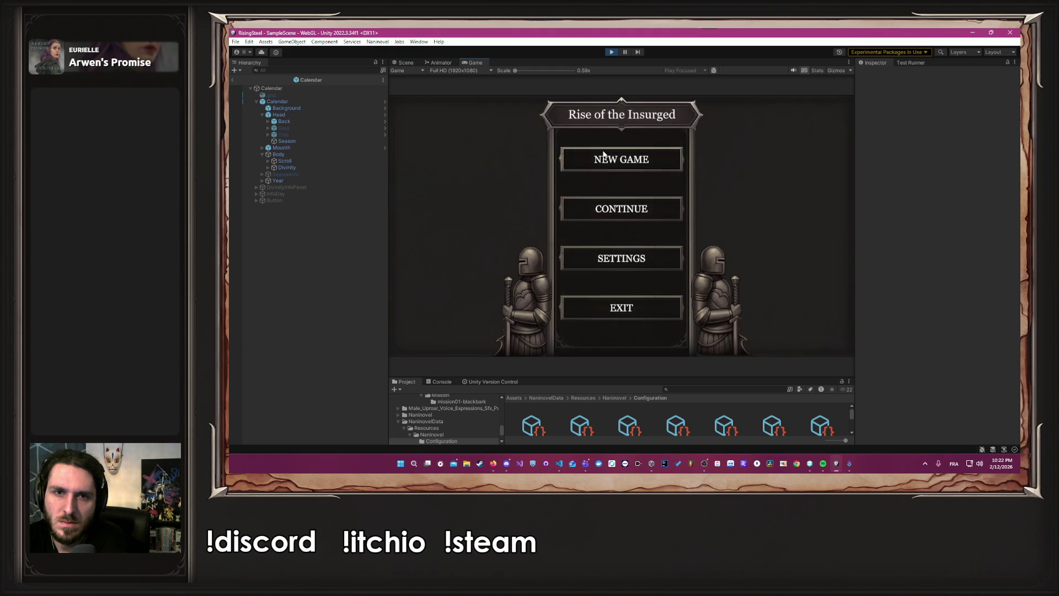
click(472, 70)
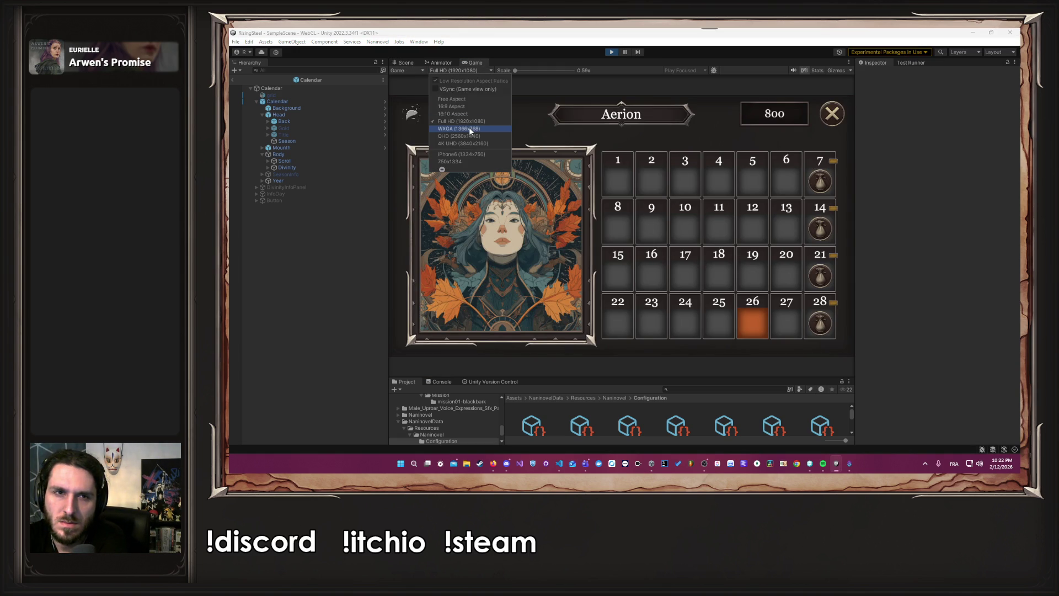
click(468, 114)
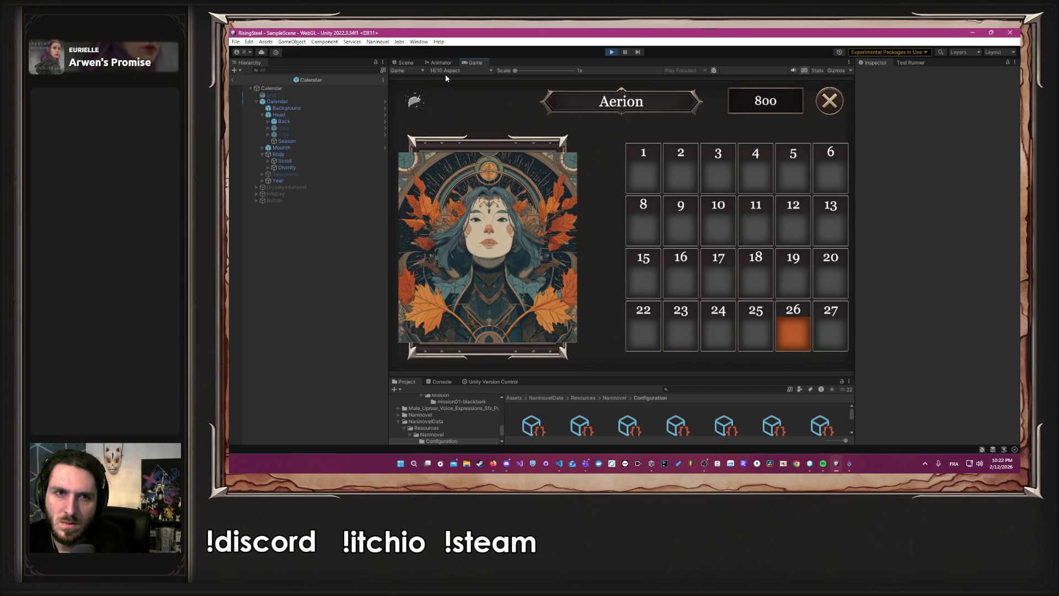
click(445, 71)
click(463, 119)
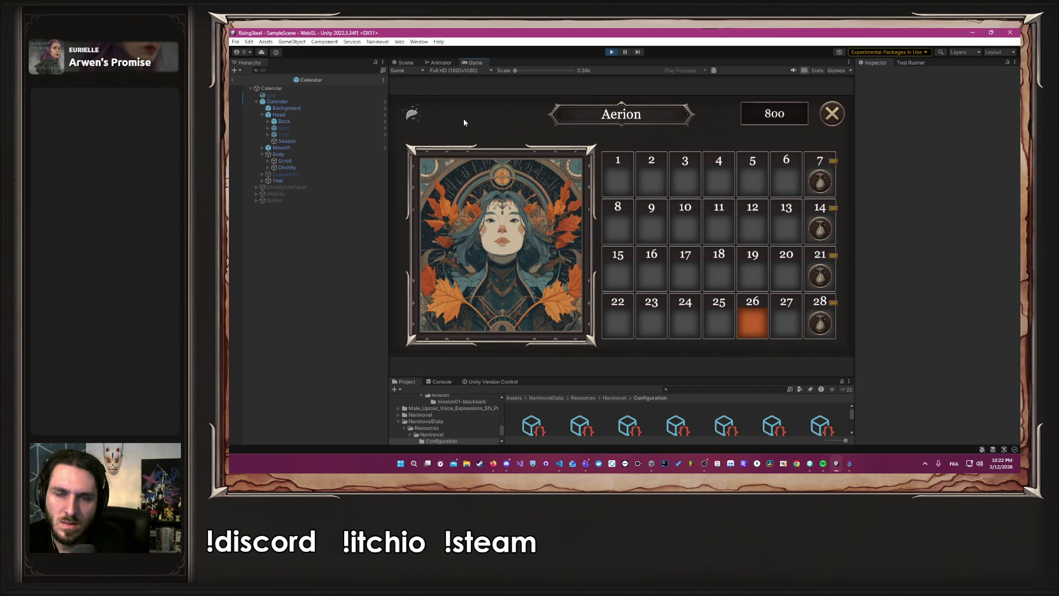
click(401, 62)
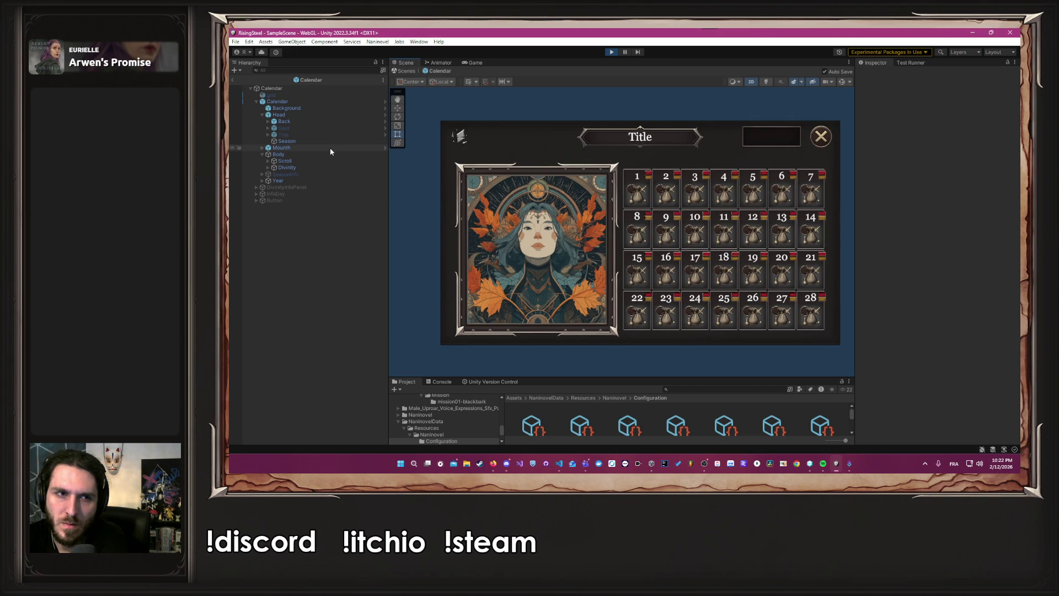
- Anchor the Scroll panel to stretch-stretch so it fills its parent
click(316, 160)
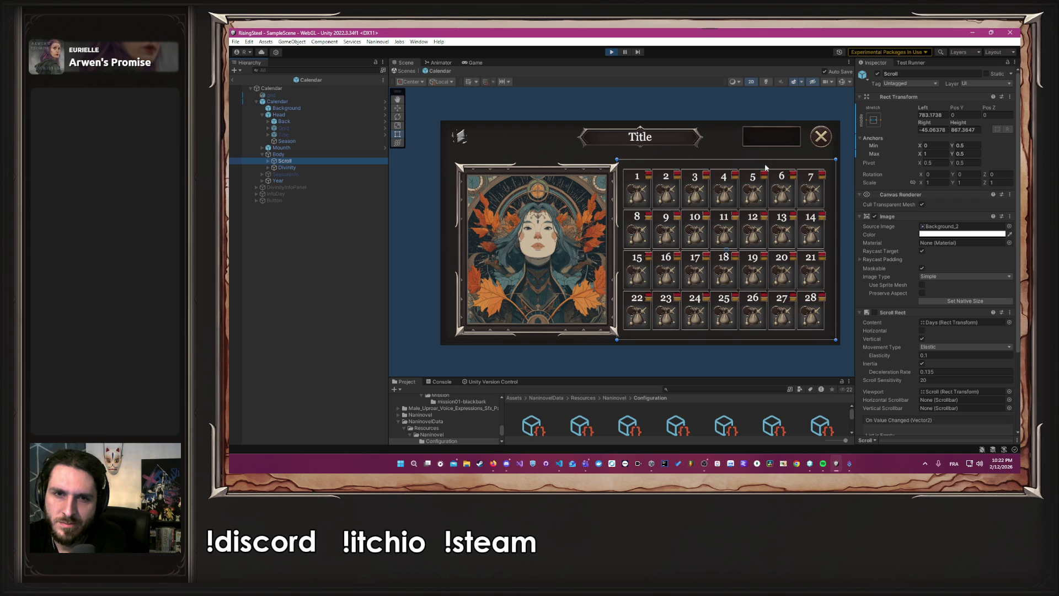
click(874, 120)
click(939, 203)
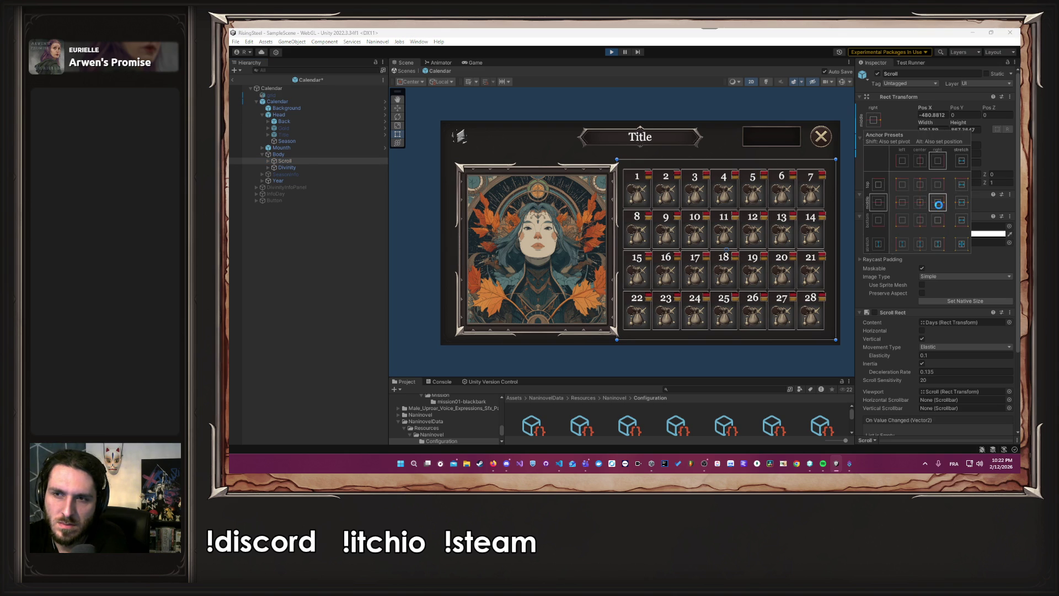
click(963, 244)
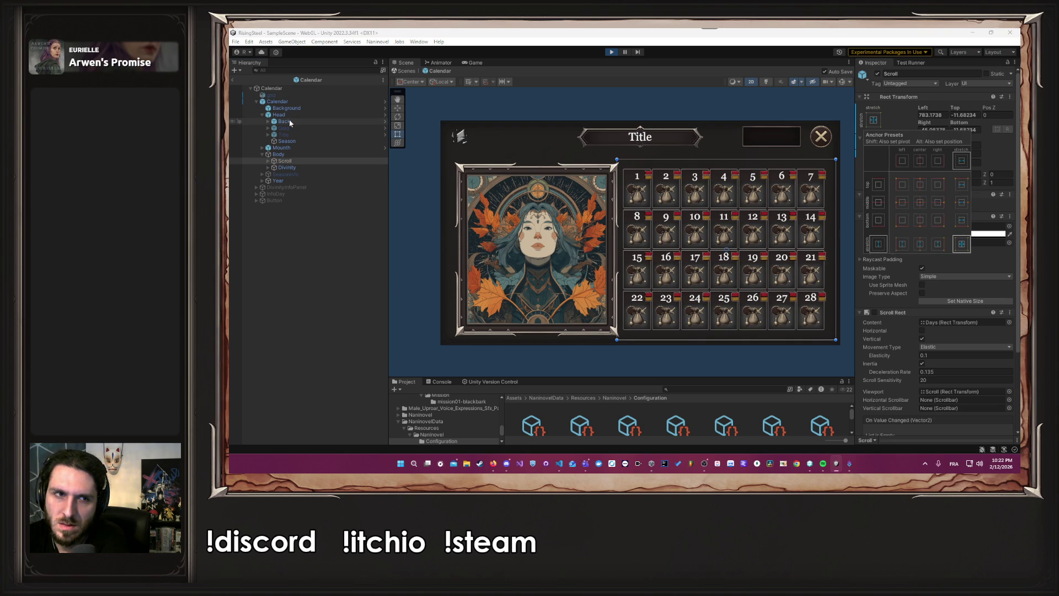
- Toggle the Divinity panel's visibility off and back on, then refocus the Unity editor
click(303, 167)
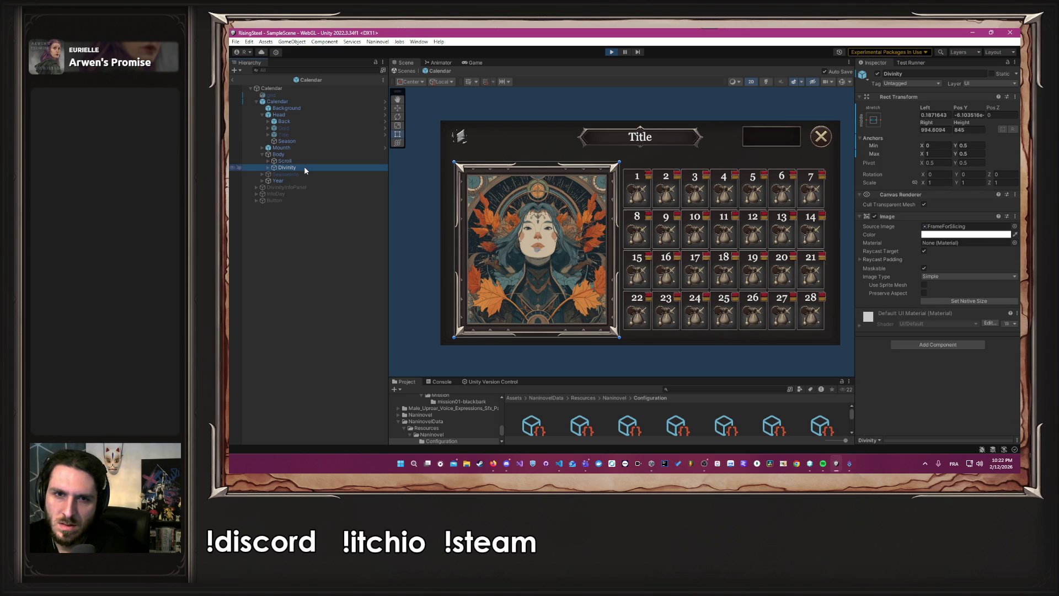
click(877, 74)
click(877, 74)
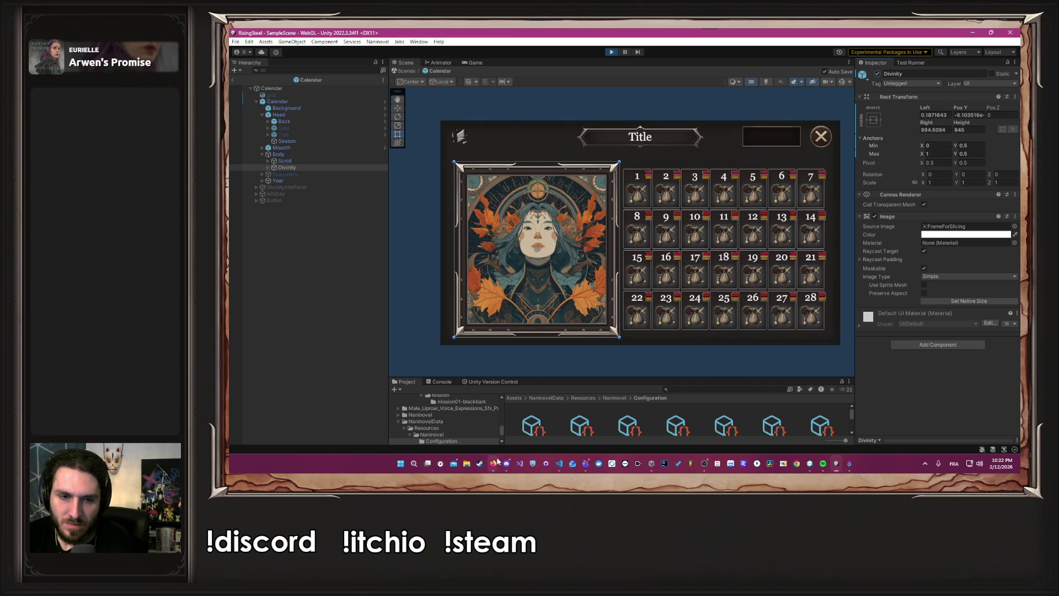
mouse_move(493, 463)
click(482, 421)
click(493, 463)
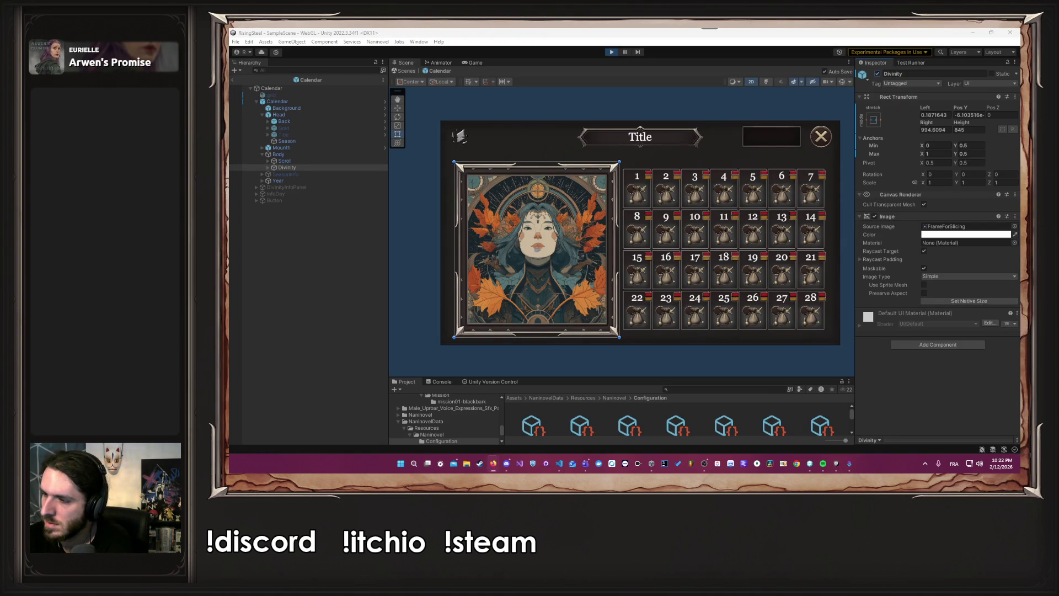
key(alt+Tab)
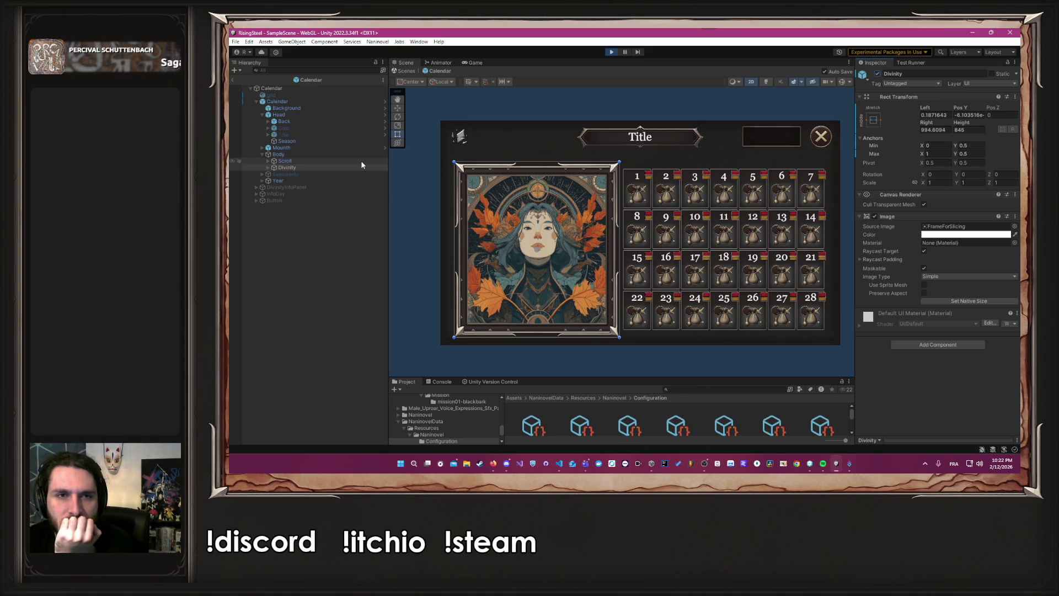
- Anchor the Divinity panel to middle-left and start Play mode to test it
click(417, 195)
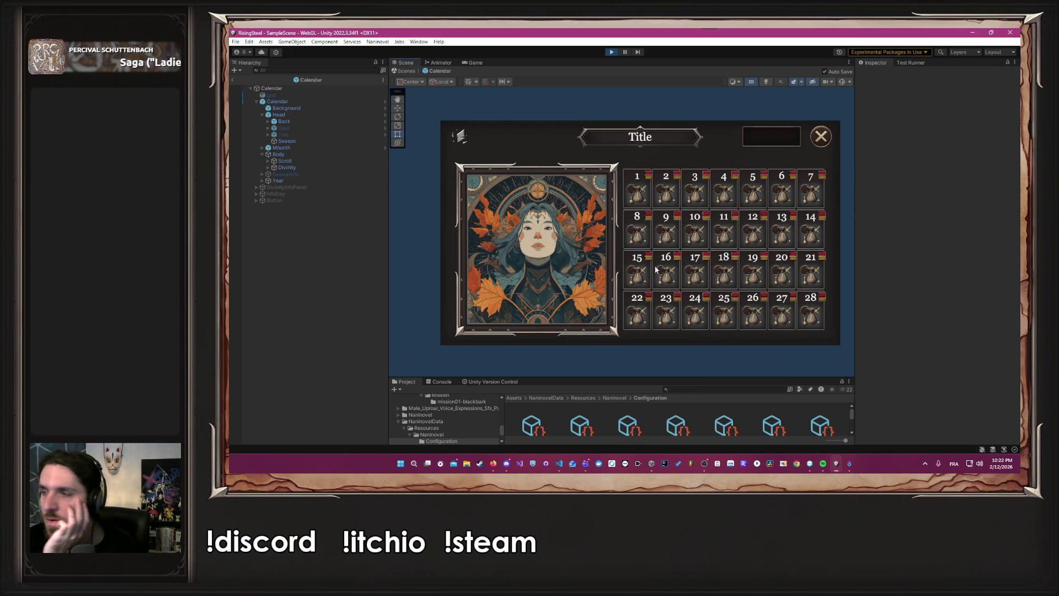
click(306, 160)
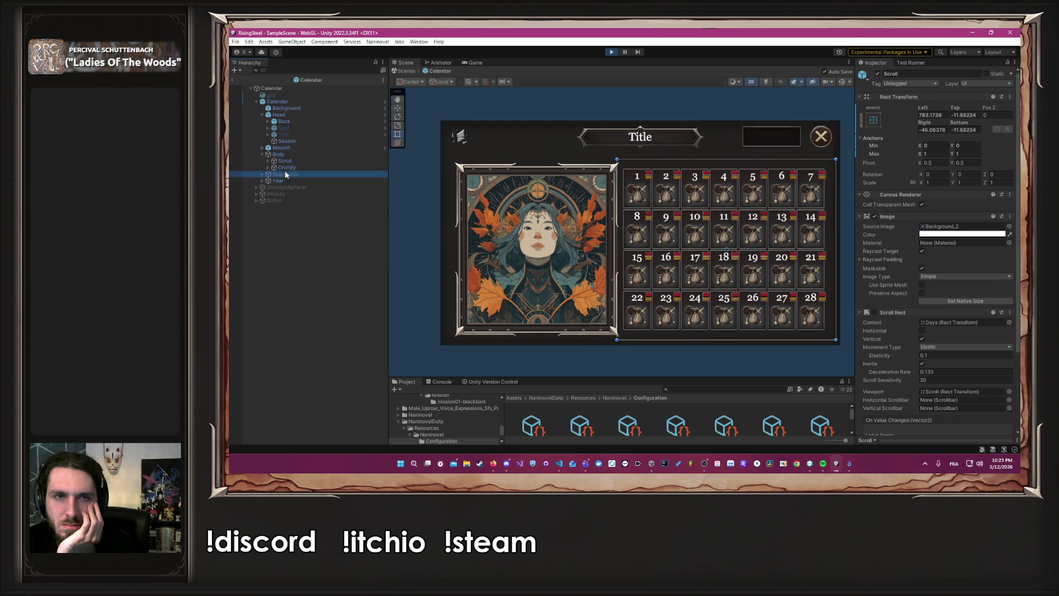
click(284, 168)
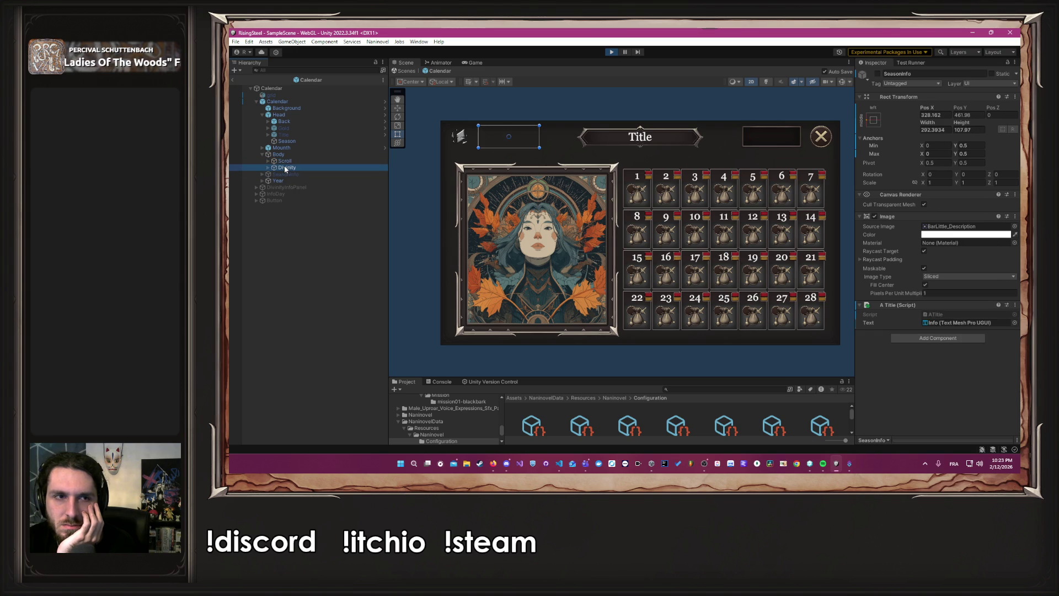
click(878, 120)
click(902, 203)
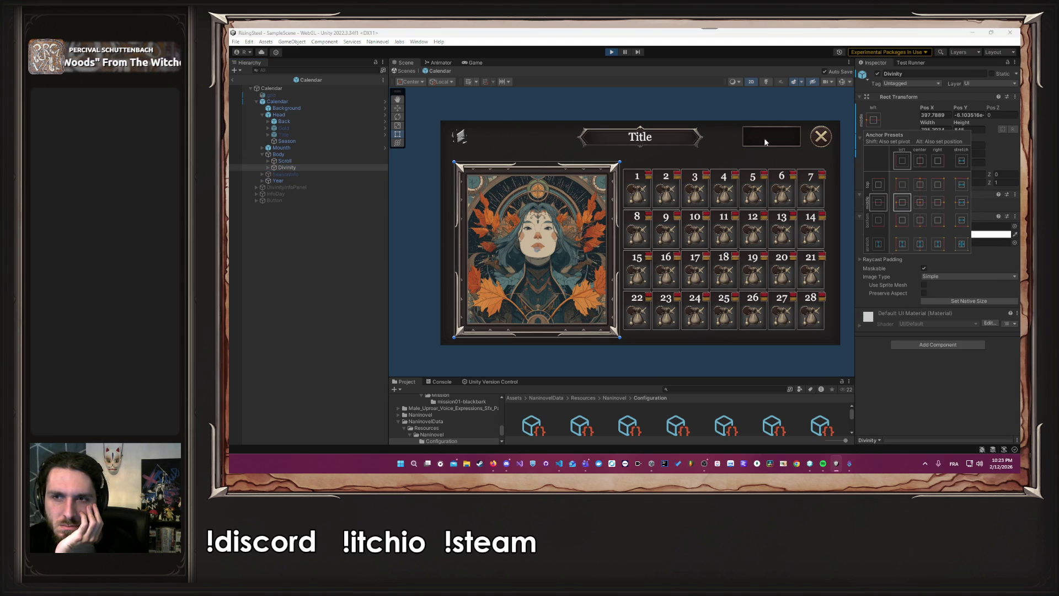
click(608, 52)
click(609, 52)
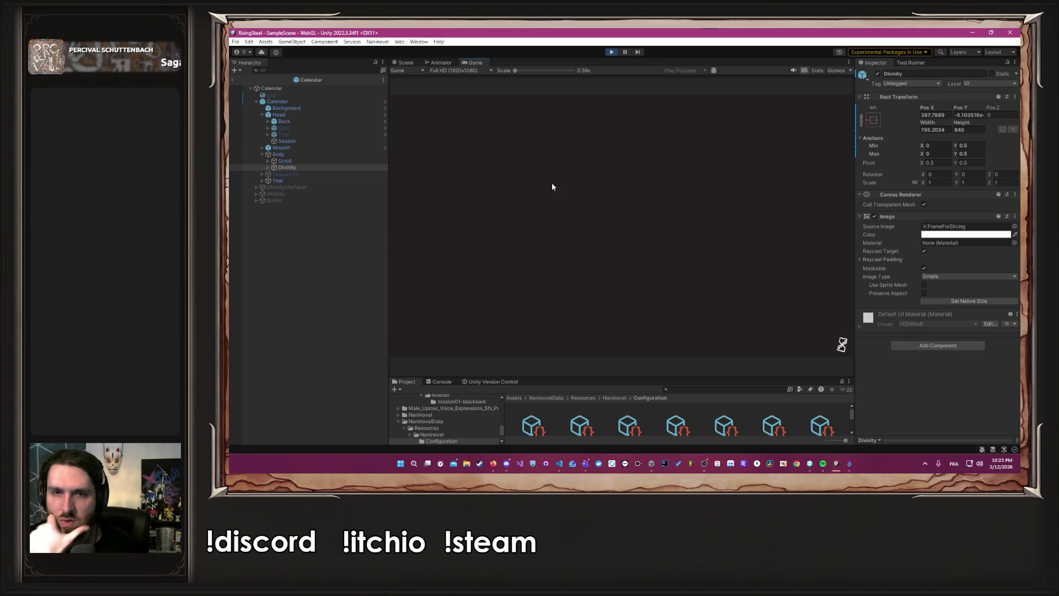
- Start a new game and preview the Ferrarbor calendar at 16:10, then Full HD
click(597, 170)
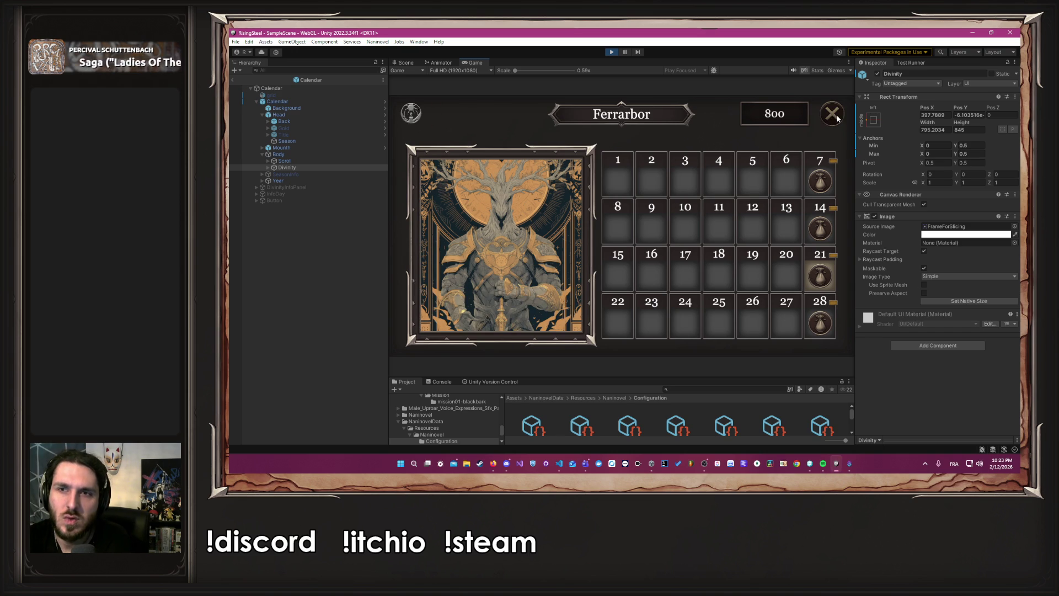
mouse_move(824, 210)
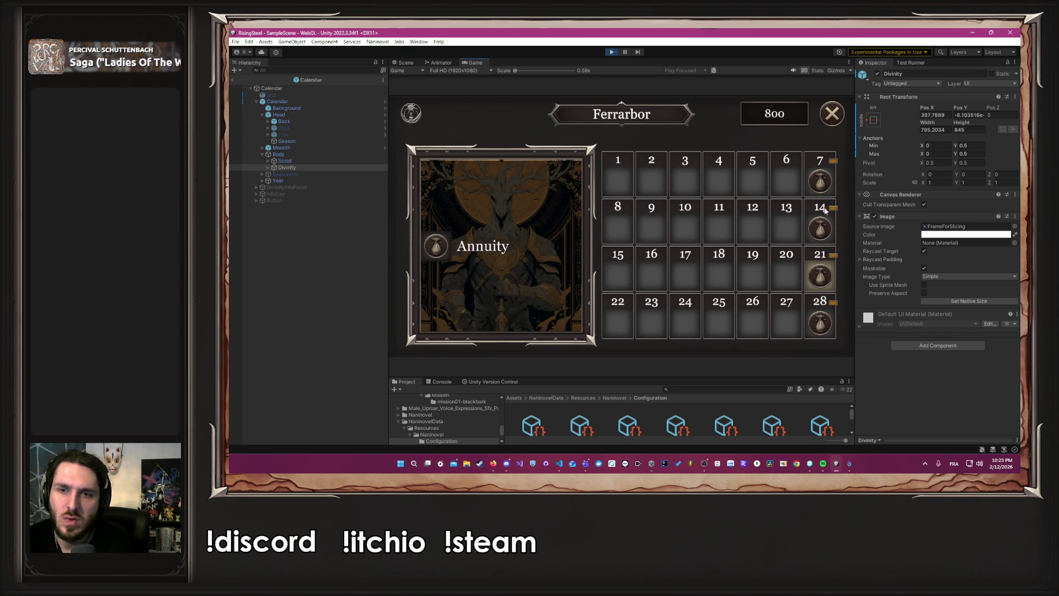
click(445, 70)
click(448, 116)
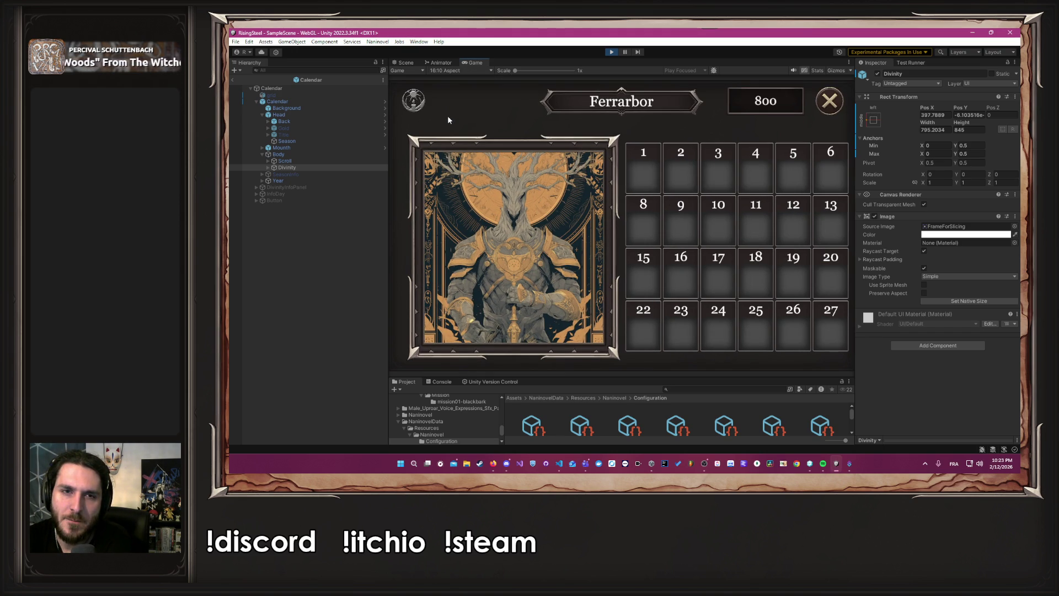
click(453, 70)
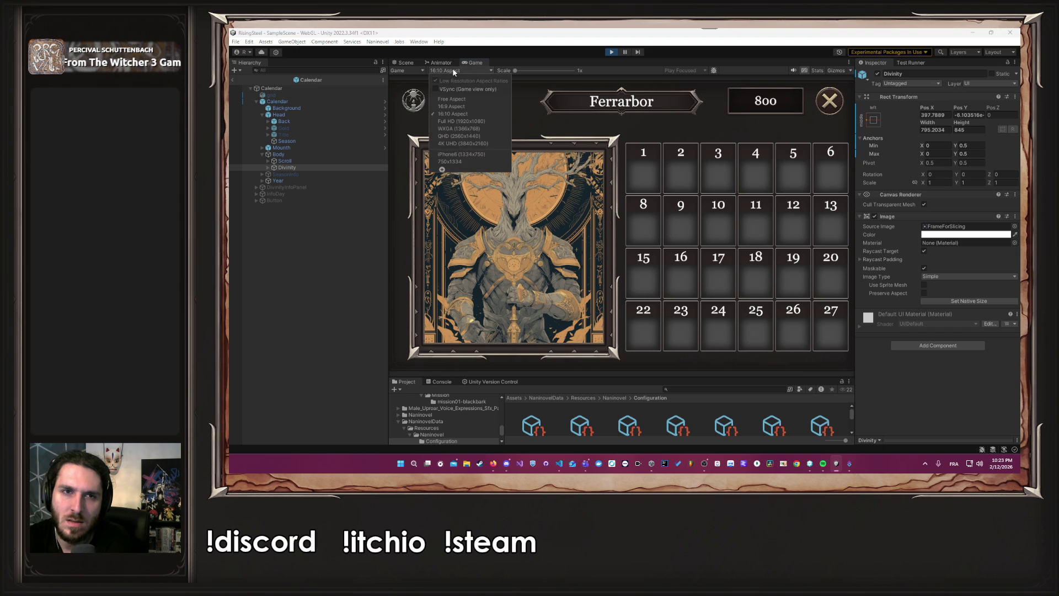
click(458, 122)
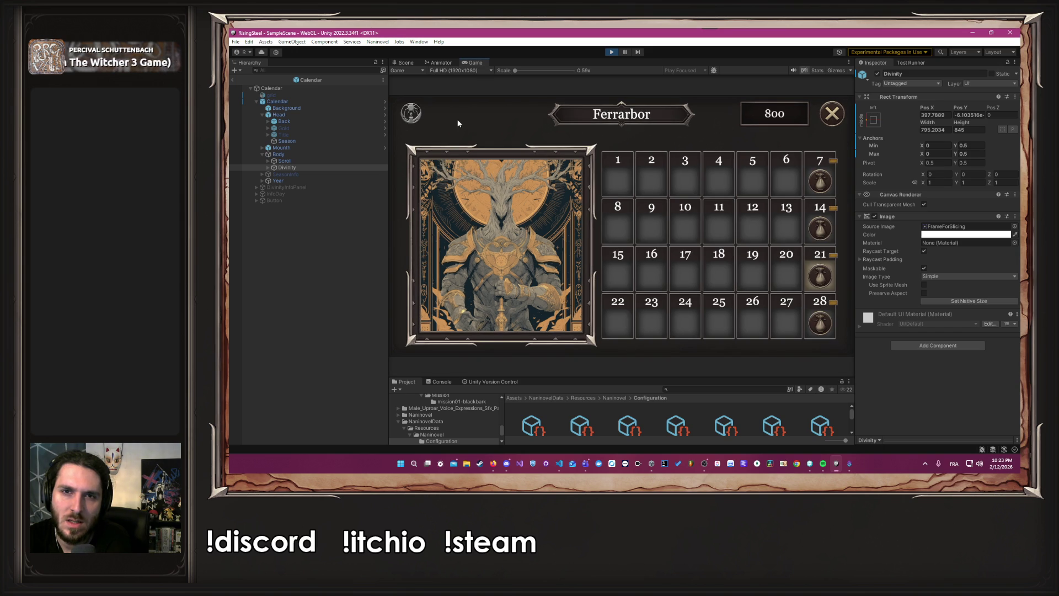
- Test Free Aspect with a progressively shorter game area, then return to Full HD
click(452, 72)
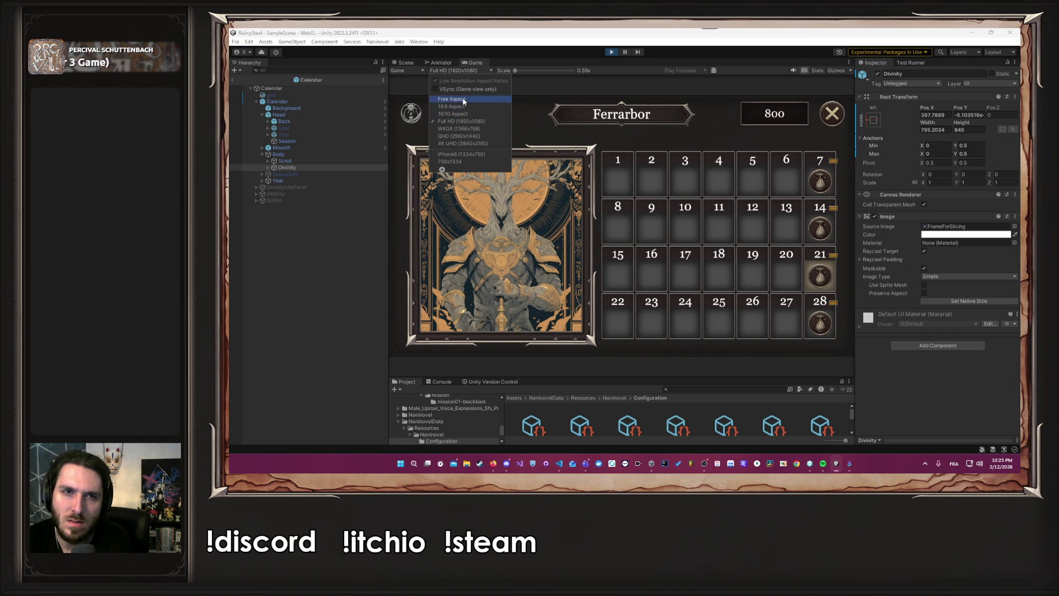
click(452, 99)
mouse_move(634, 375)
mouse_down()
mouse_move(629, 246)
mouse_move(605, 410)
mouse_move(615, 230)
mouse_move(601, 375)
mouse_move(570, 447)
mouse_move(584, 201)
mouse_move(554, 369)
mouse_move(557, 428)
mouse_move(560, 334)
mouse_move(565, 345)
mouse_move(554, 189)
mouse_move(565, 450)
mouse_up()
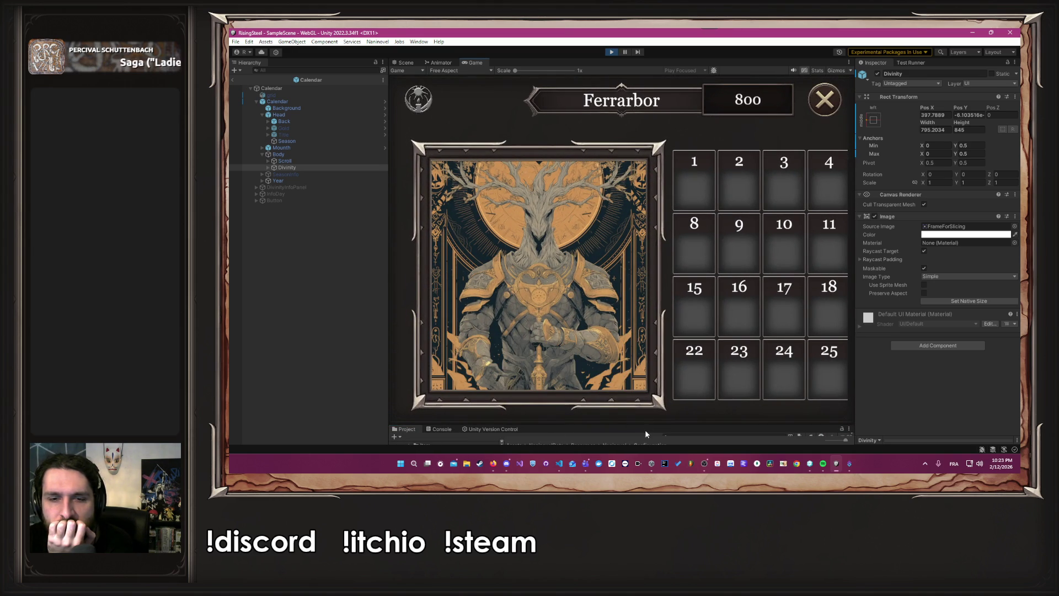
drag(644, 426, 638, 305)
click(467, 70)
click(482, 123)
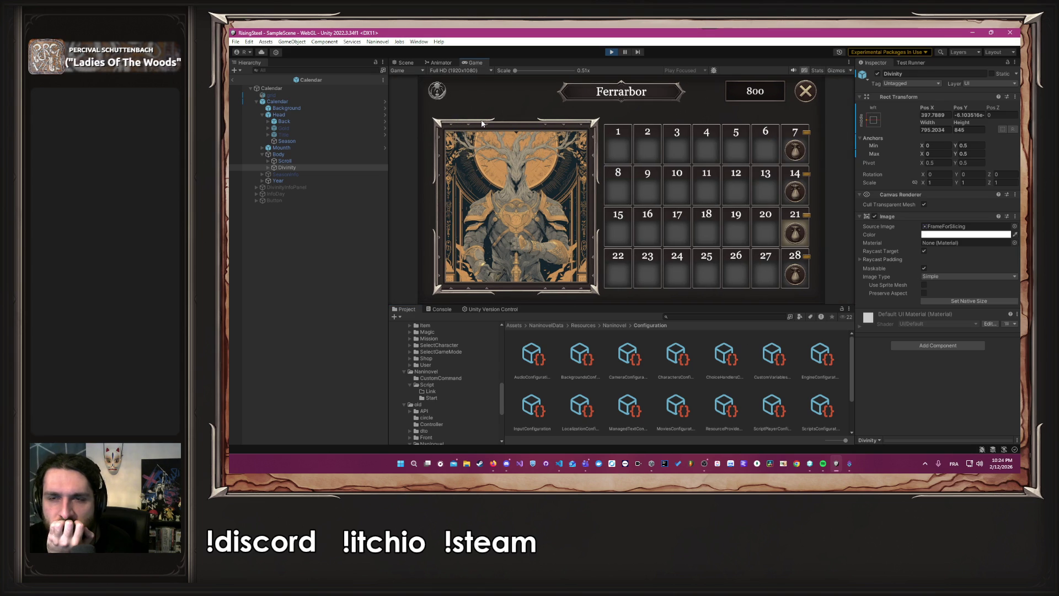
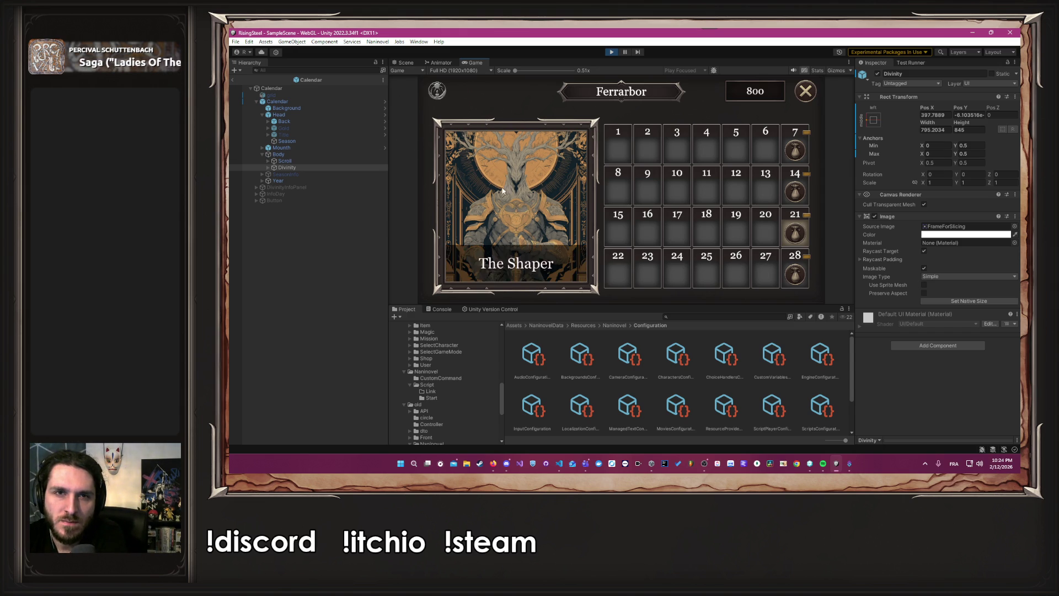
- Return to the Scene view and inspect the anchor presets of Divinity and the Scroll grid
click(437, 62)
click(406, 61)
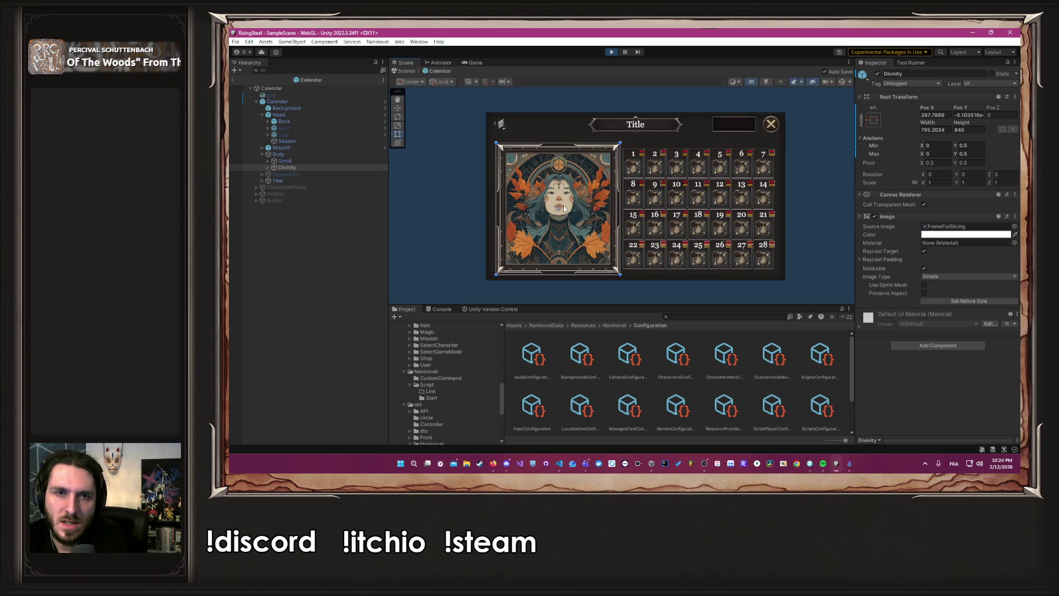
click(872, 120)
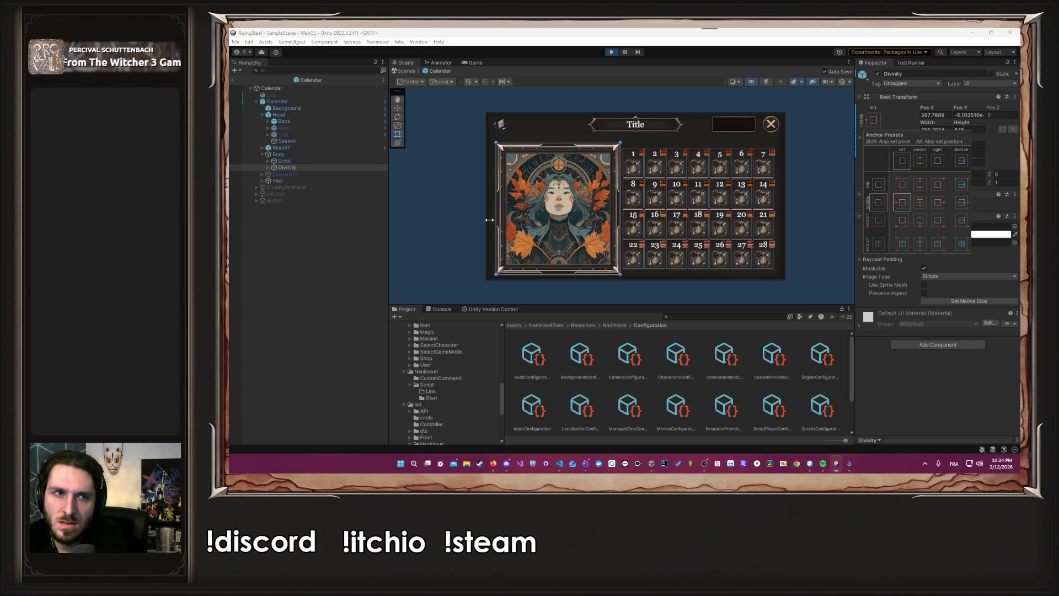
click(339, 161)
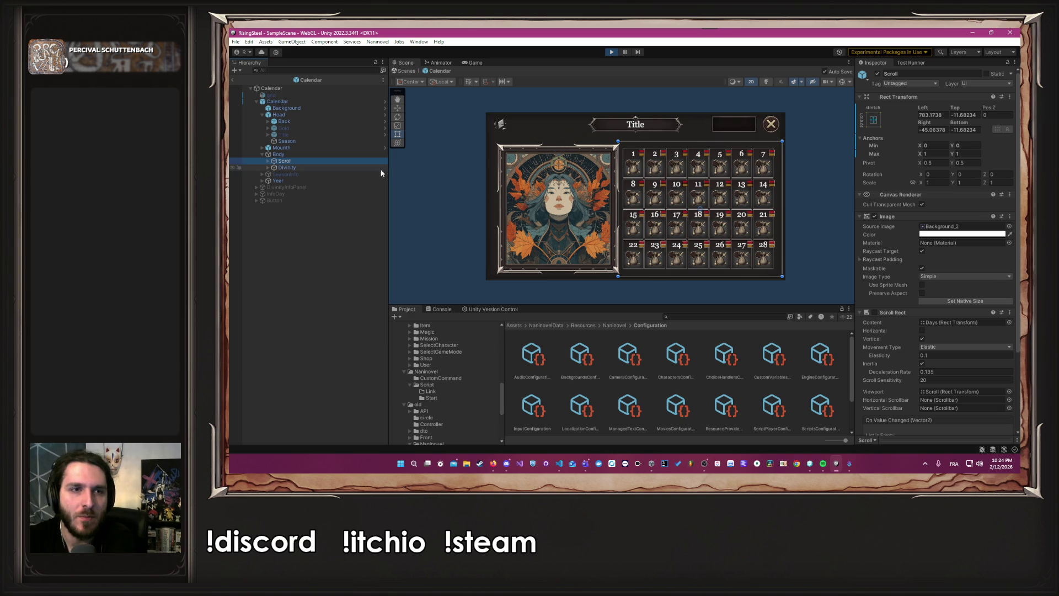
- Set the Body panel's anchor preset to middle-center and start Play mode
click(345, 157)
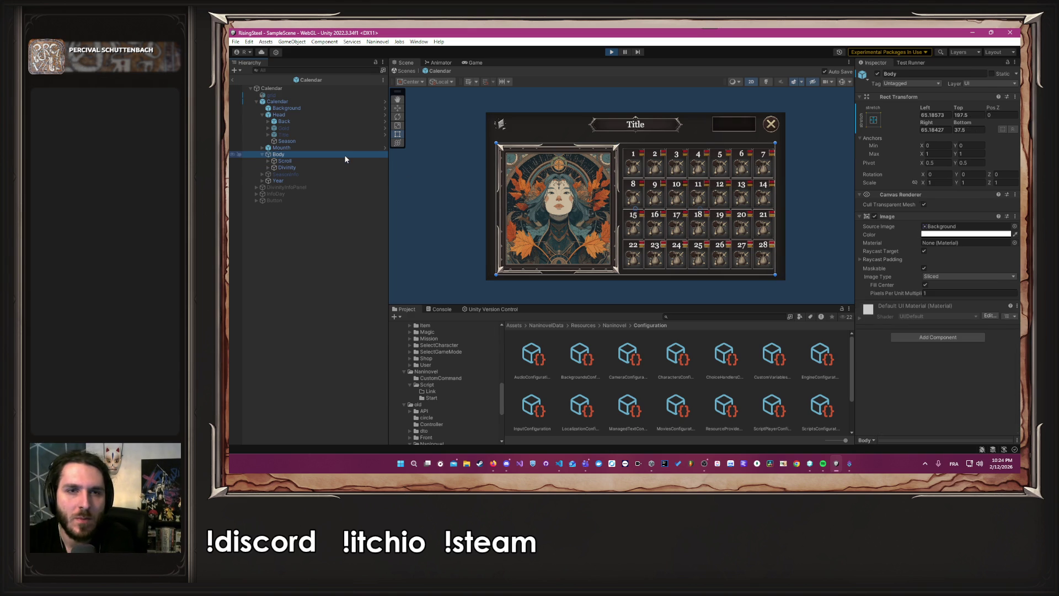
click(875, 120)
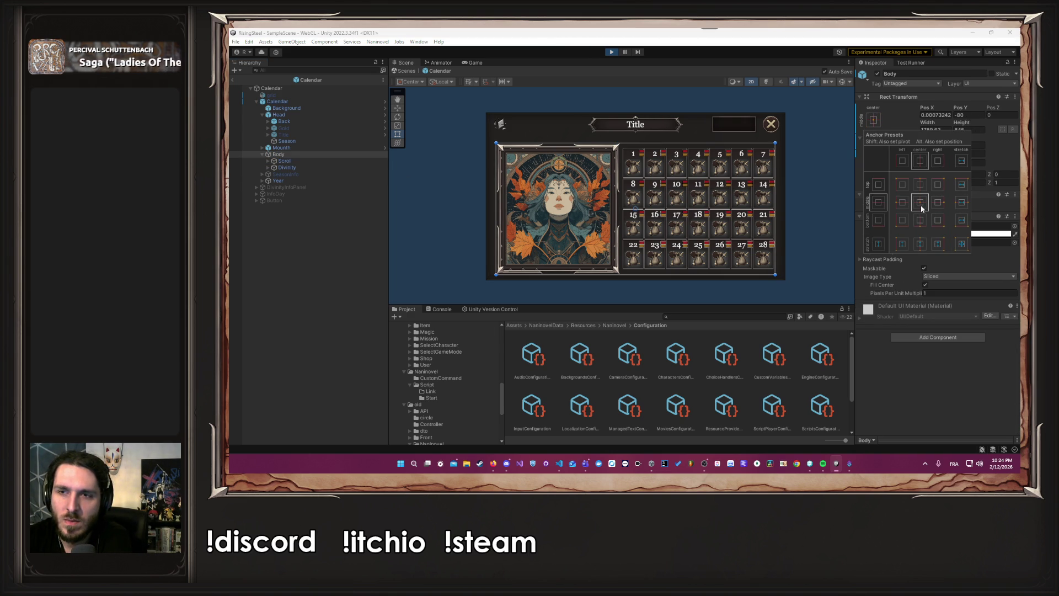
click(819, 177)
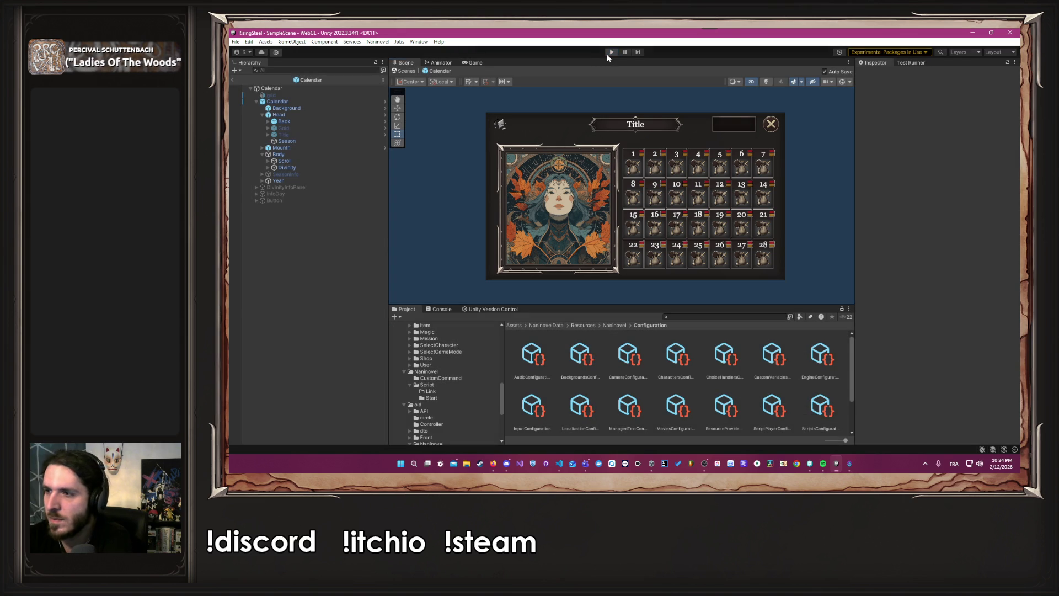
click(610, 53)
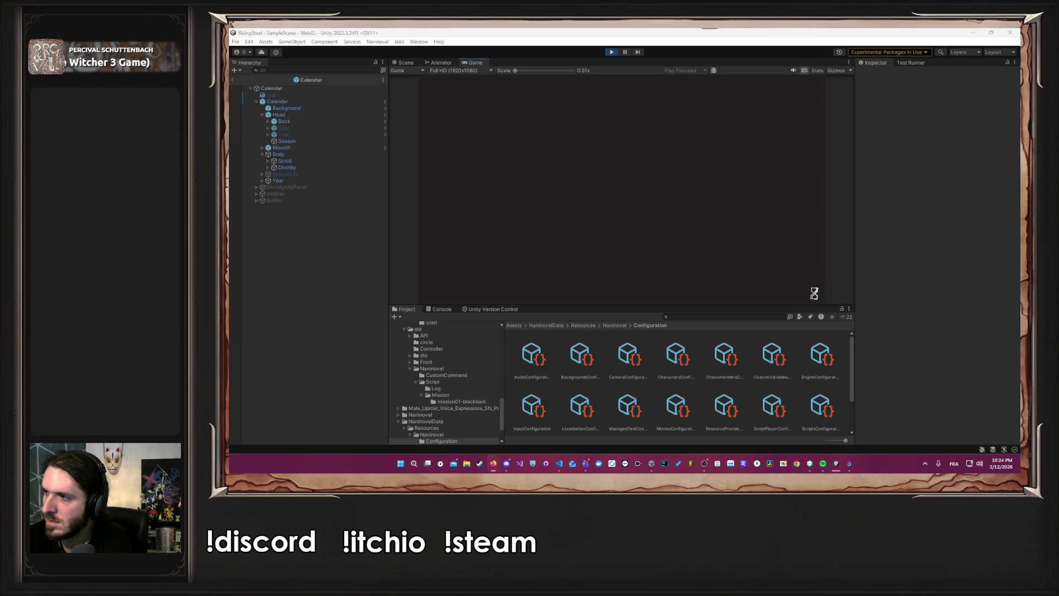
- Start a new game and preview the calendar at 16:10 aspect in an enlarged Game view
click(593, 133)
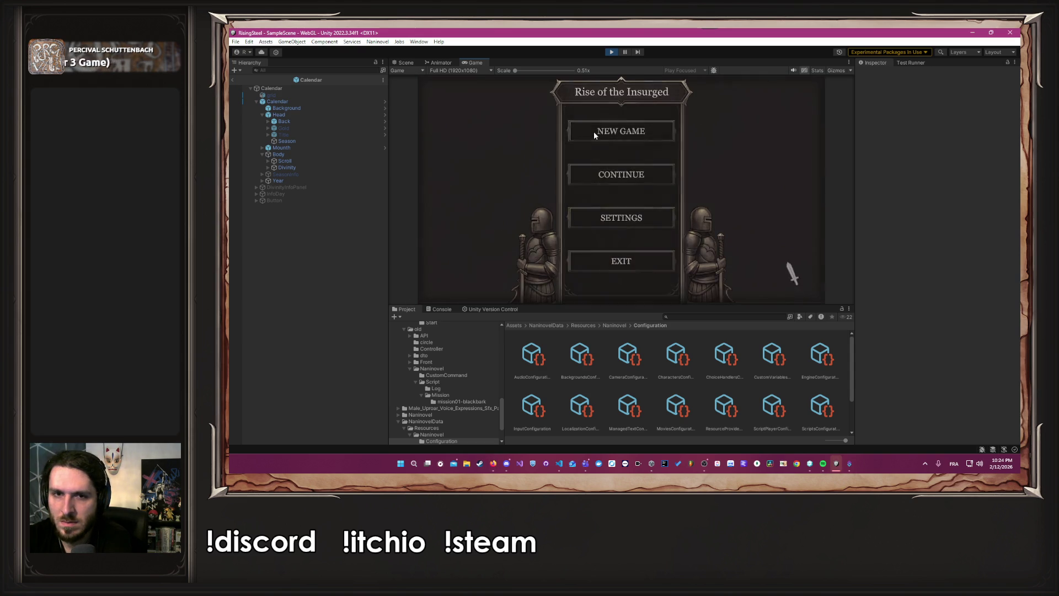
click(458, 71)
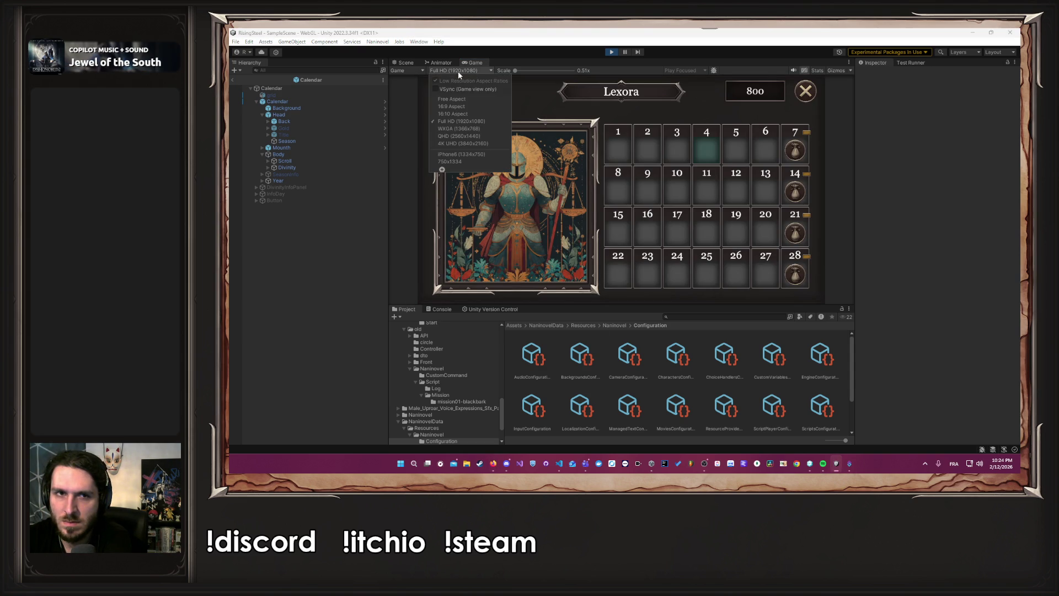
click(471, 117)
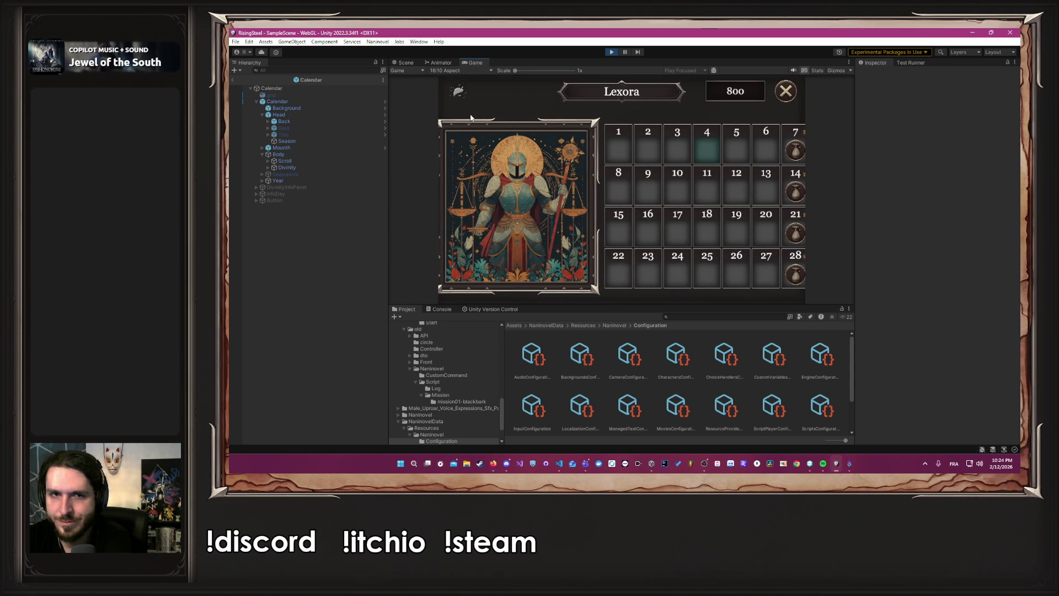
drag(650, 307, 647, 348)
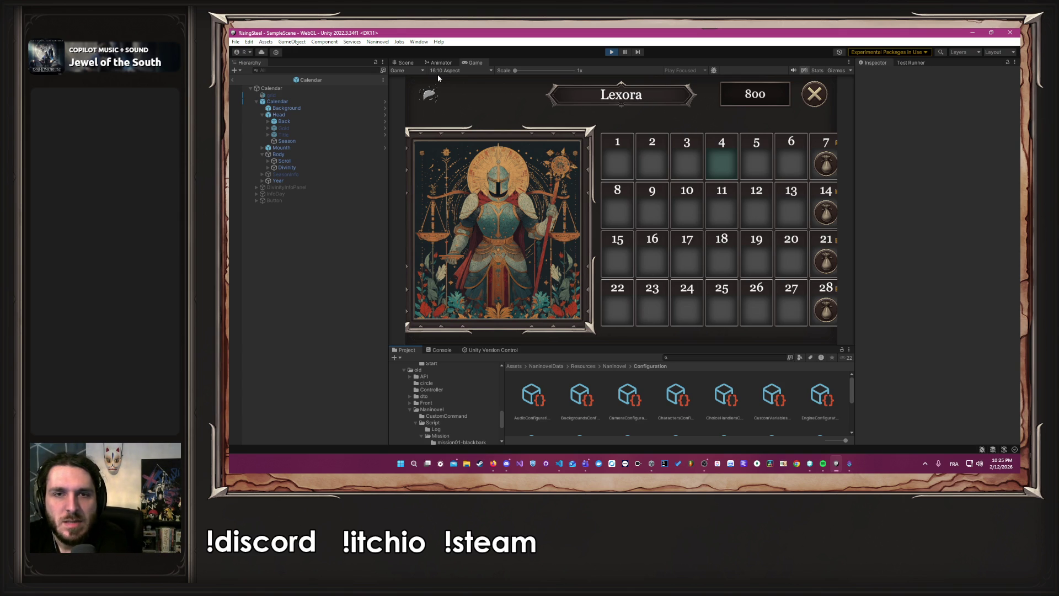
- Switch the preview back to Full HD 1920x1080 and select Body in the Scene view
click(441, 71)
click(460, 118)
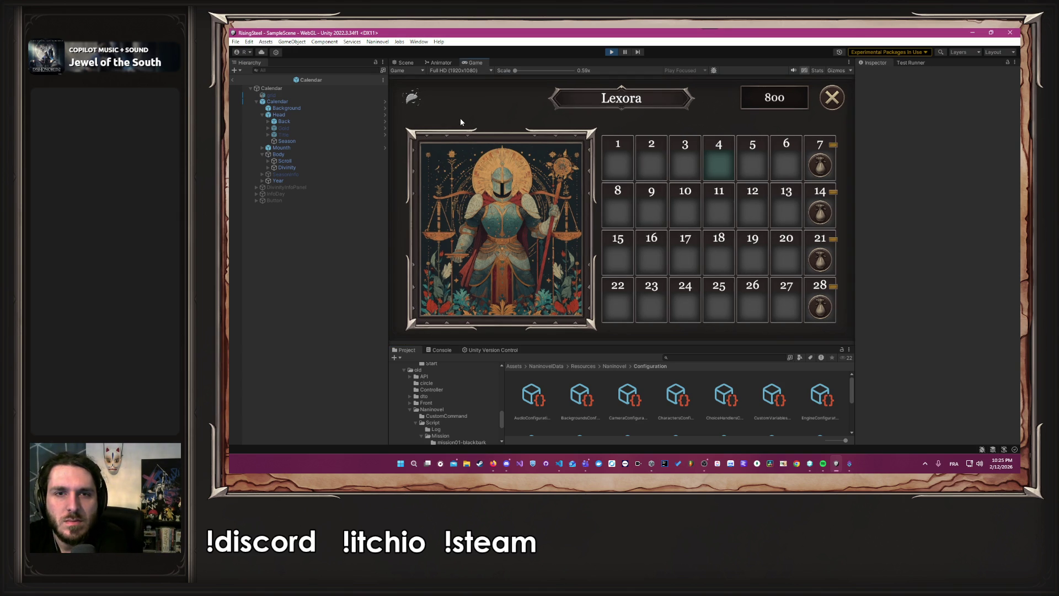
click(440, 62)
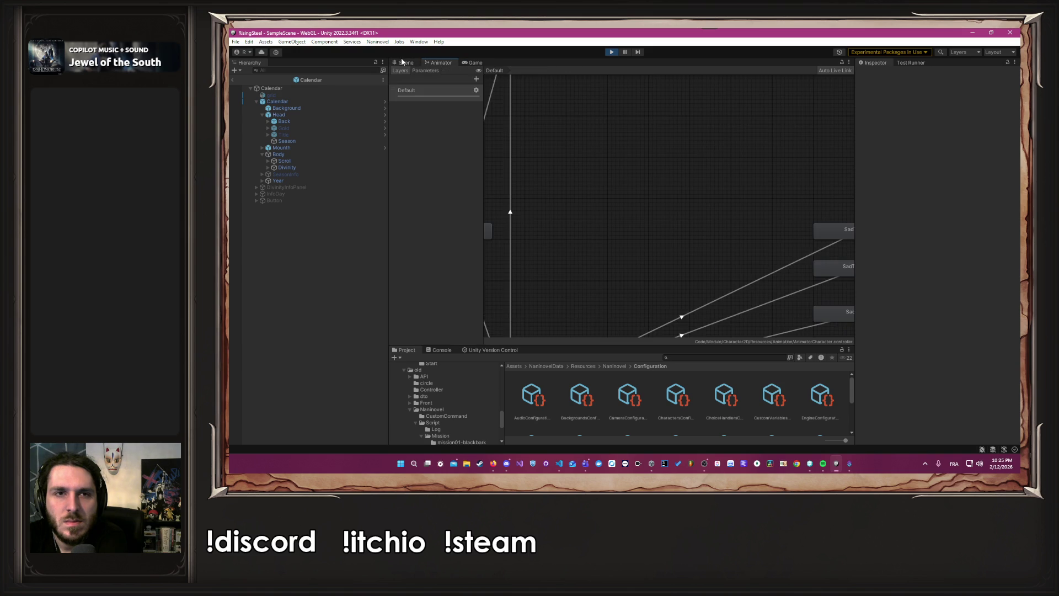
click(405, 62)
click(305, 154)
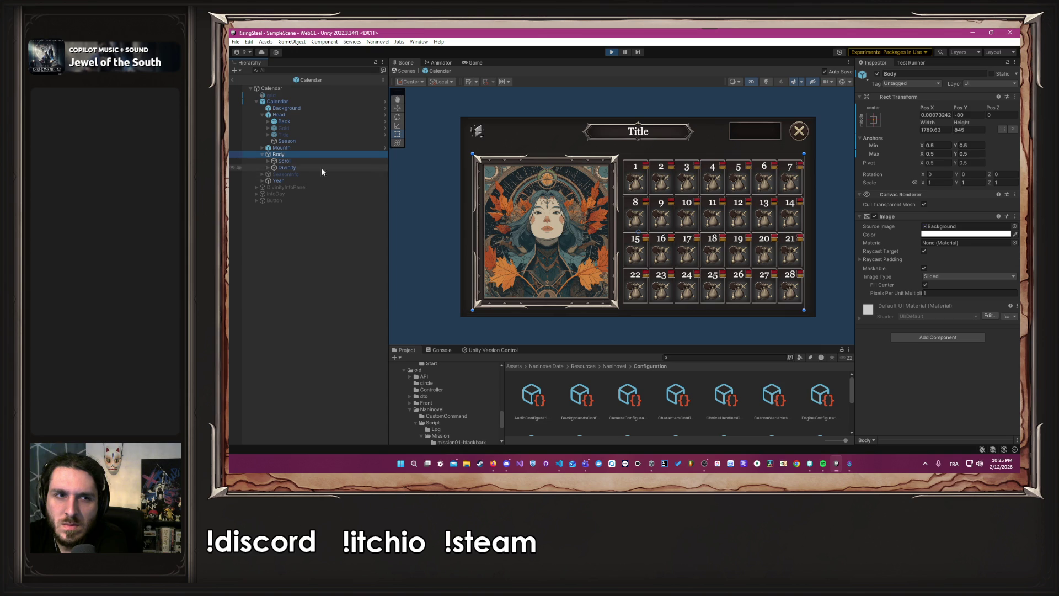
- Anchor Body to middle-stretch and disable the Scroll and Divinity objects
click(874, 120)
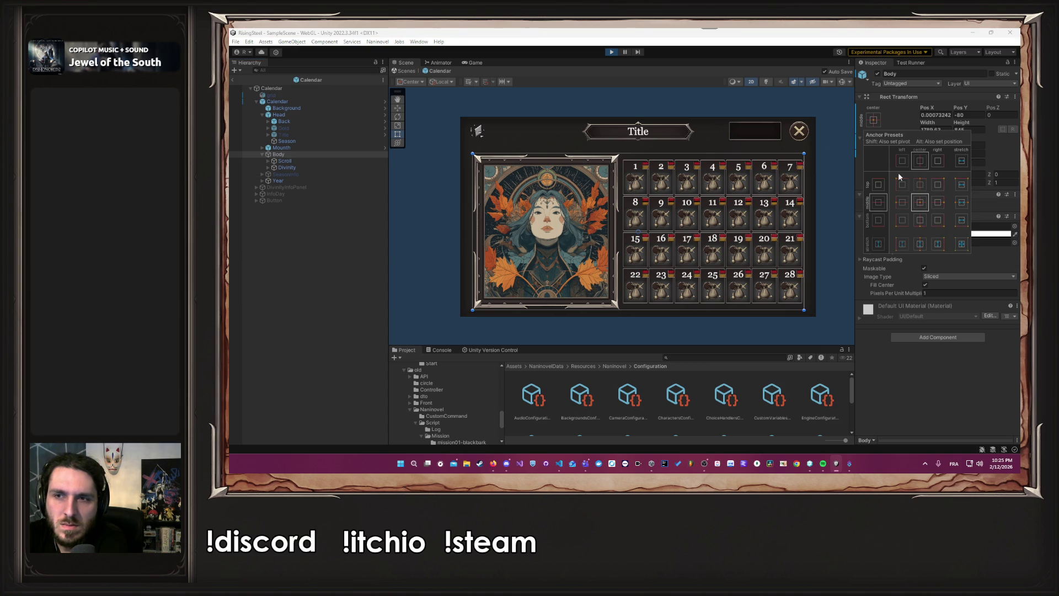
click(961, 205)
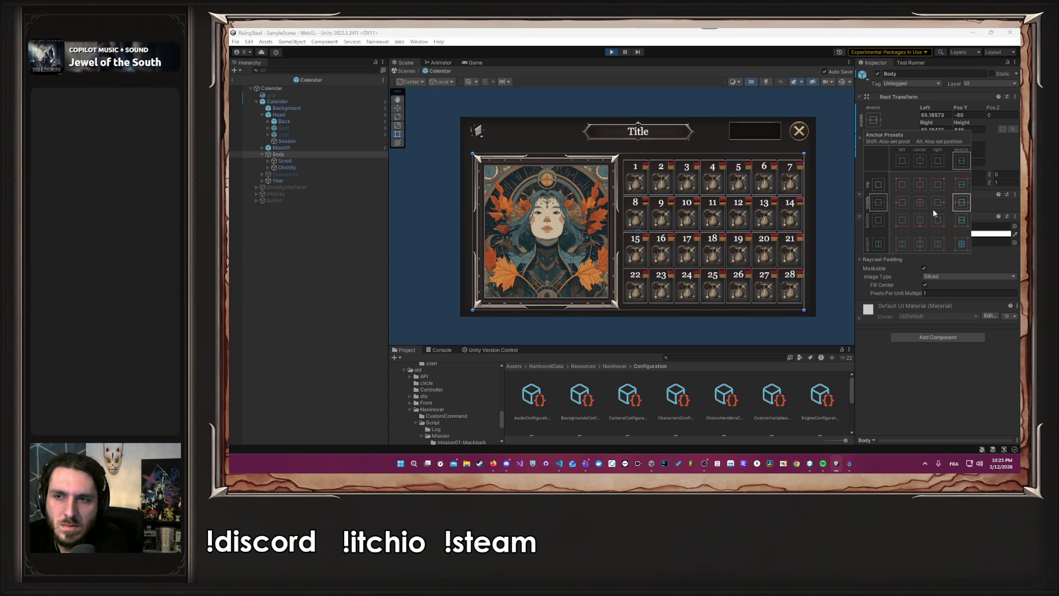
click(836, 196)
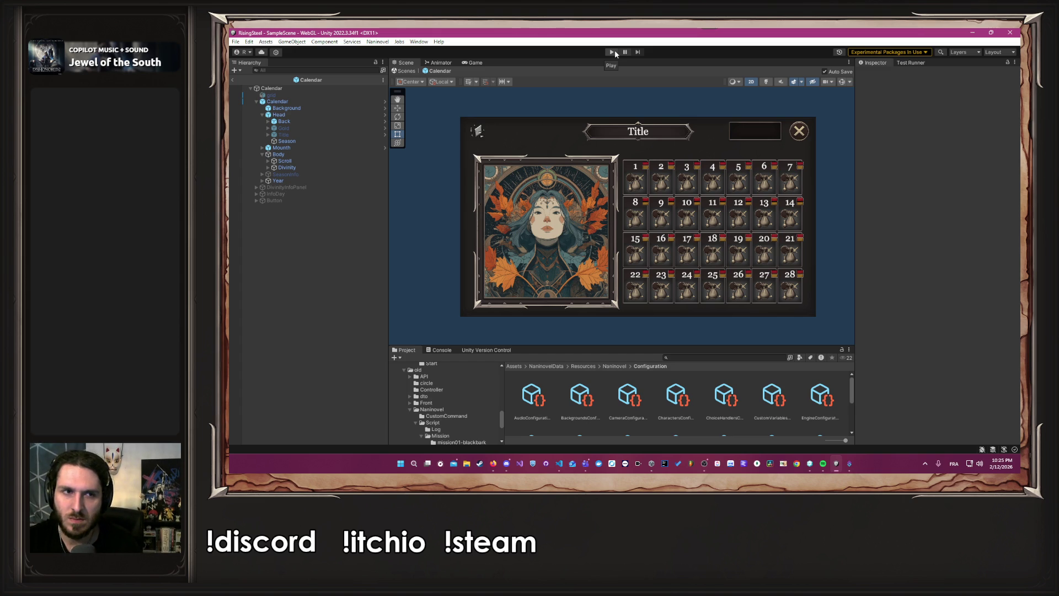
click(682, 154)
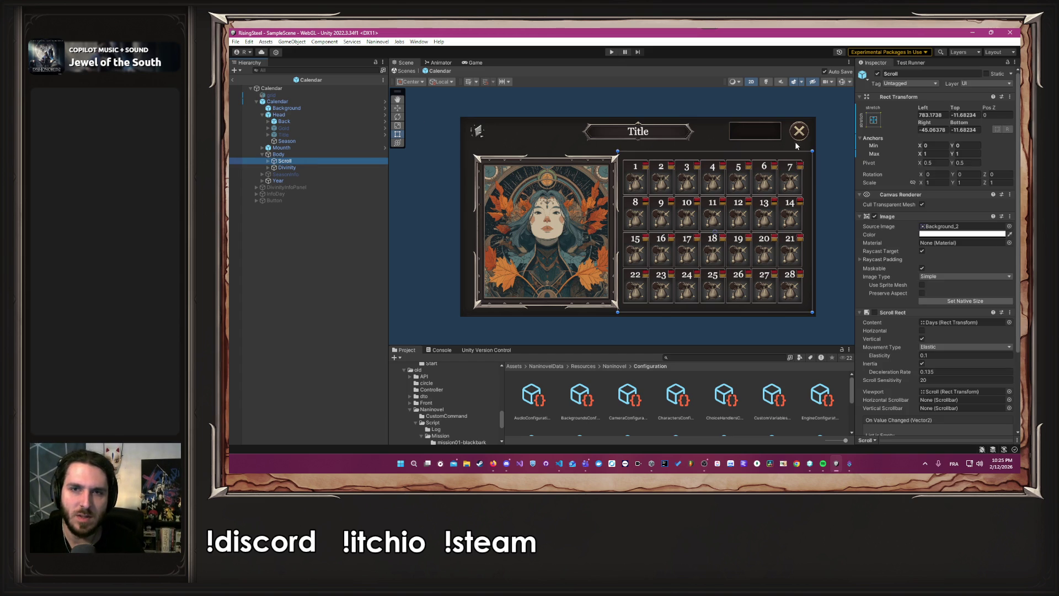
click(877, 74)
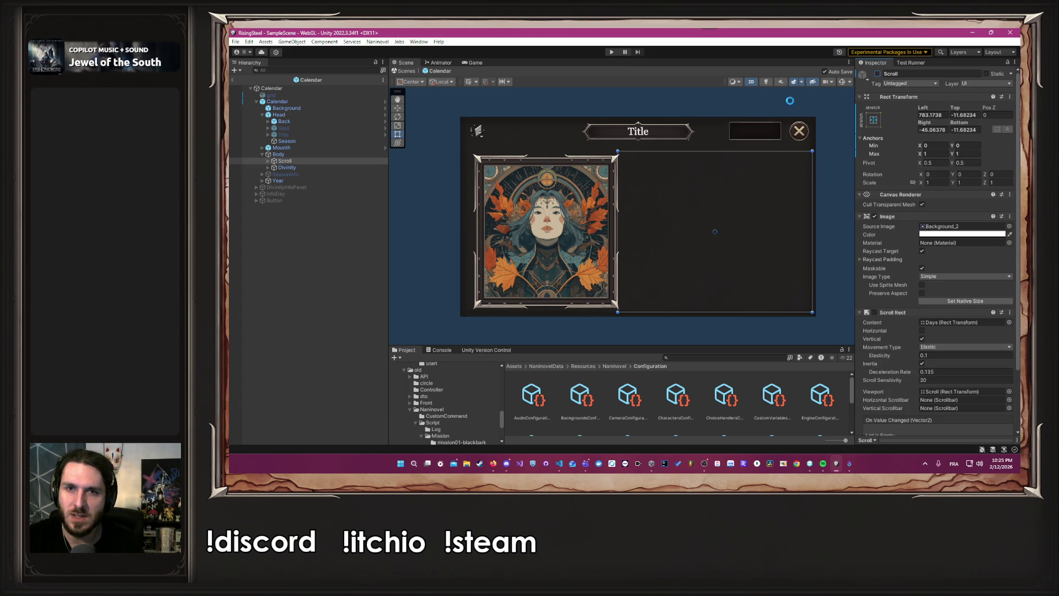
click(303, 167)
click(878, 74)
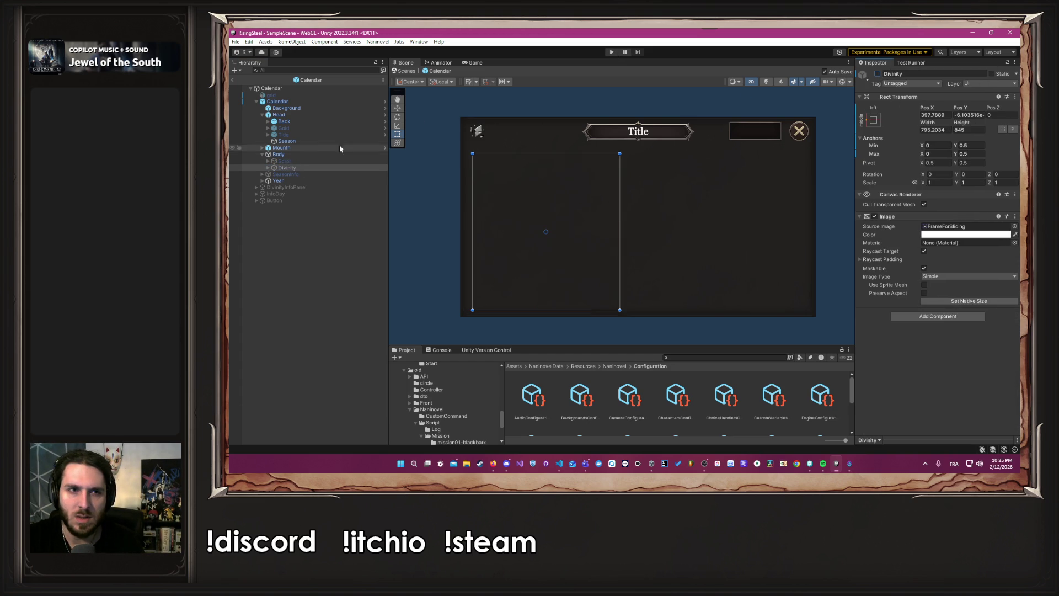
- Set the Body image colour alpha to 1 and start Play mode
click(293, 155)
click(965, 233)
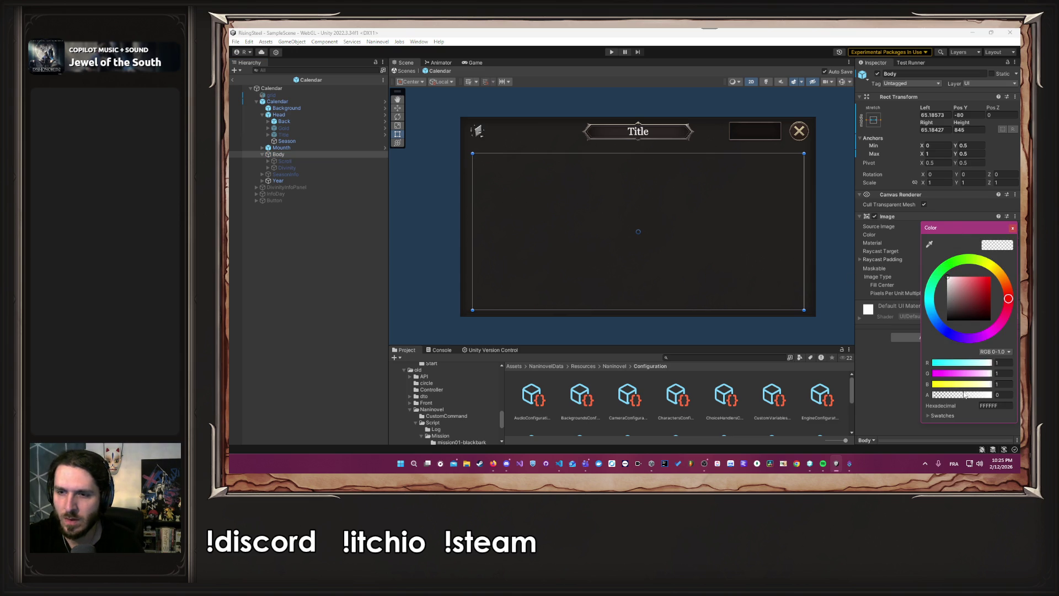
click(1003, 395)
text(1)
click(601, 87)
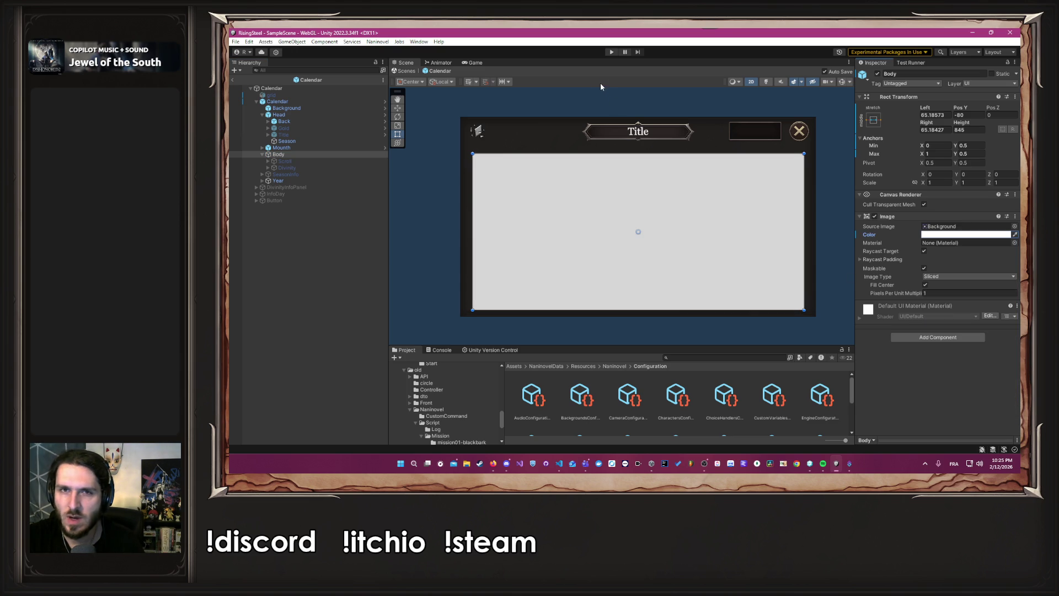
click(610, 52)
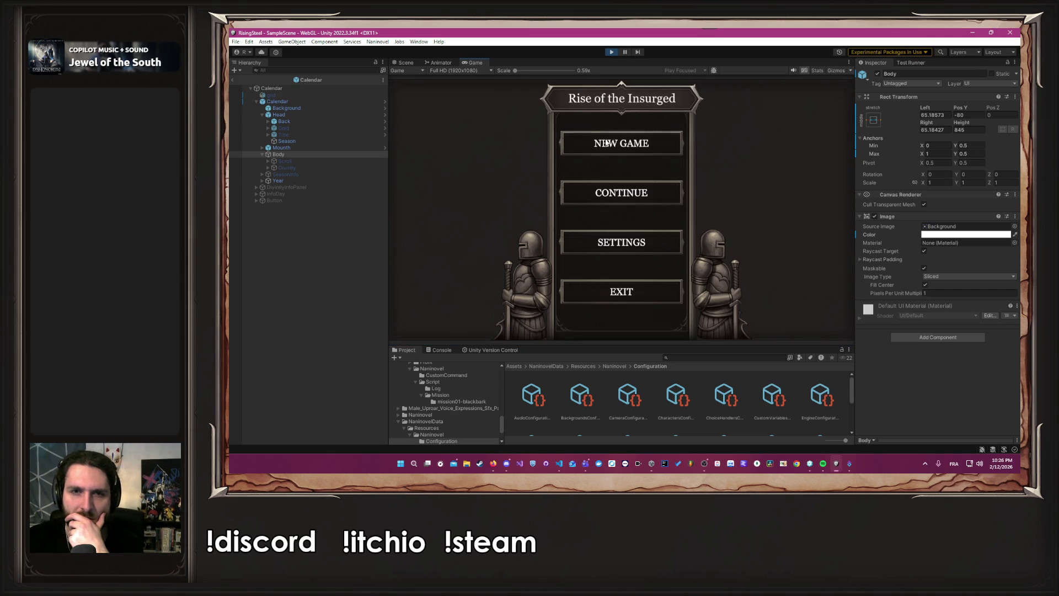
- Start a new game and preview the calendar at 16:10, then at Free Aspect
click(606, 144)
click(459, 70)
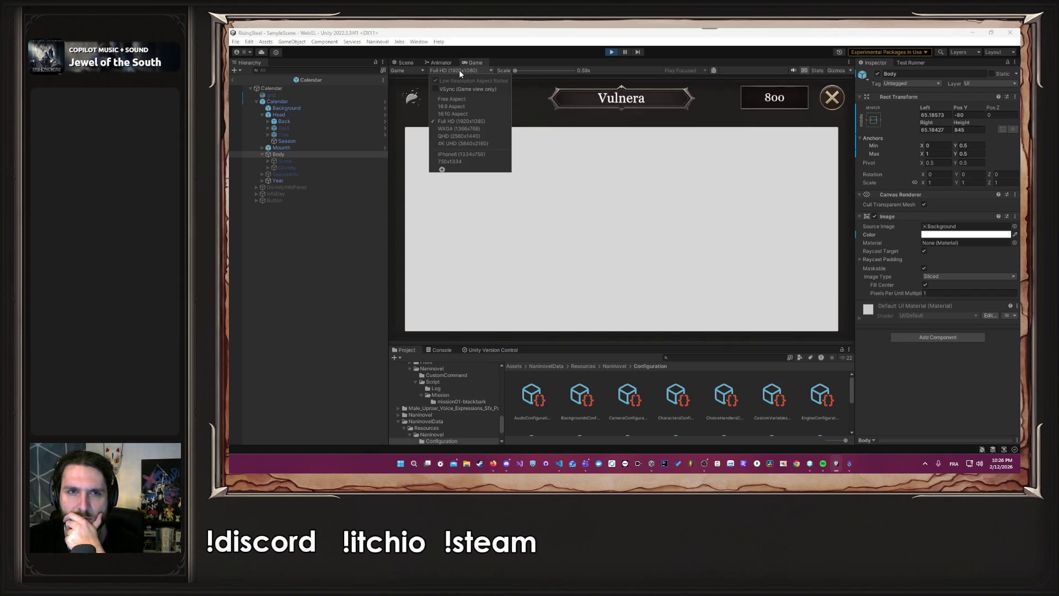
click(458, 113)
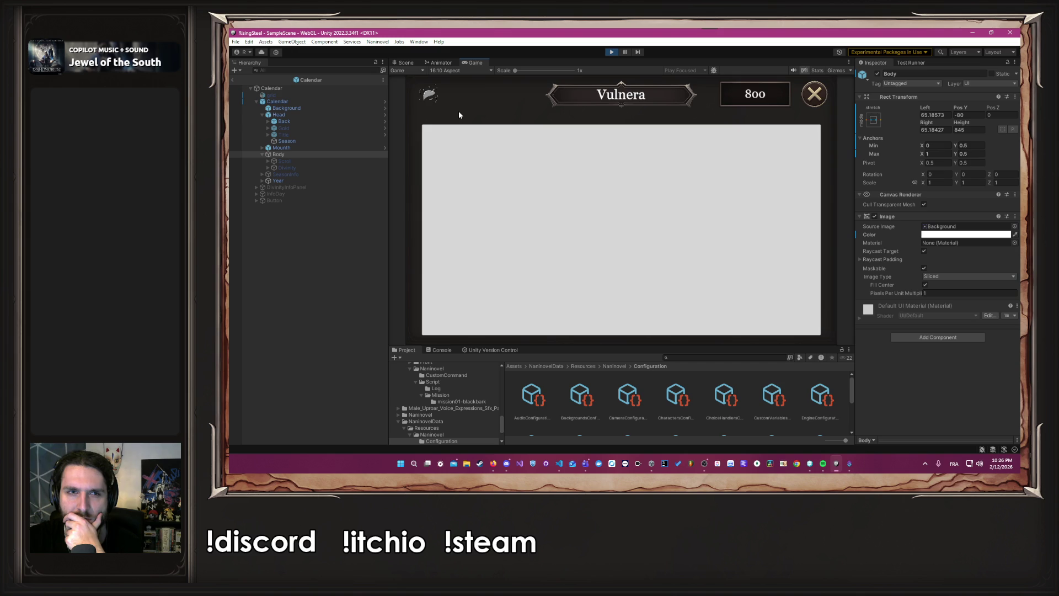
click(451, 70)
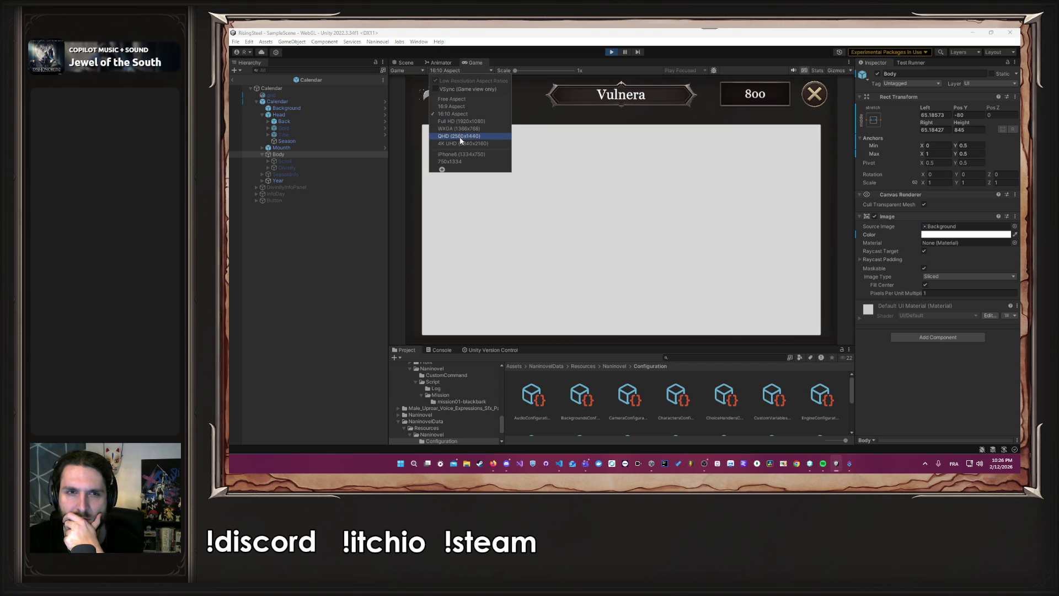
click(452, 98)
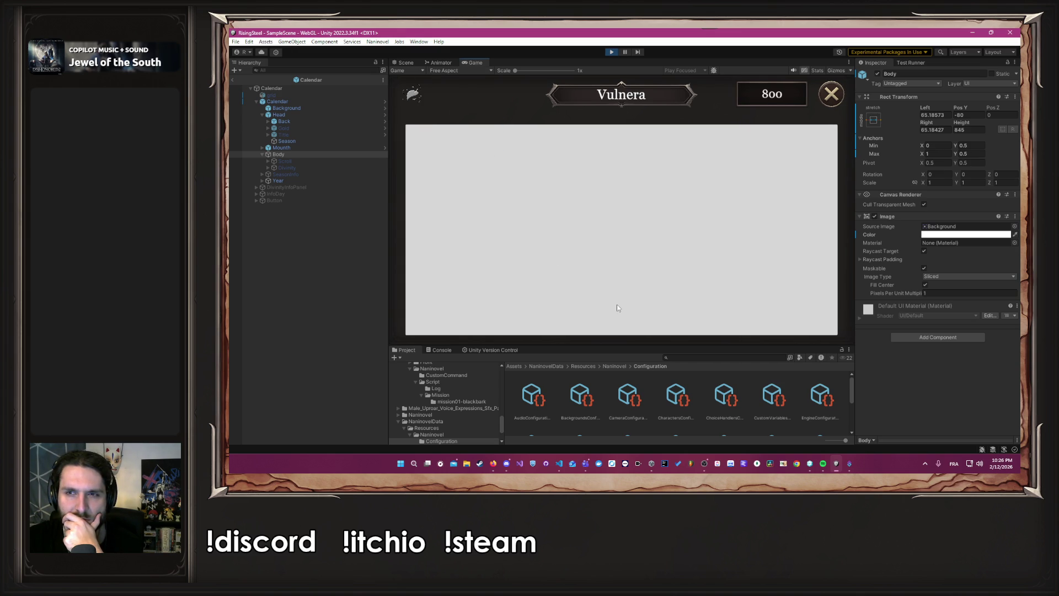
- Shrink the Game panel, stop Play mode, and pan the Scene view to the calendar
mouse_move(617, 344)
mouse_down()
mouse_move(612, 461)
mouse_move(592, 350)
mouse_move(586, 148)
mouse_move(574, 436)
mouse_move(551, 243)
mouse_move(535, 220)
mouse_move(505, 383)
mouse_up()
mouse_move(501, 345)
mouse_down()
mouse_move(497, 369)
mouse_move(464, 343)
mouse_up()
click(611, 51)
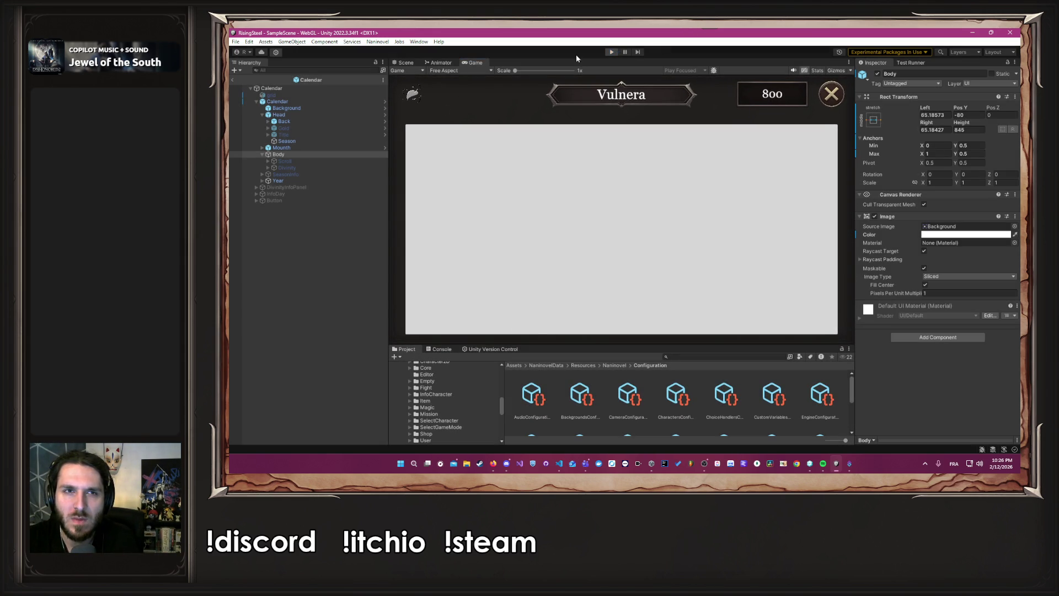
click(407, 63)
drag(477, 165, 558, 110)
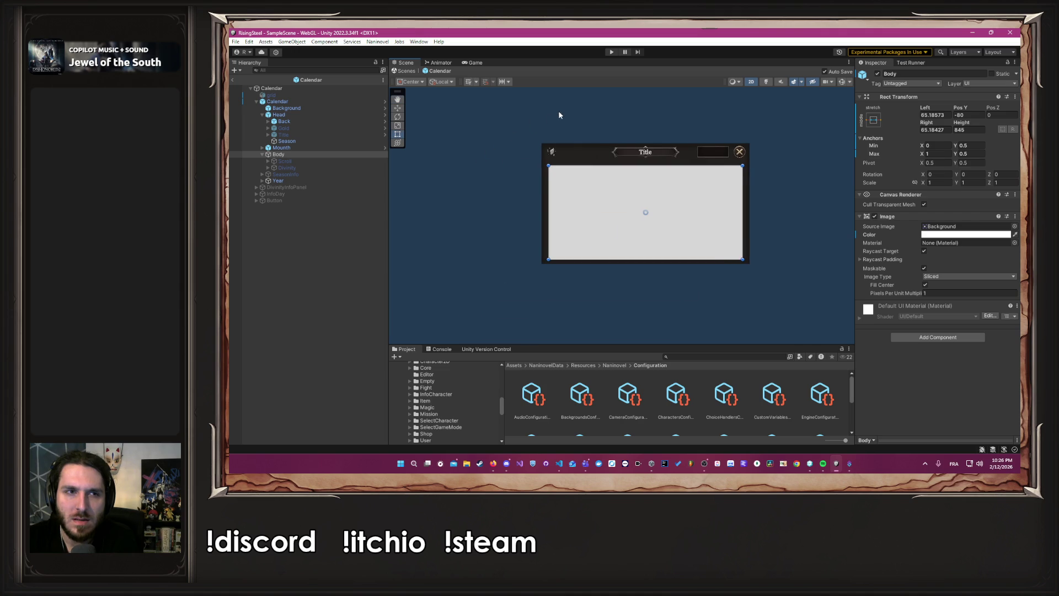
- Make Body's image fully transparent (alpha 0) and re-enable the Scroll day grid
click(964, 235)
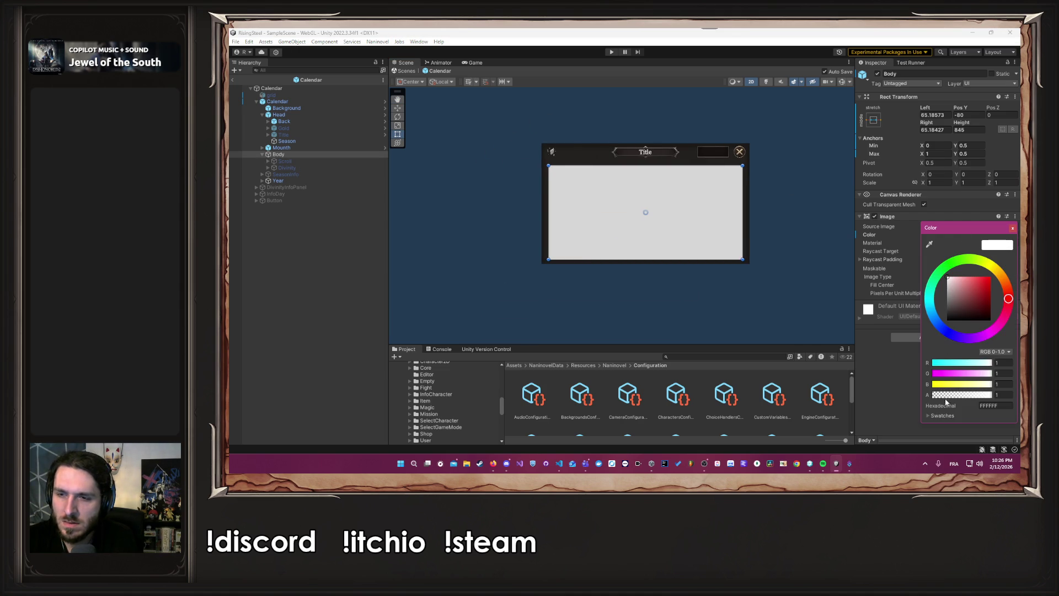
drag(945, 399, 901, 392)
click(1013, 227)
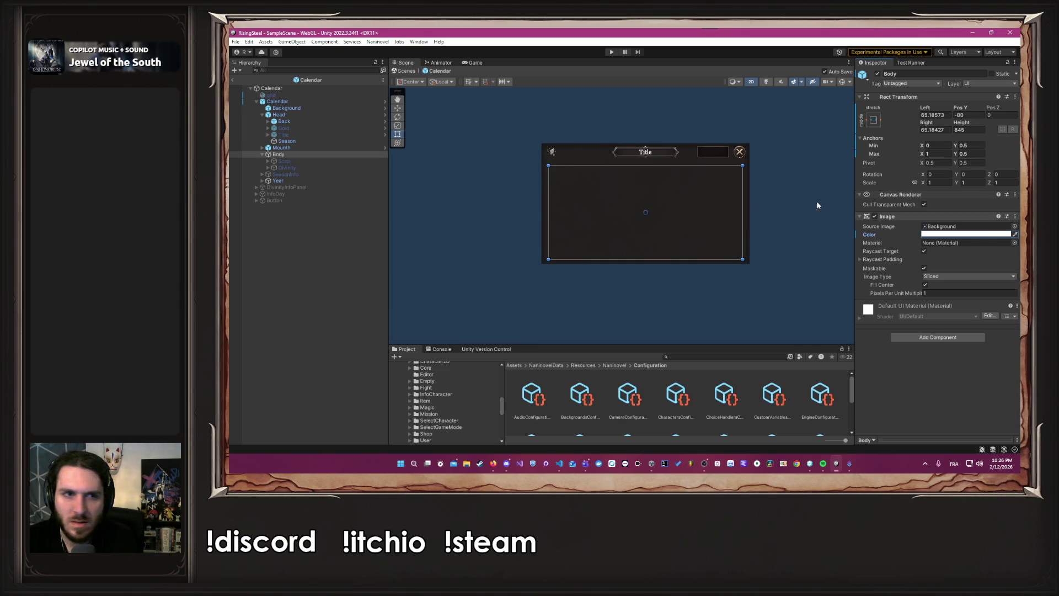
click(317, 161)
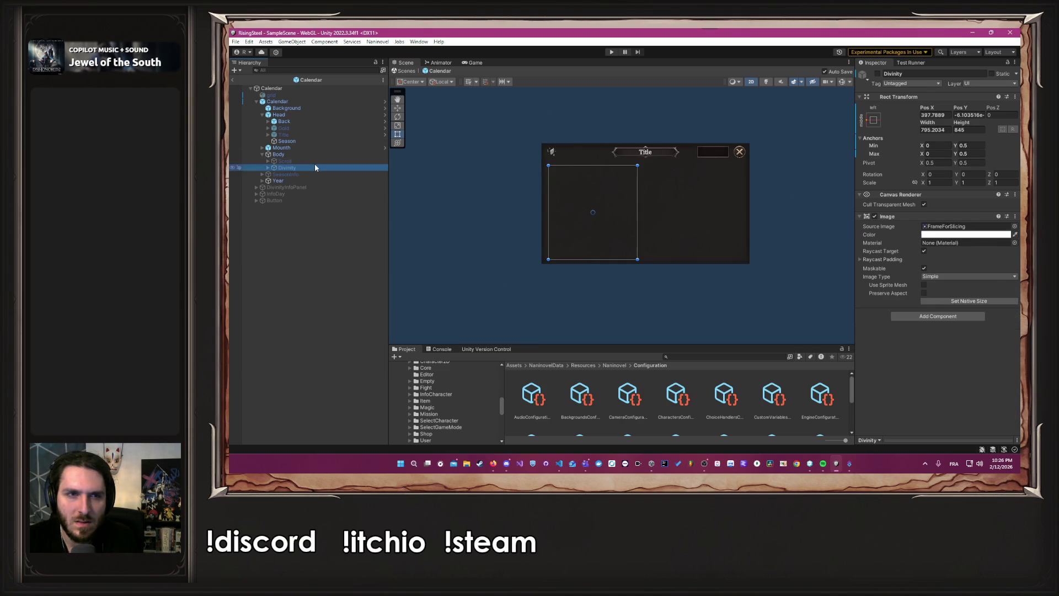
click(877, 73)
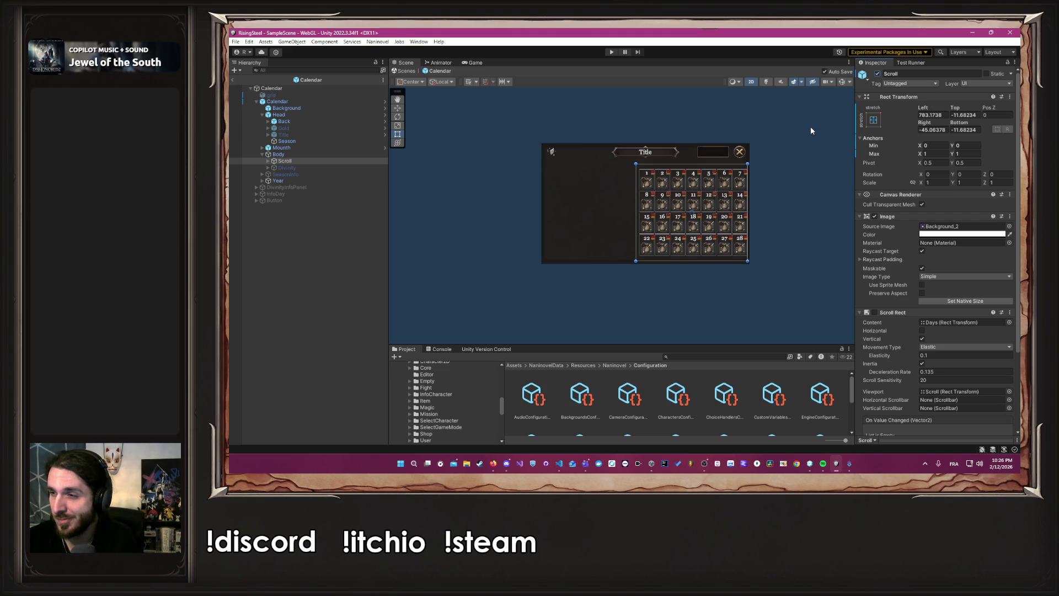
click(868, 125)
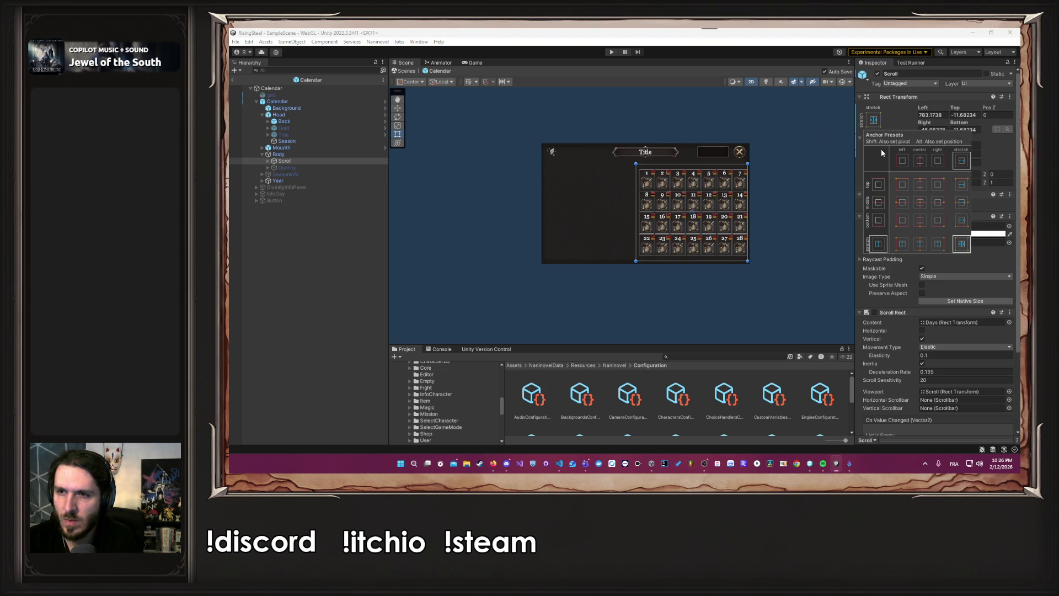
click(835, 218)
- Anchor Divinity to center-stretch, enable it, and start Play mode
click(296, 168)
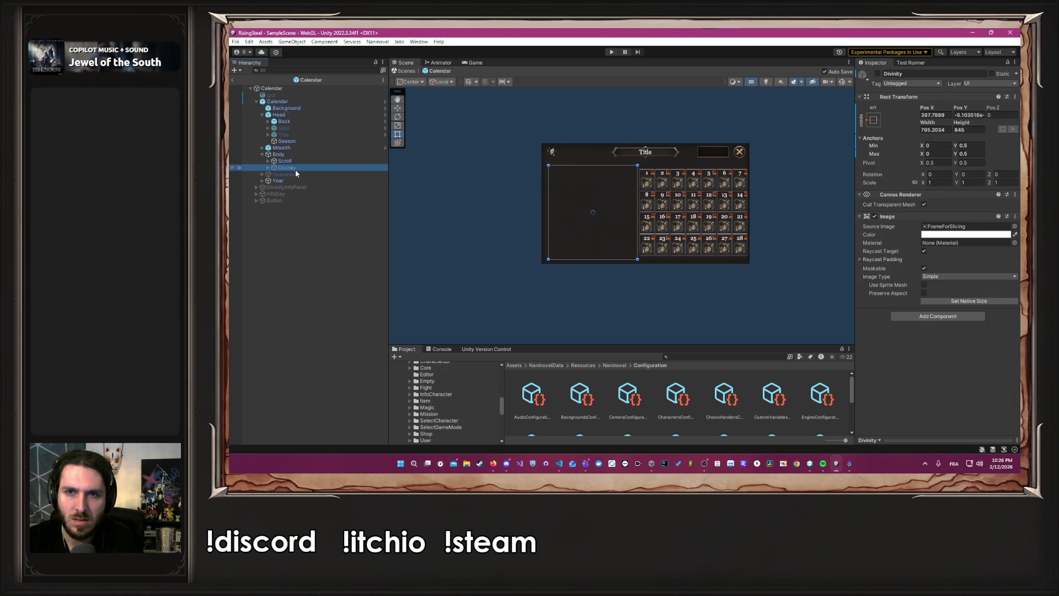
click(869, 123)
click(920, 243)
click(372, 167)
click(877, 74)
click(473, 63)
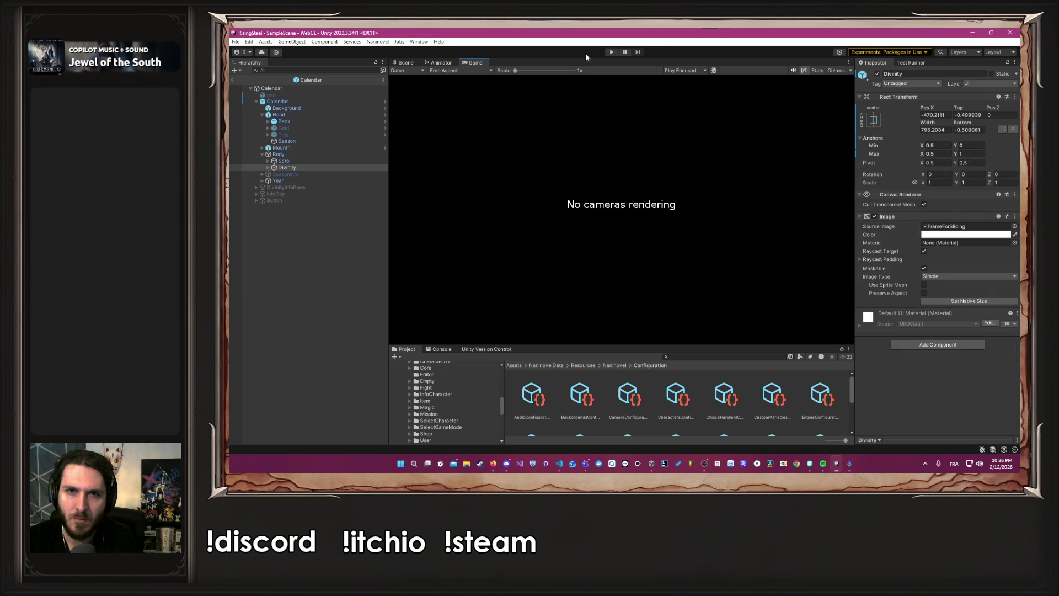
- Start Play mode and look over the calendar layout in the Scene view
click(610, 52)
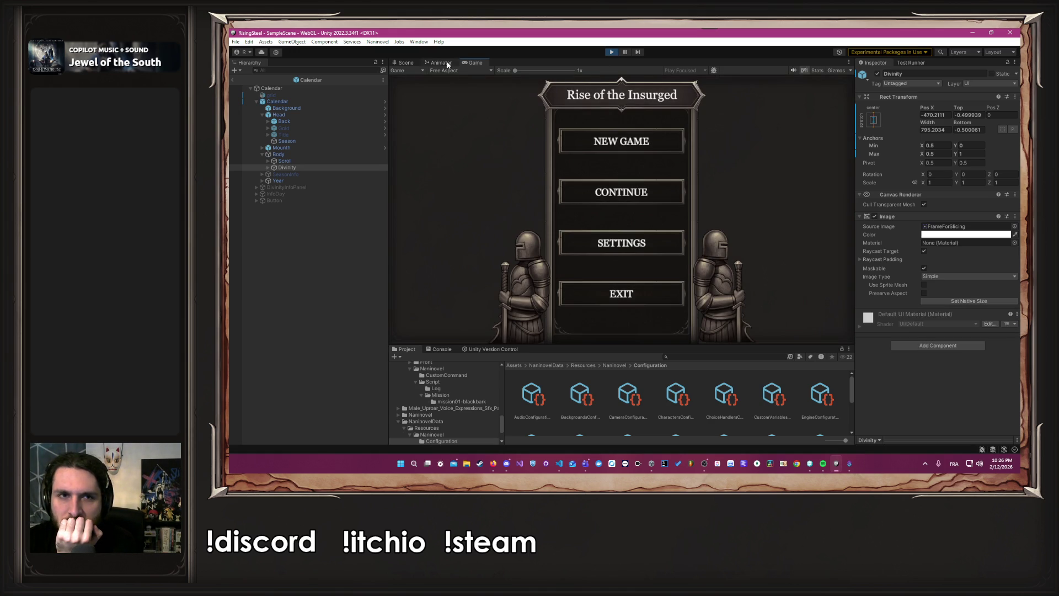
click(405, 61)
click(472, 62)
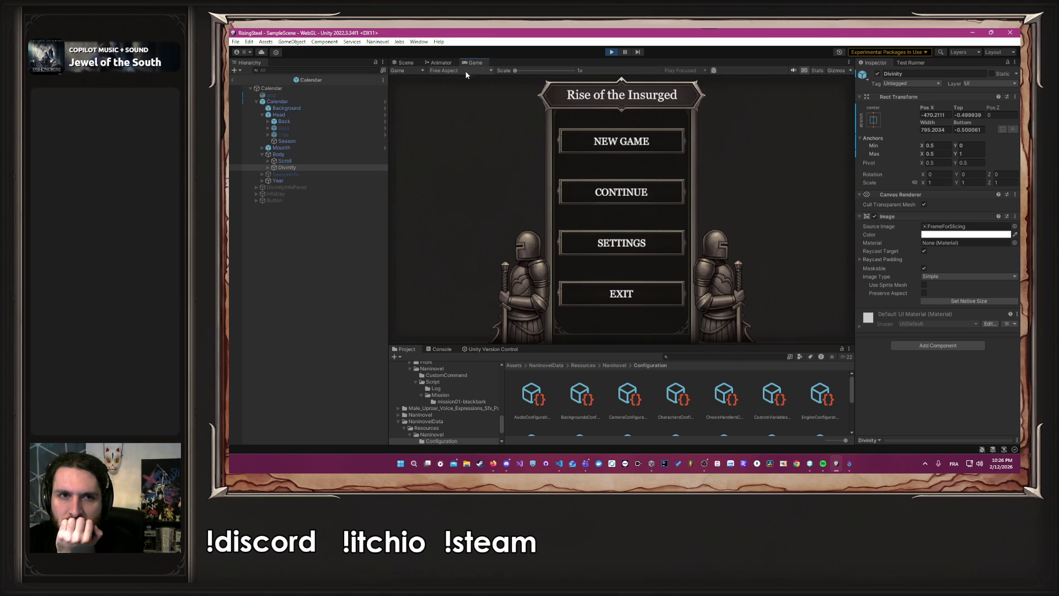
click(401, 63)
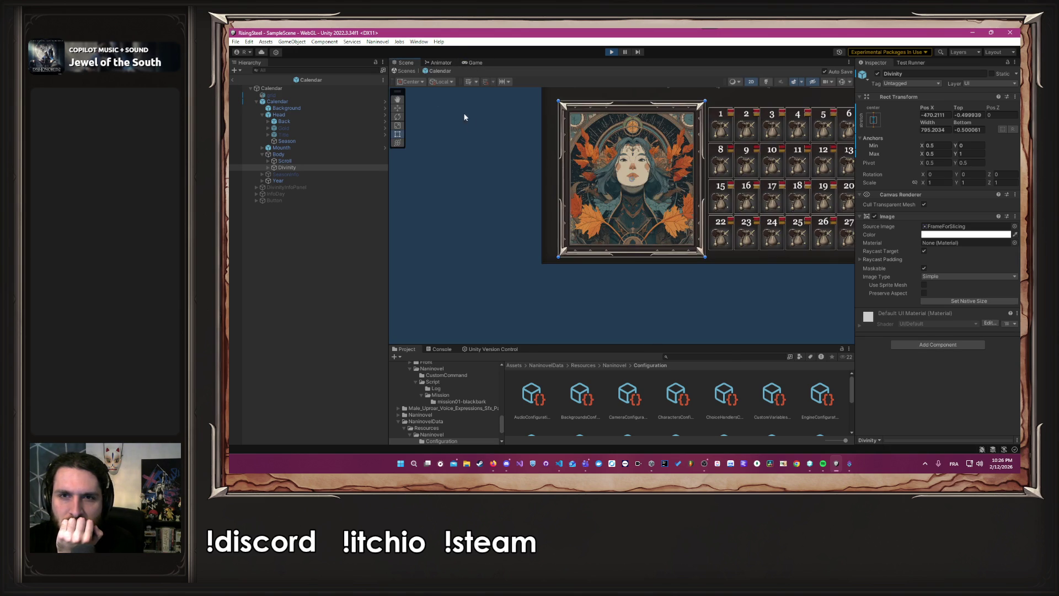
scroll(462, 124, down, 4)
click(475, 62)
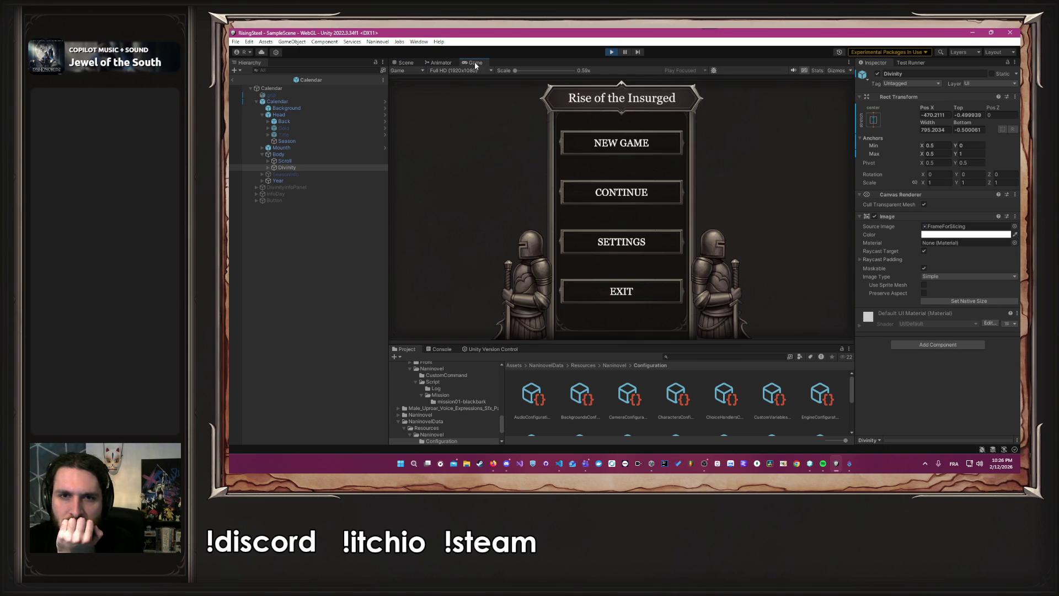
- Start a new game and preview the calendar at 16:10 aspect in a shorter Game view
click(593, 138)
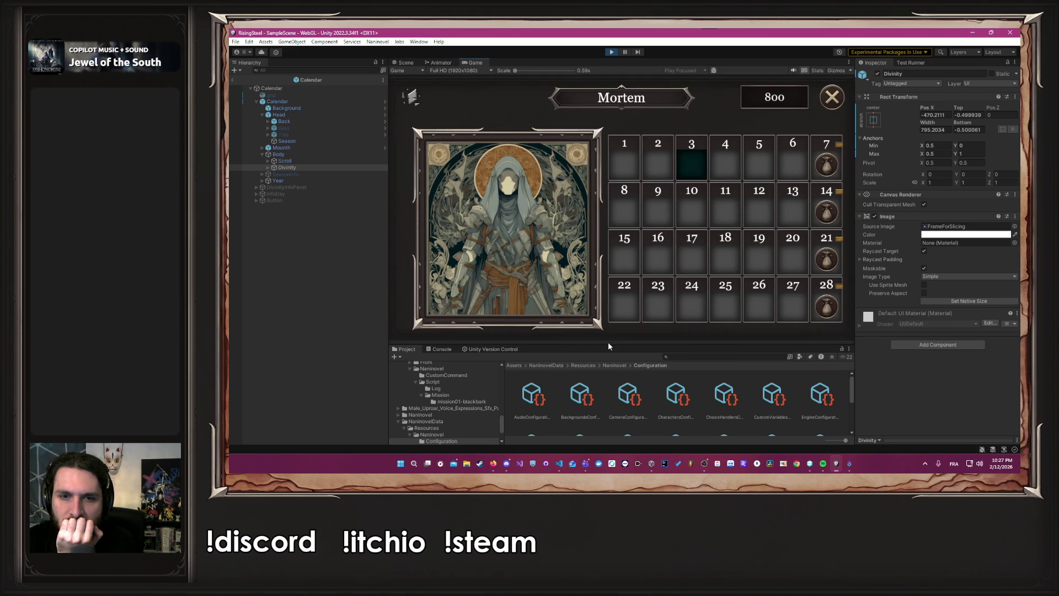
drag(609, 345, 609, 294)
click(465, 70)
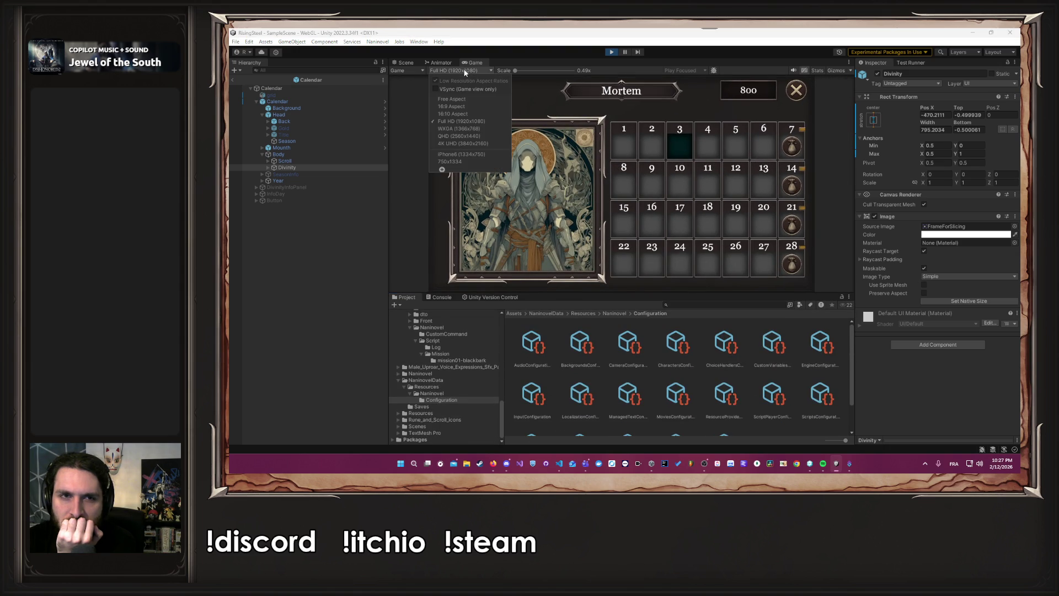
click(465, 114)
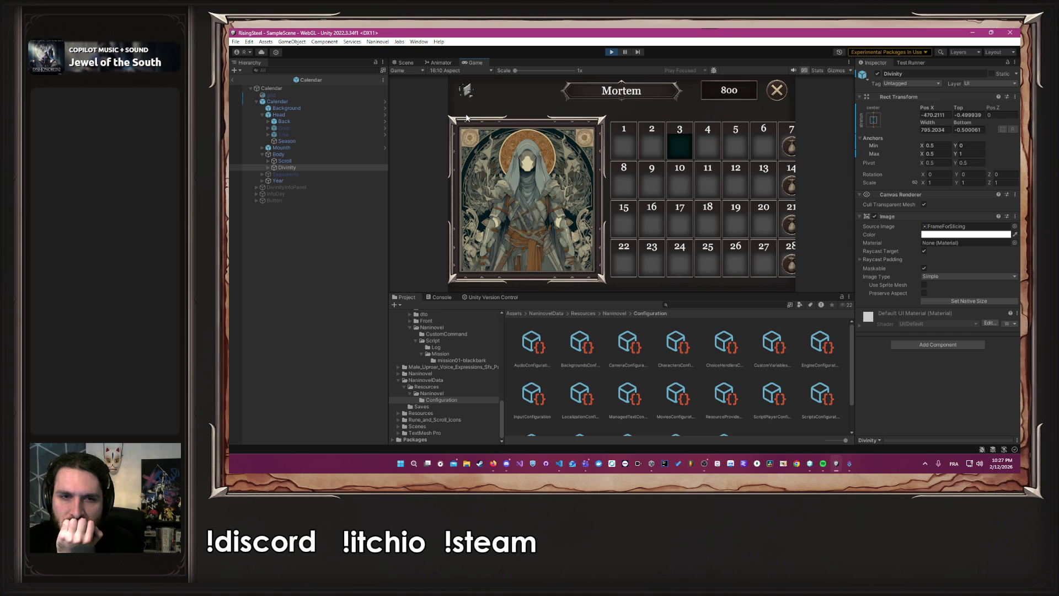
click(404, 62)
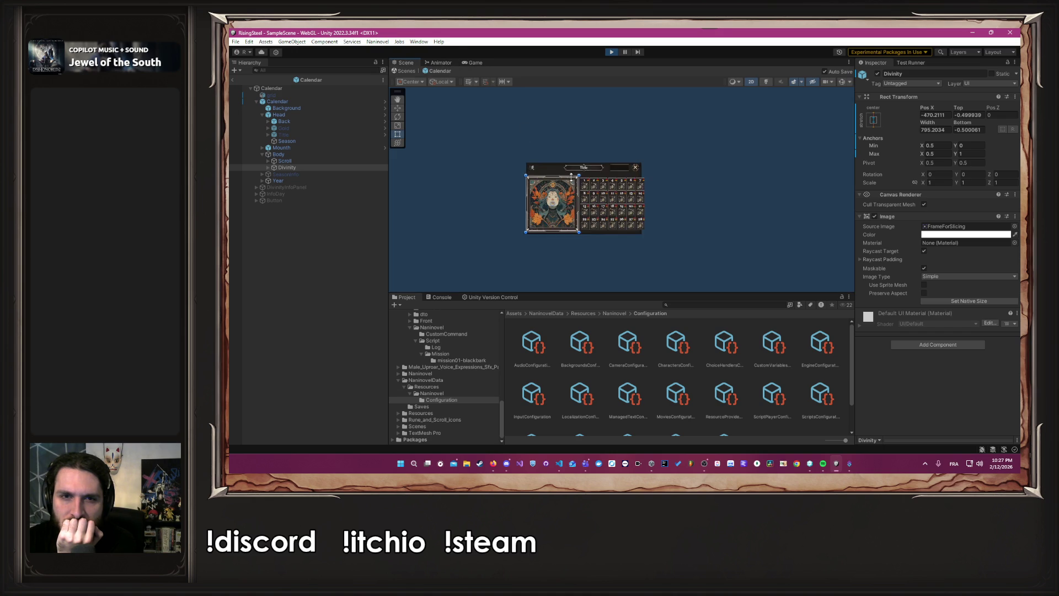
- Set the Game view resolution back to Full HD 1920x1080
click(475, 63)
click(478, 69)
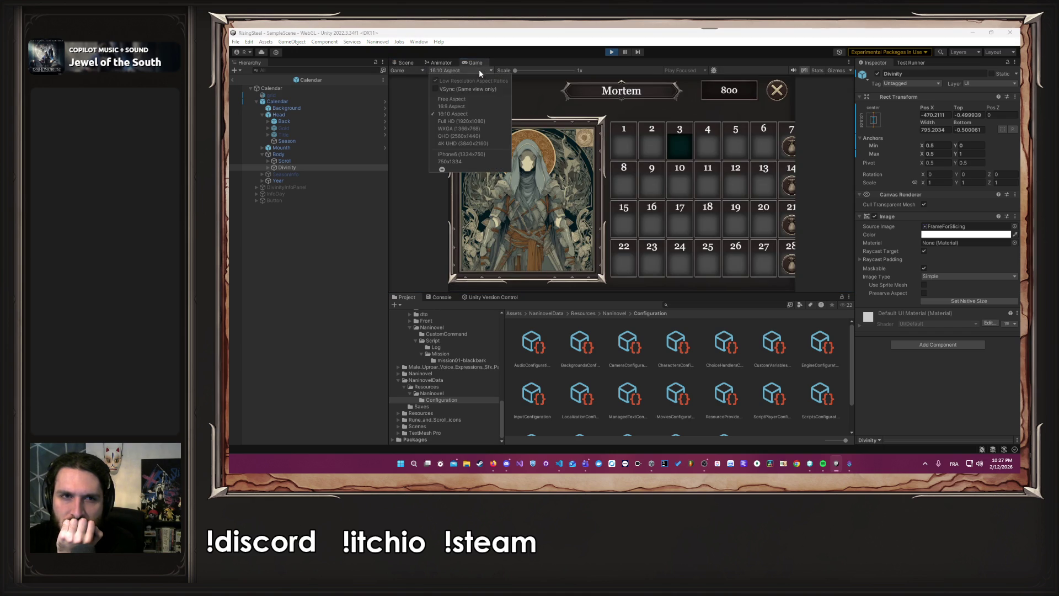
click(446, 126)
click(406, 65)
scroll(717, 182, up, 2)
- Anchor both Divinity and Scroll to stretch-stretch and restart Play mode
click(873, 118)
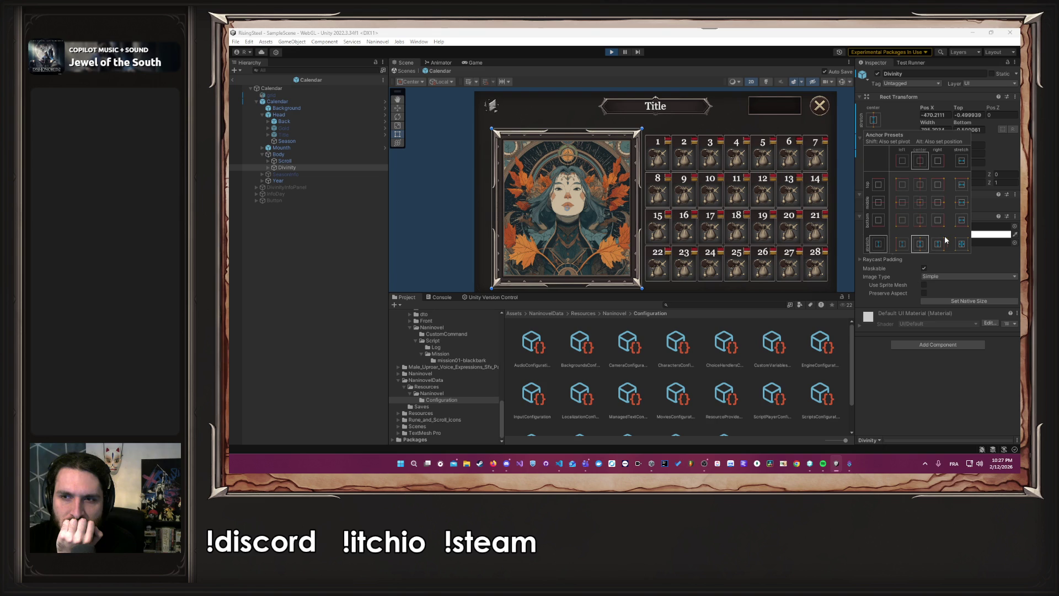
click(961, 243)
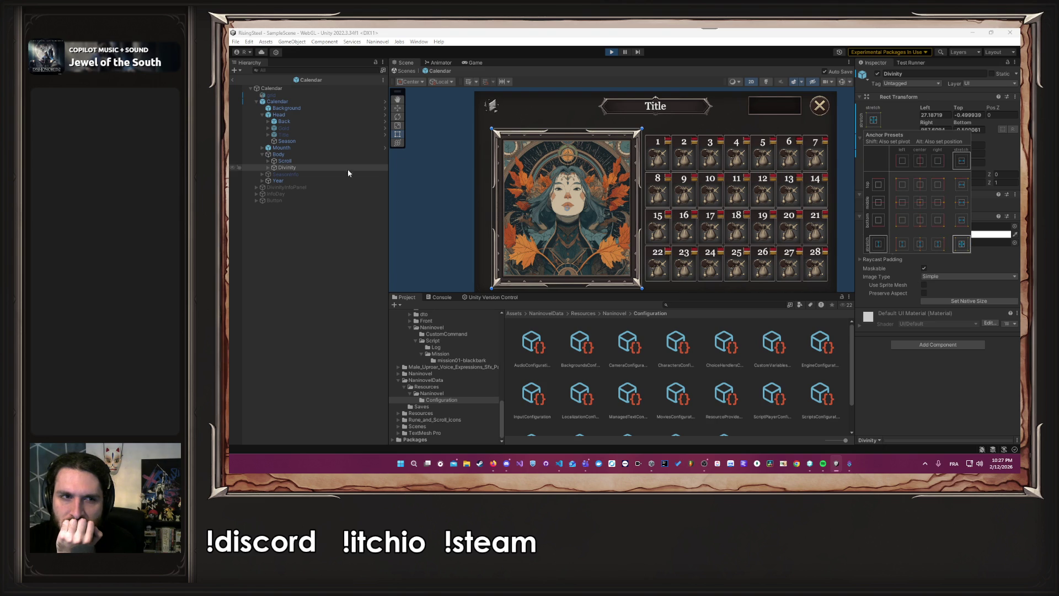
click(322, 161)
click(873, 120)
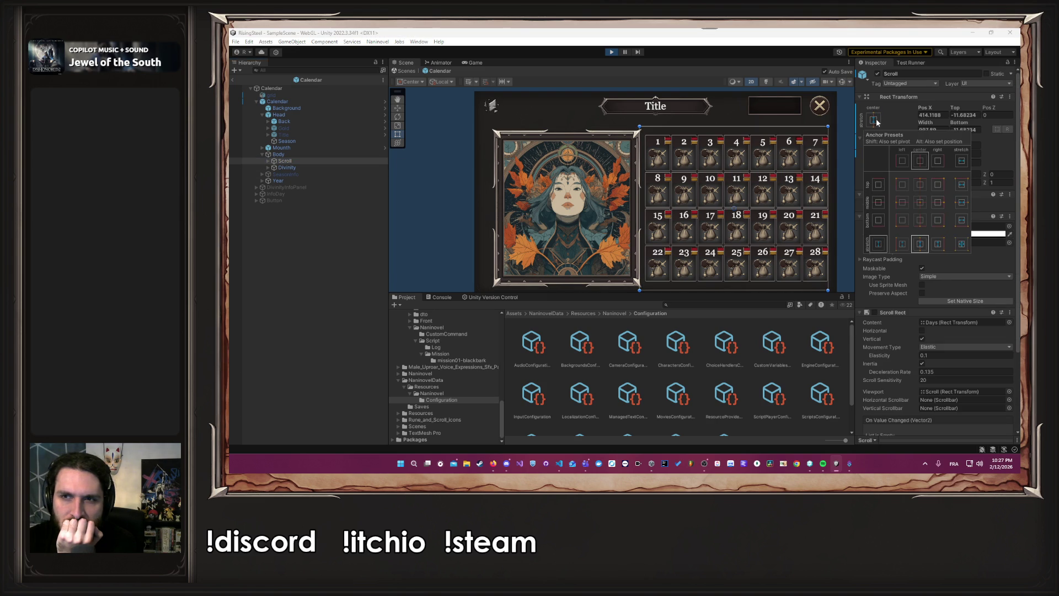
click(961, 243)
click(452, 173)
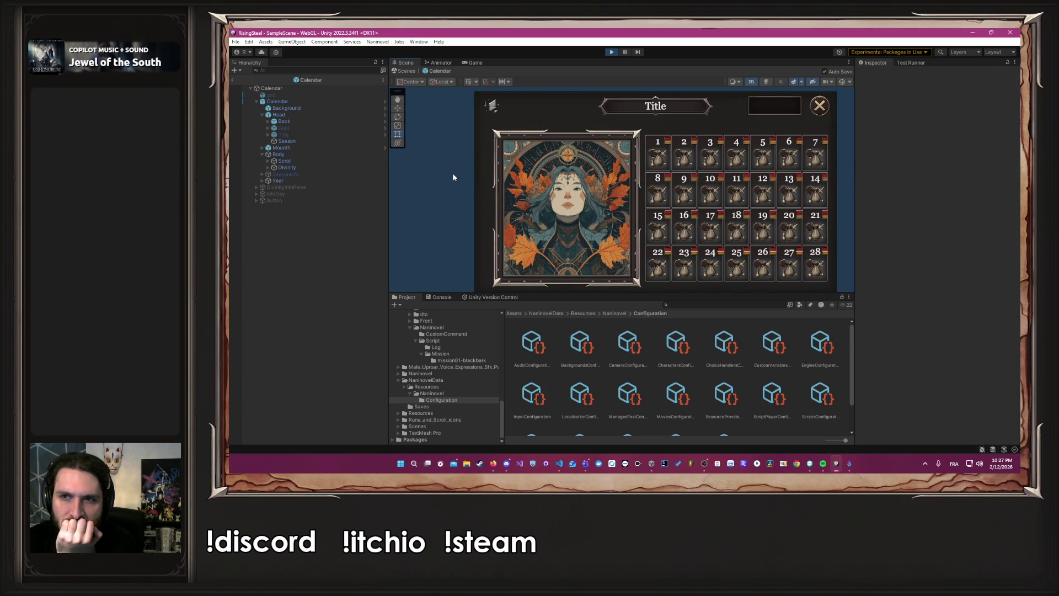
click(612, 51)
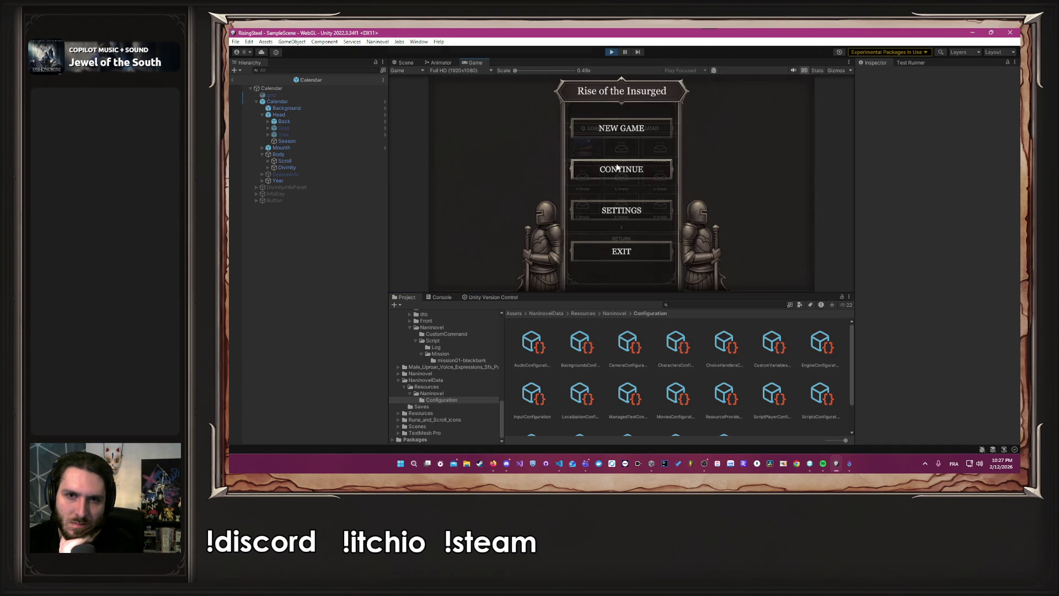
- Close the Continue load screen and start a new game to reach the calendar
click(576, 162)
mouse_move(577, 159)
click(606, 238)
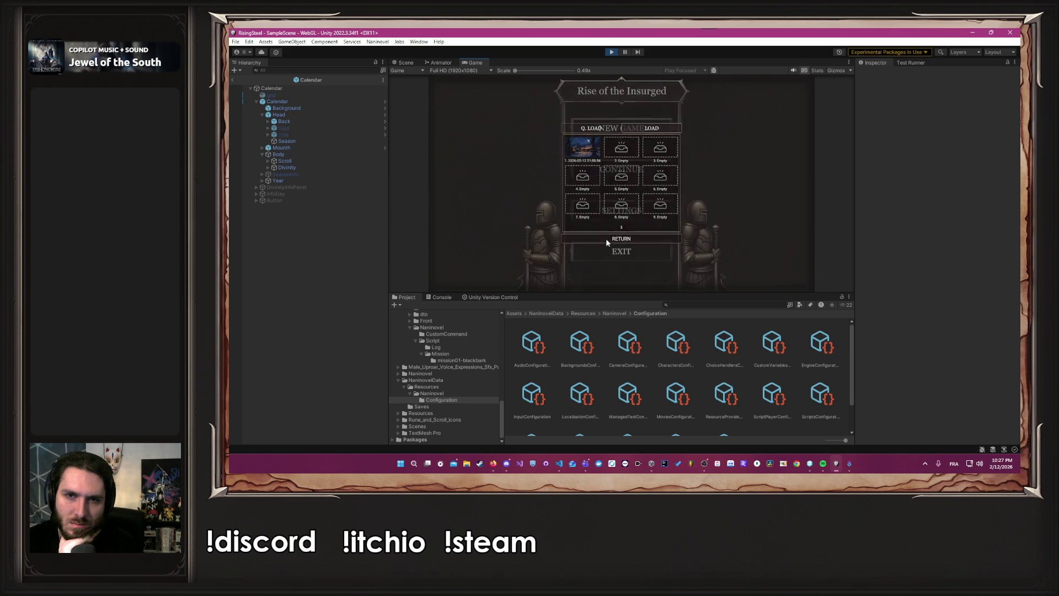
click(612, 132)
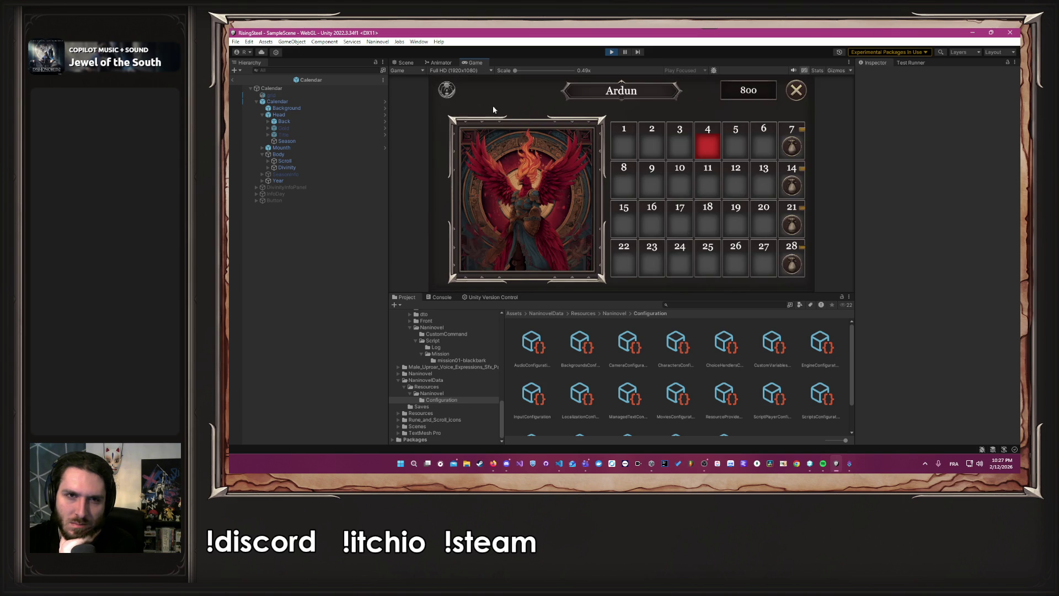
- Preview the calendar at 16:10 aspect, stop Play mode, and select Divinity
click(452, 71)
click(454, 113)
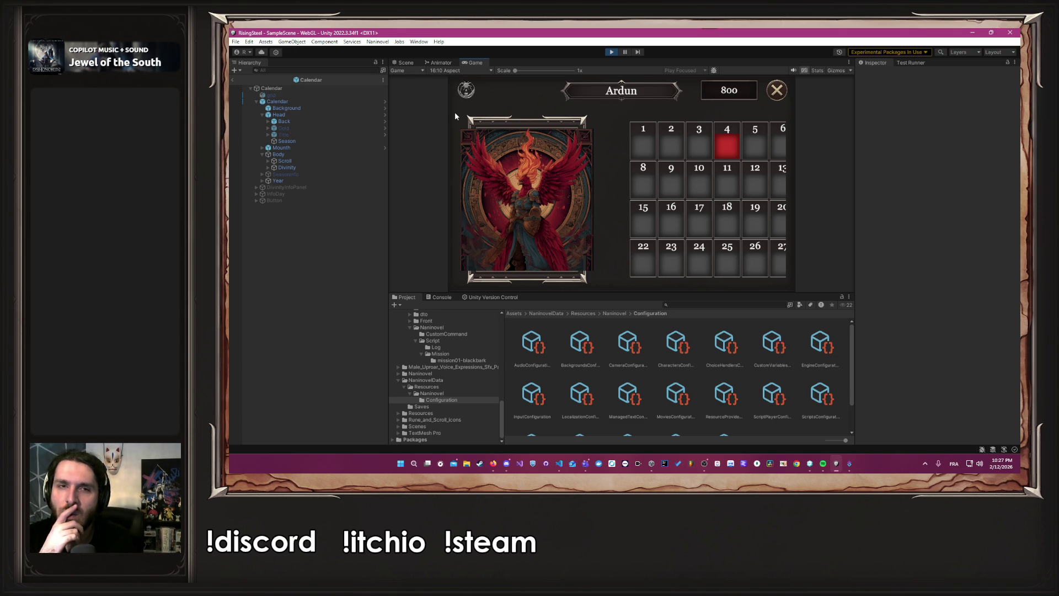
click(611, 52)
click(310, 167)
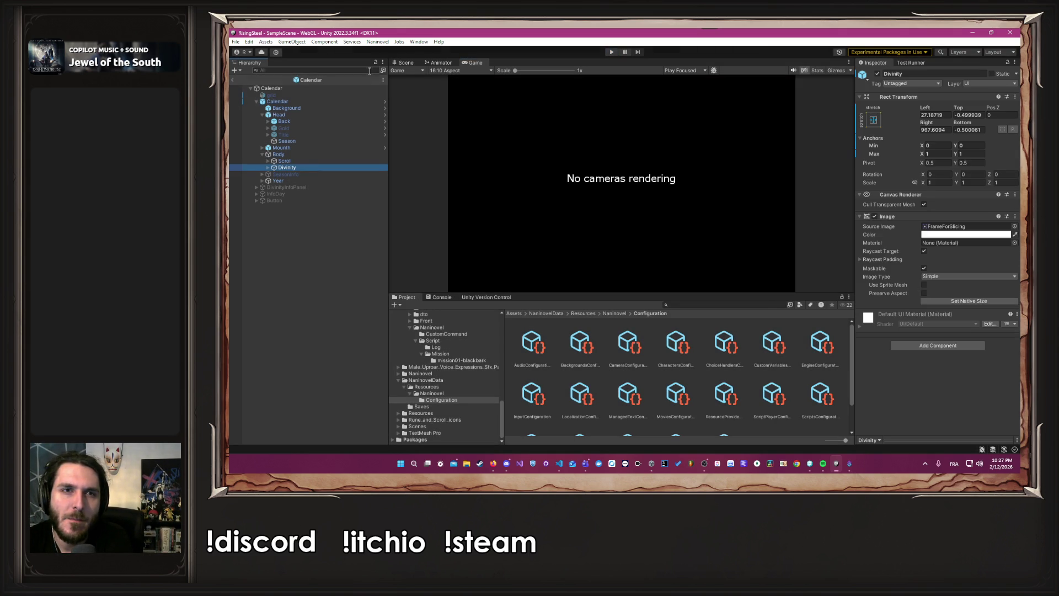
click(404, 63)
click(472, 63)
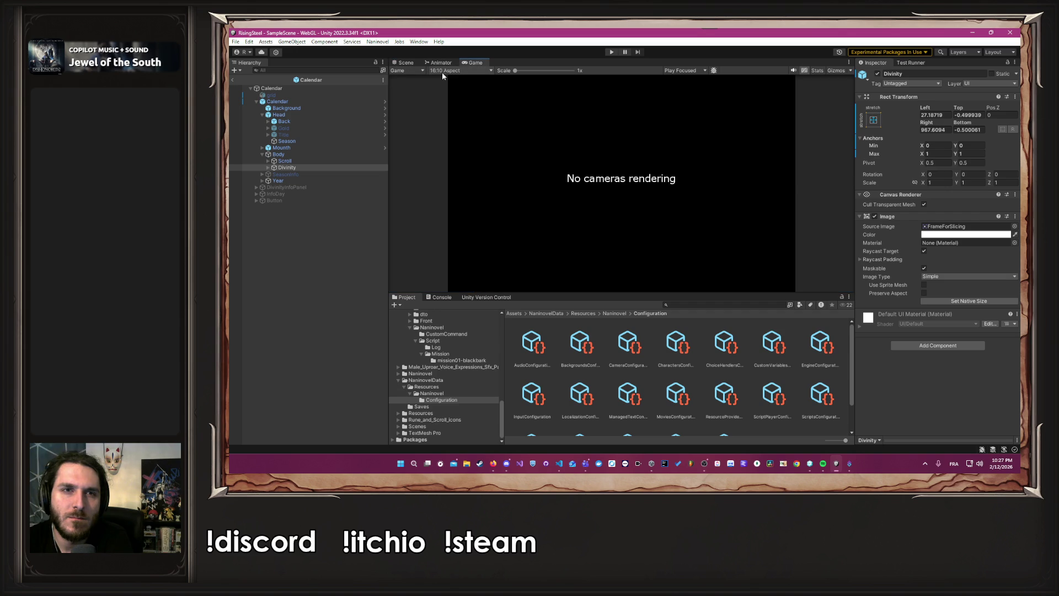
click(454, 71)
click(458, 118)
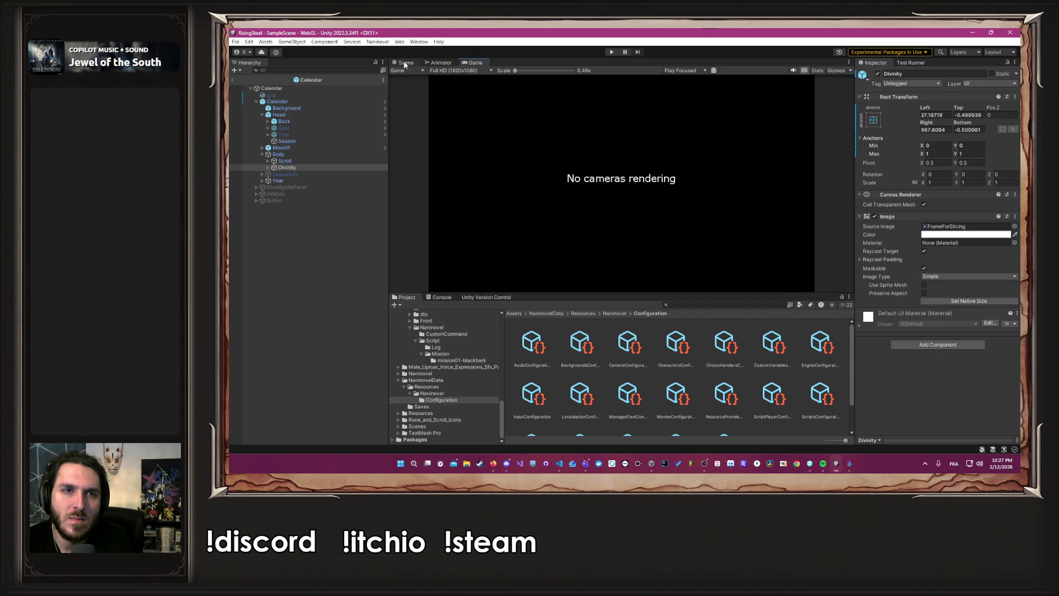
click(405, 63)
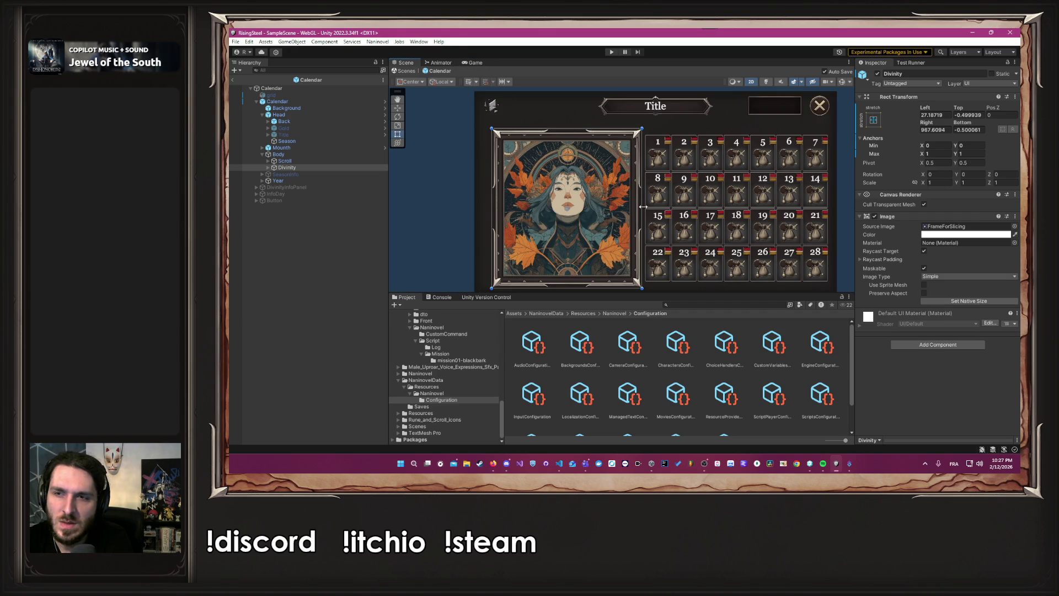
click(268, 167)
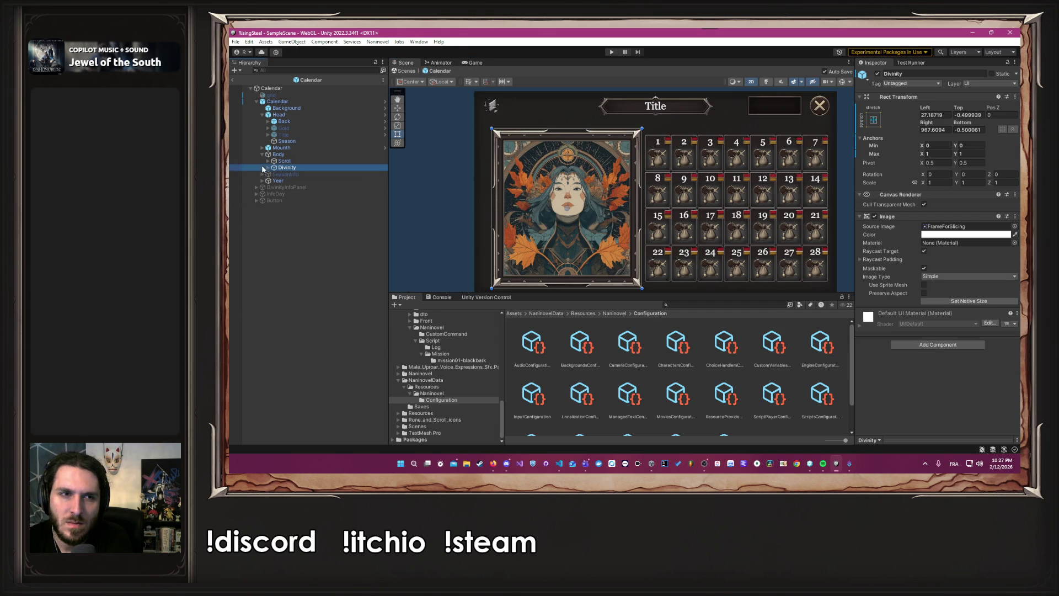
click(278, 174)
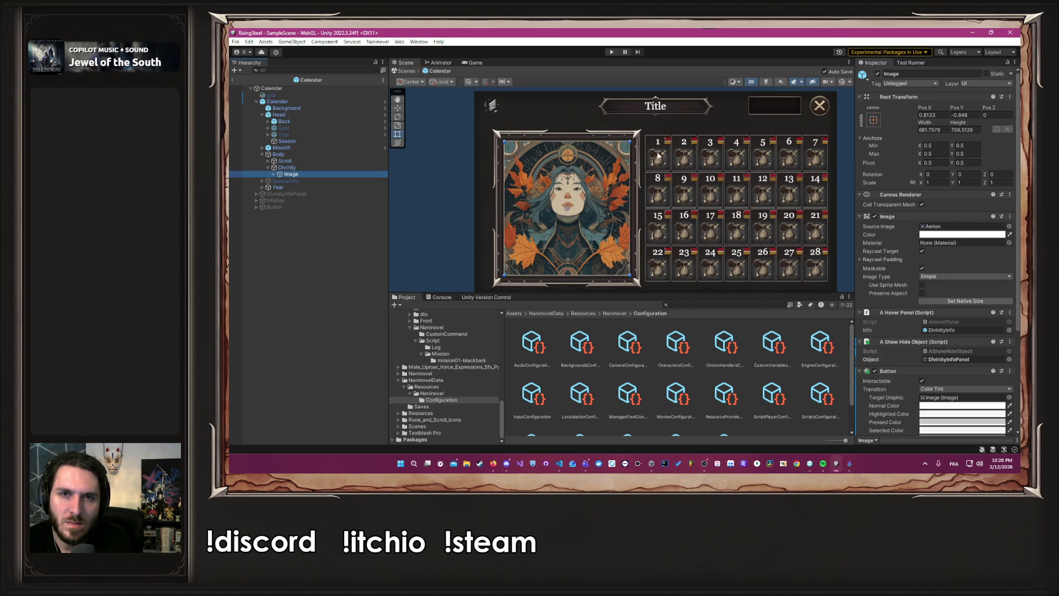
click(877, 73)
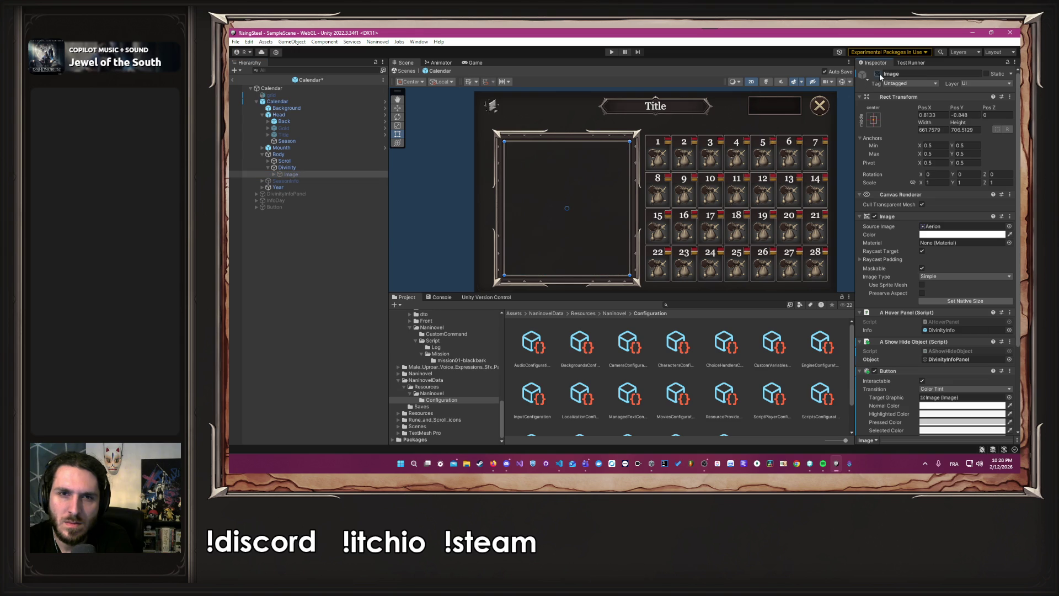
click(298, 169)
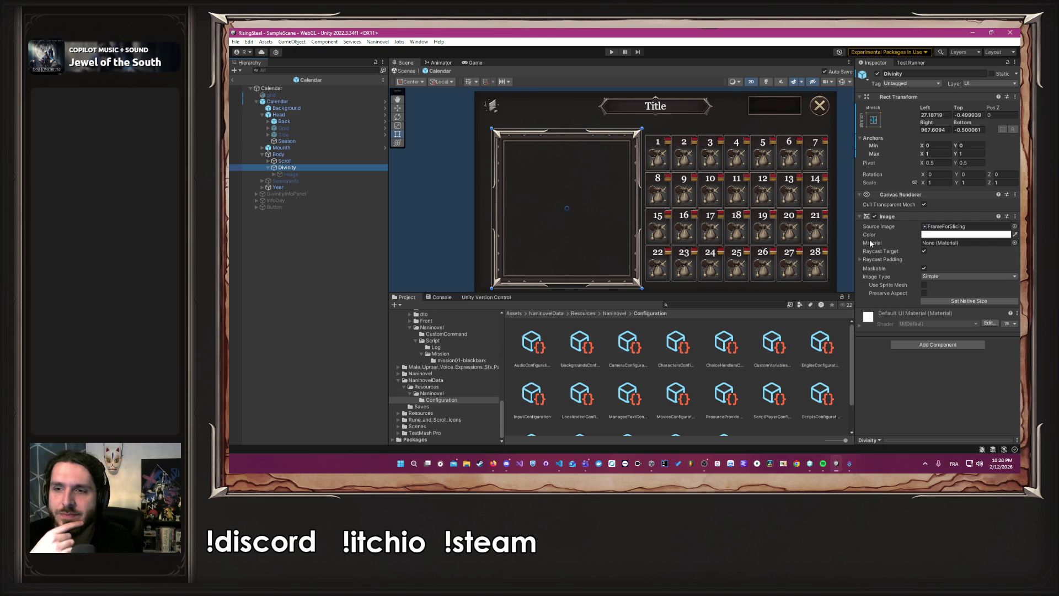
click(333, 173)
click(274, 174)
click(291, 176)
key(Up)
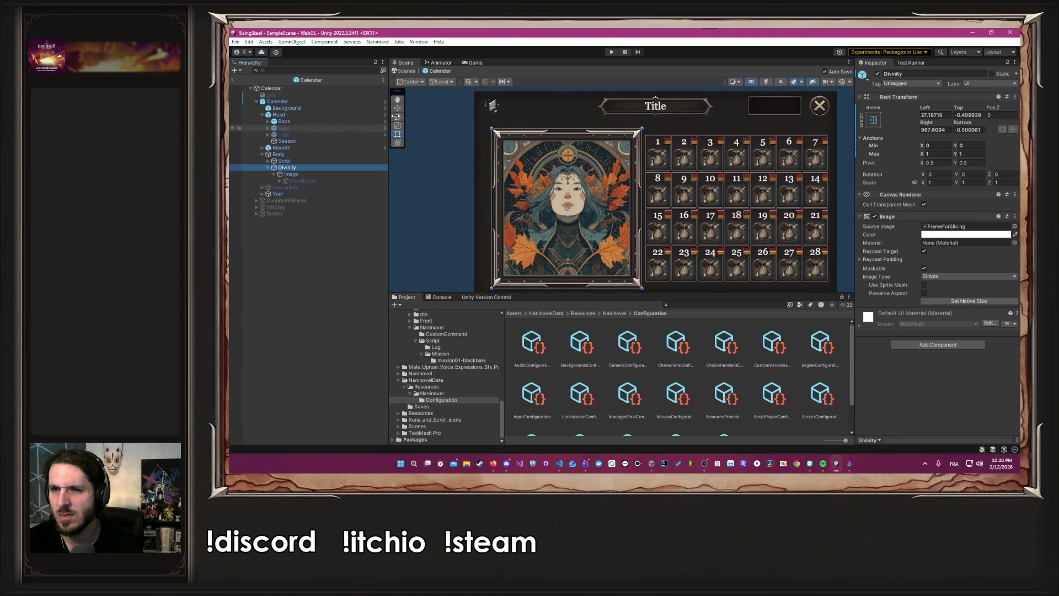
- Anchor Divinity to middle-stretch, check Scroll's anchors, and start Play in the Game view
click(873, 120)
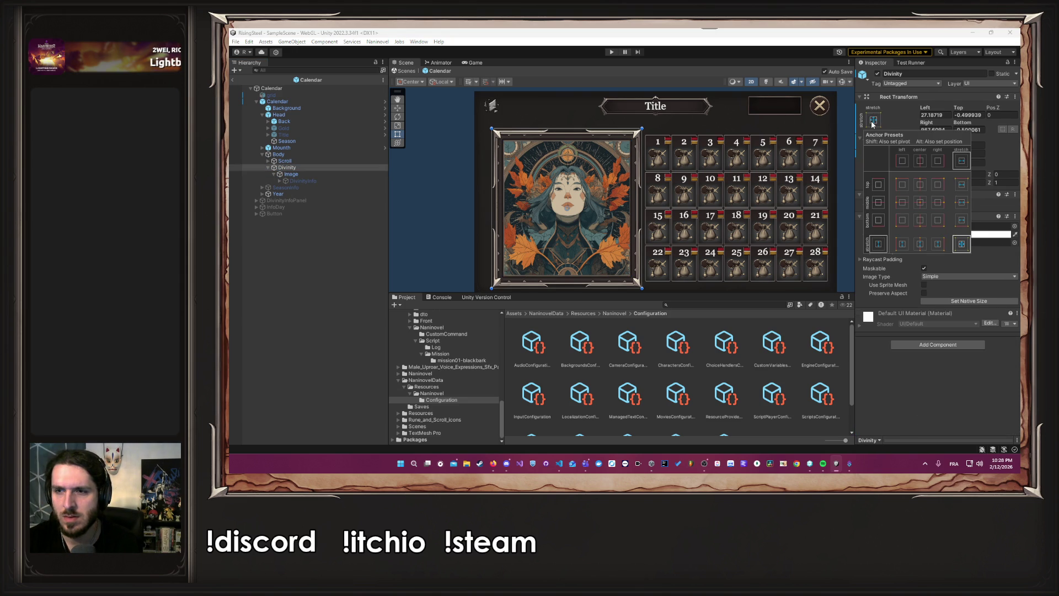
click(962, 202)
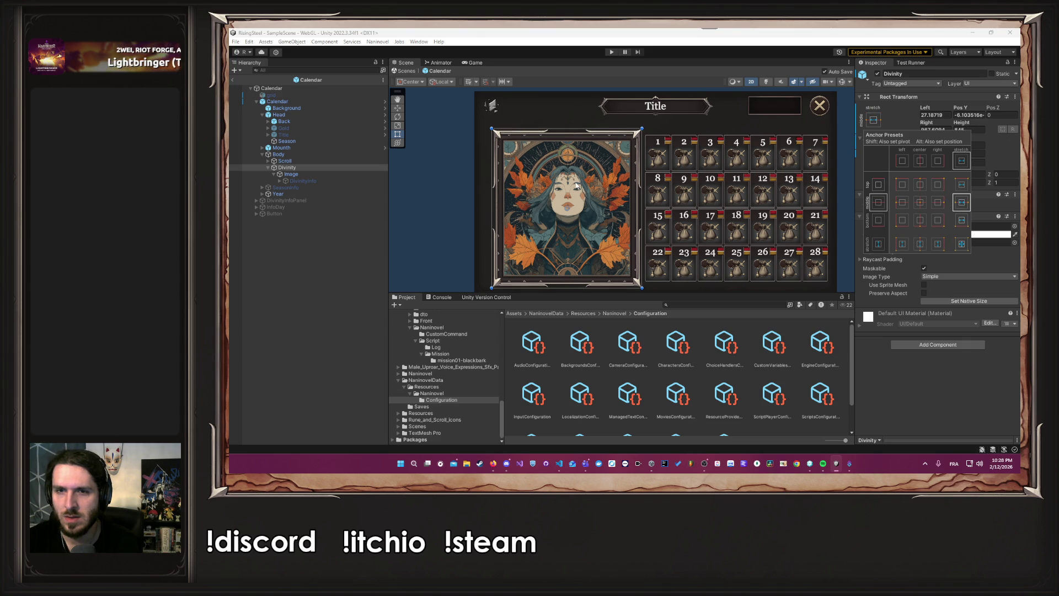
click(285, 161)
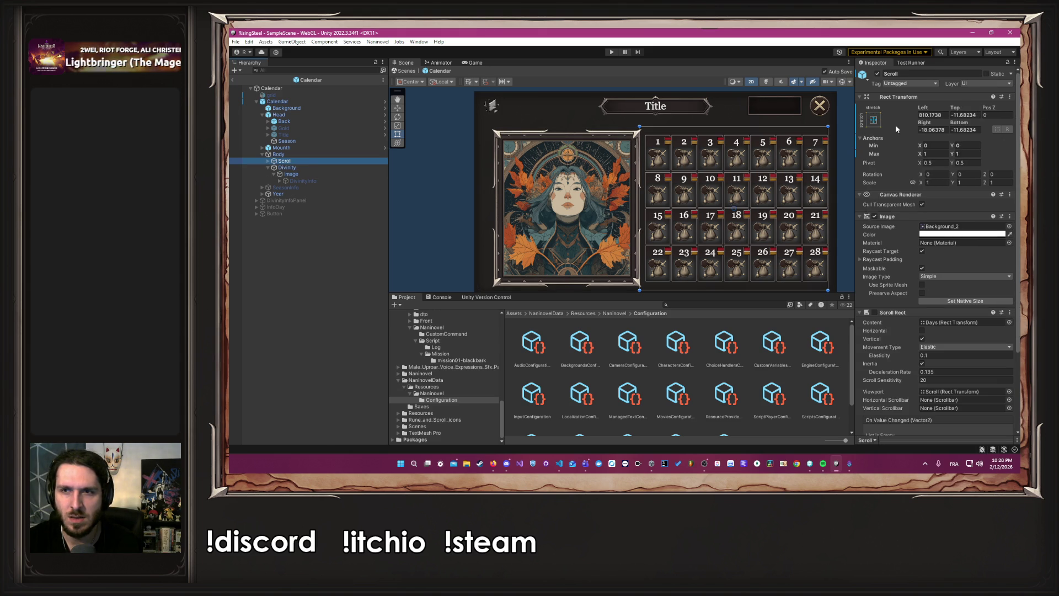
click(874, 118)
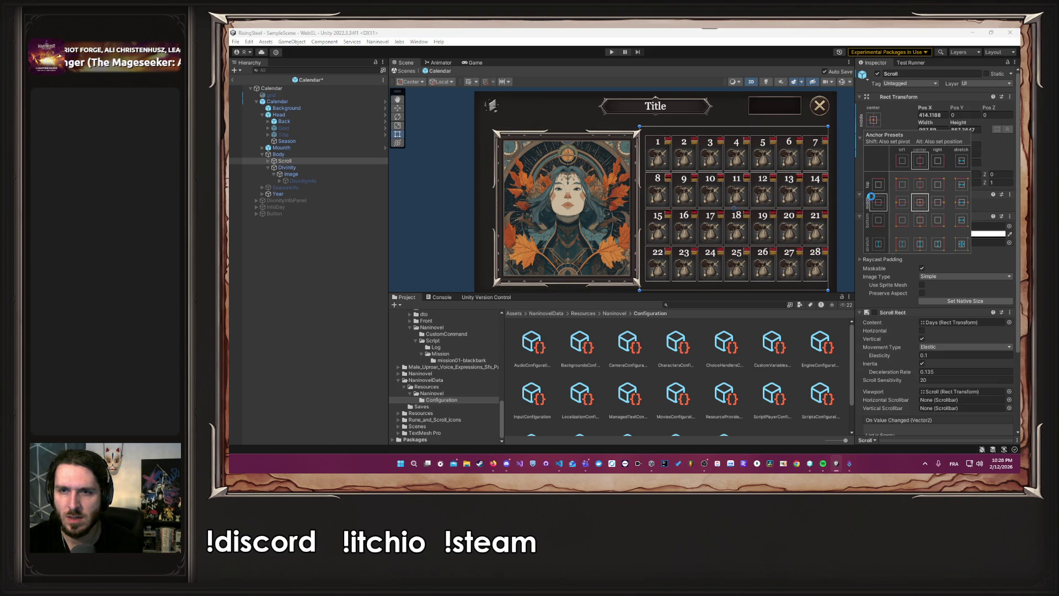
click(851, 184)
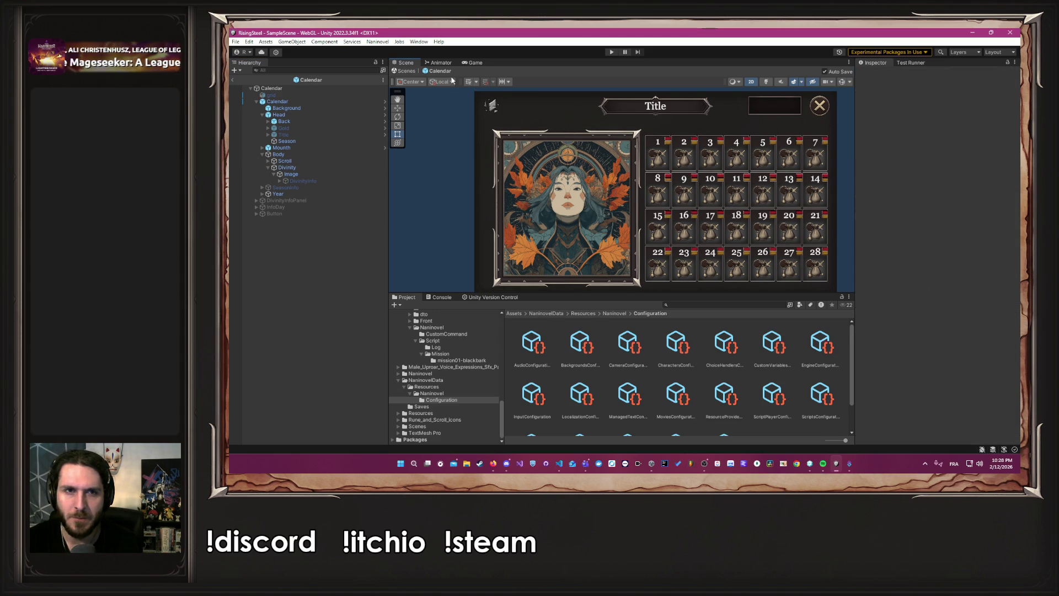
click(469, 63)
click(608, 51)
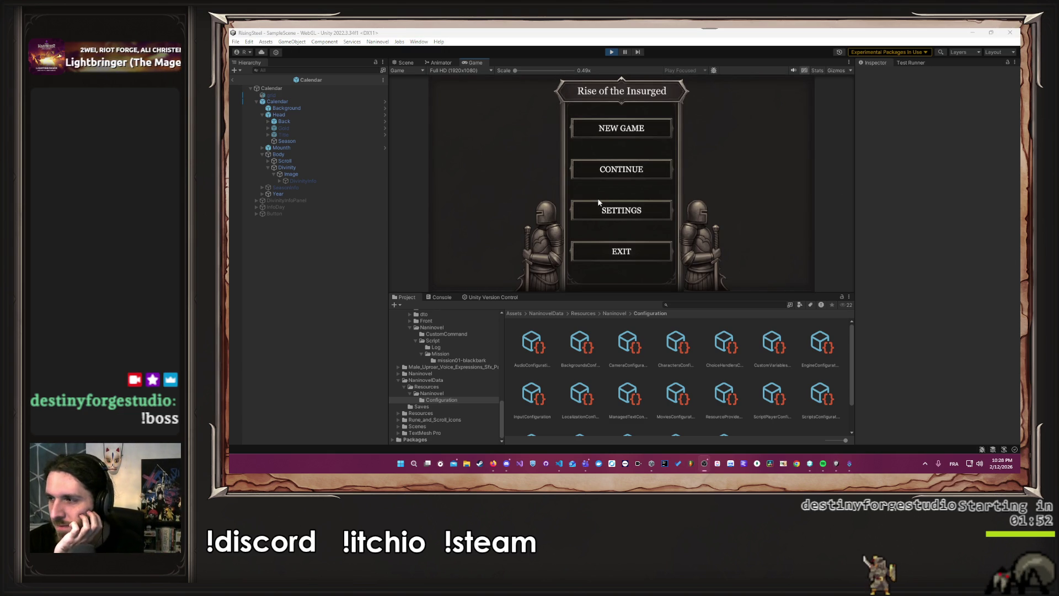
- Start a new game, view the calendar at 16:10 aspect, and stop the play test
click(587, 173)
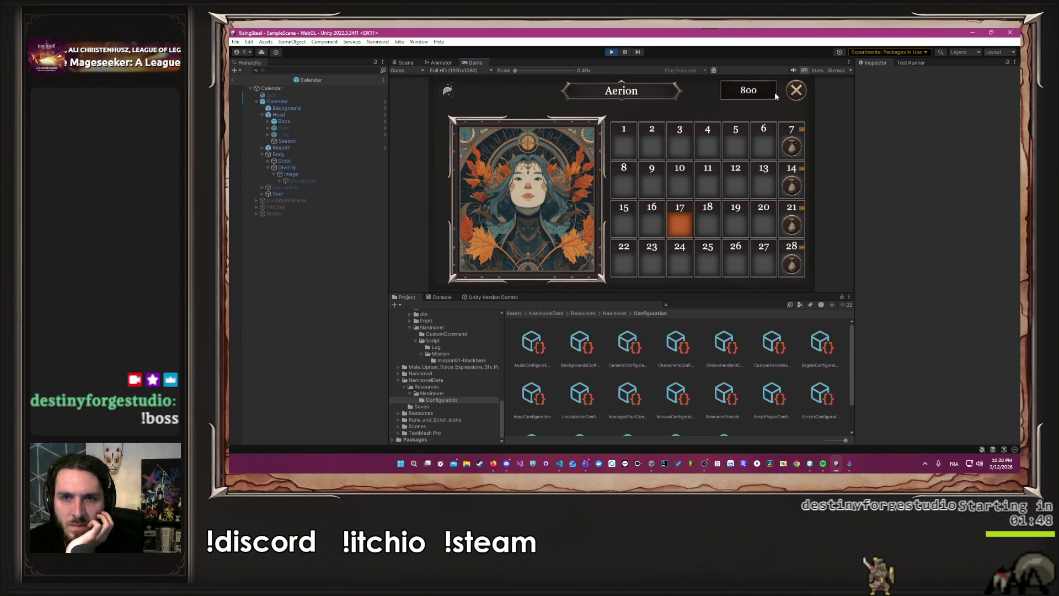
click(476, 72)
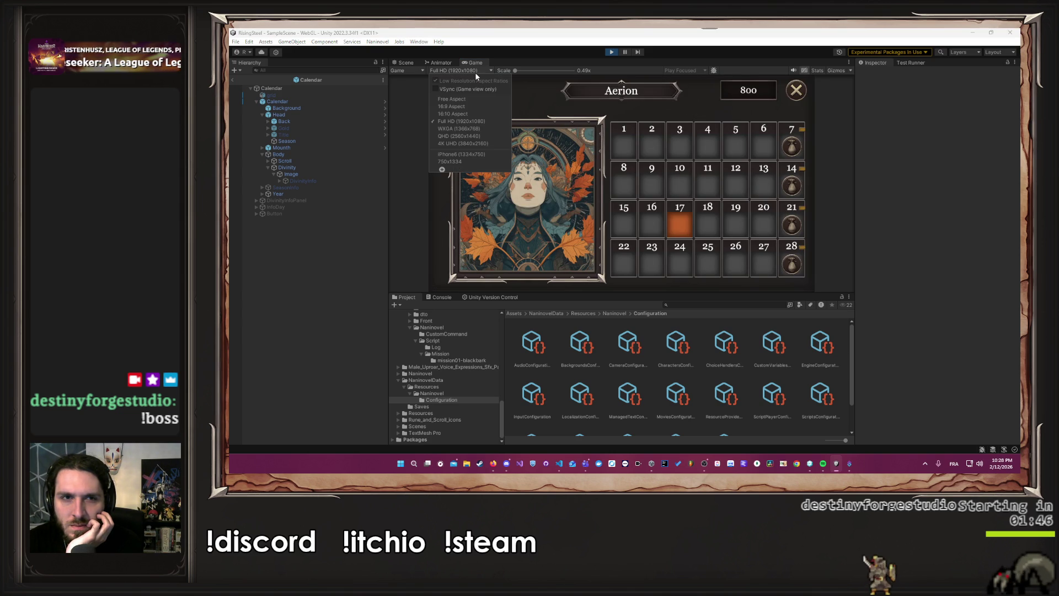
click(462, 116)
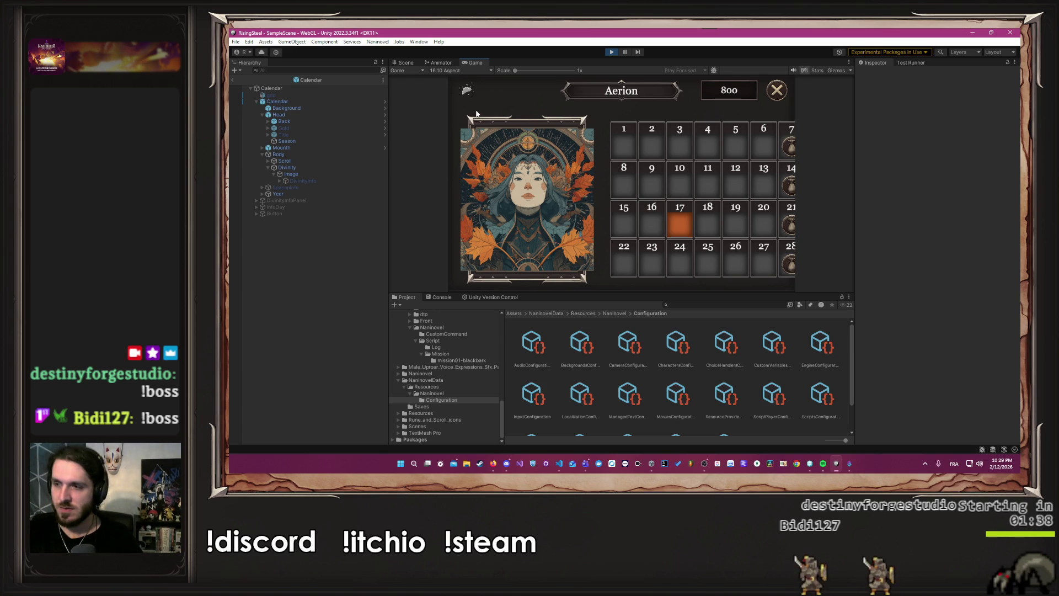
click(611, 52)
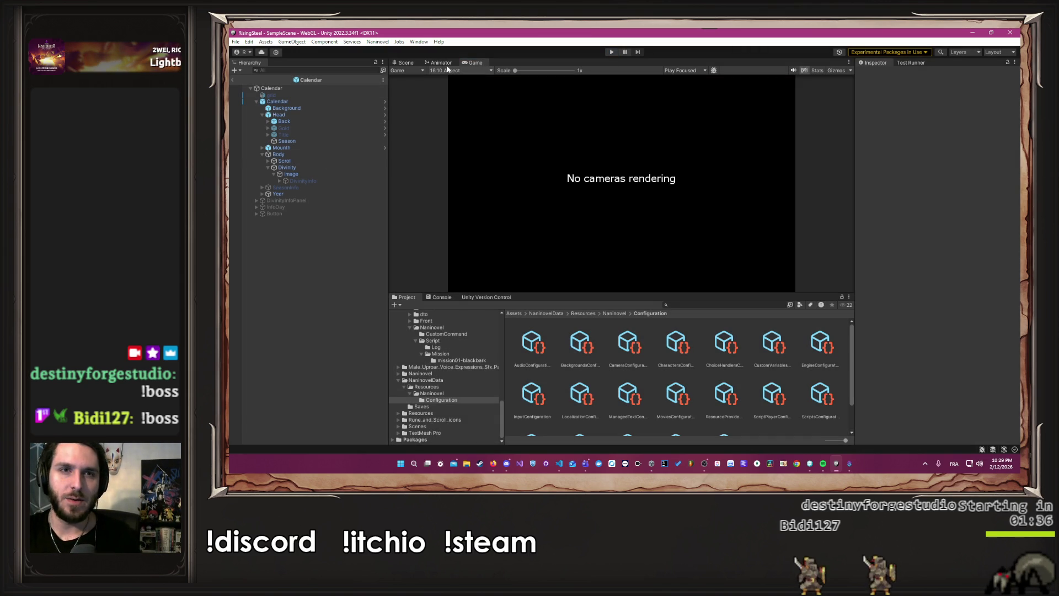
- Set the Game view resolution to Full HD (1920x1080)
click(404, 63)
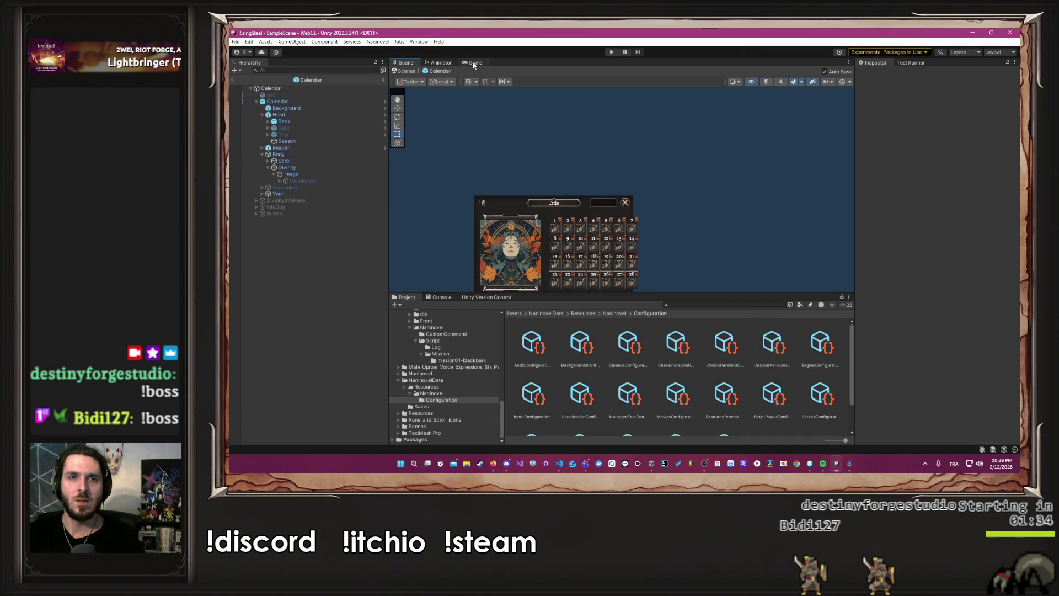
click(473, 63)
click(454, 70)
click(457, 116)
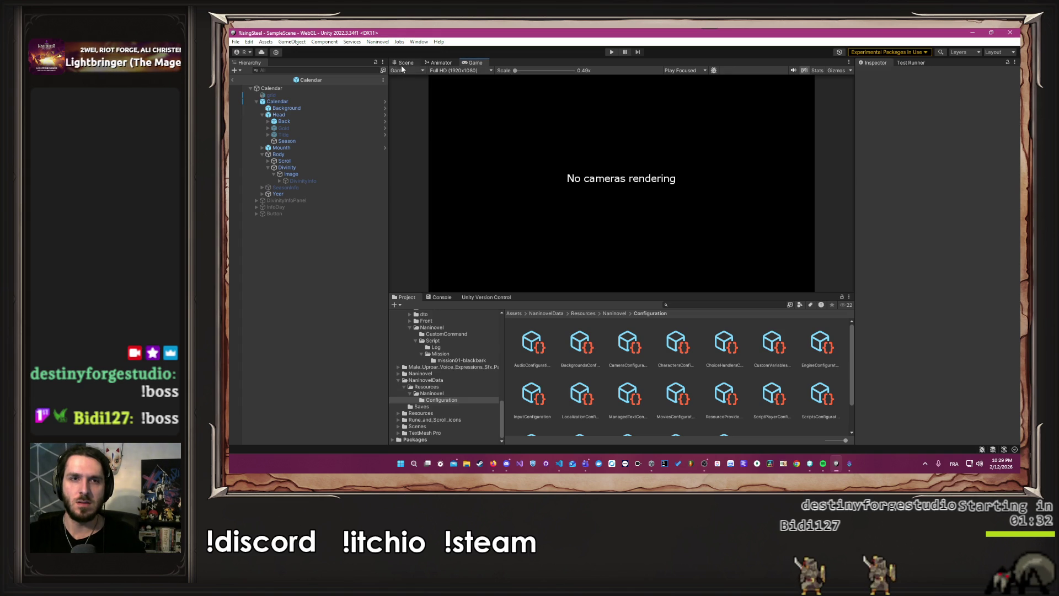
- Back in the Scene view, pan to the calendar and select the Divinity frame and its Image
click(405, 63)
drag(431, 185, 448, 161)
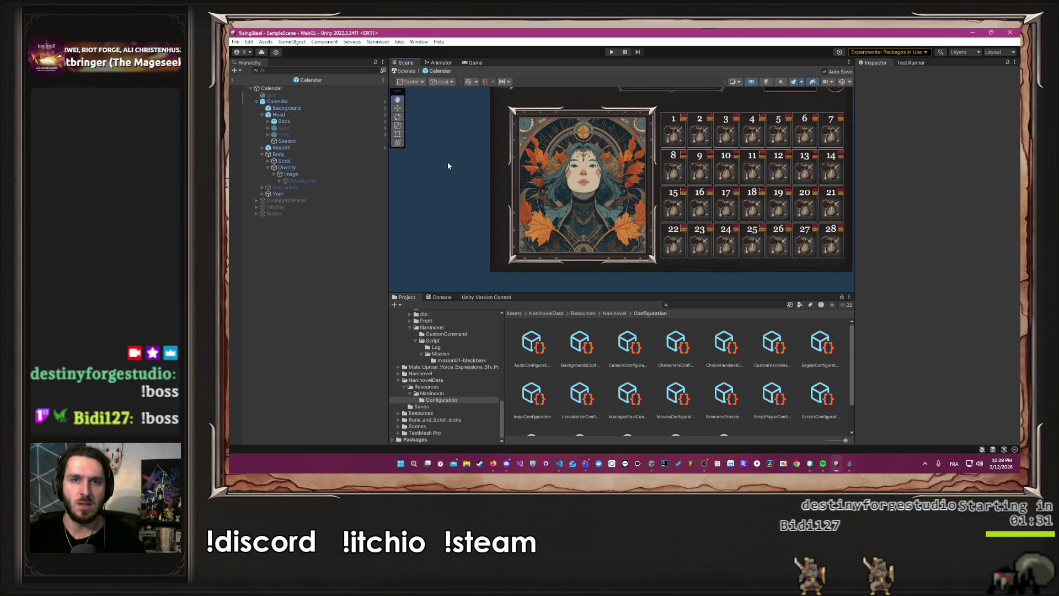
click(309, 167)
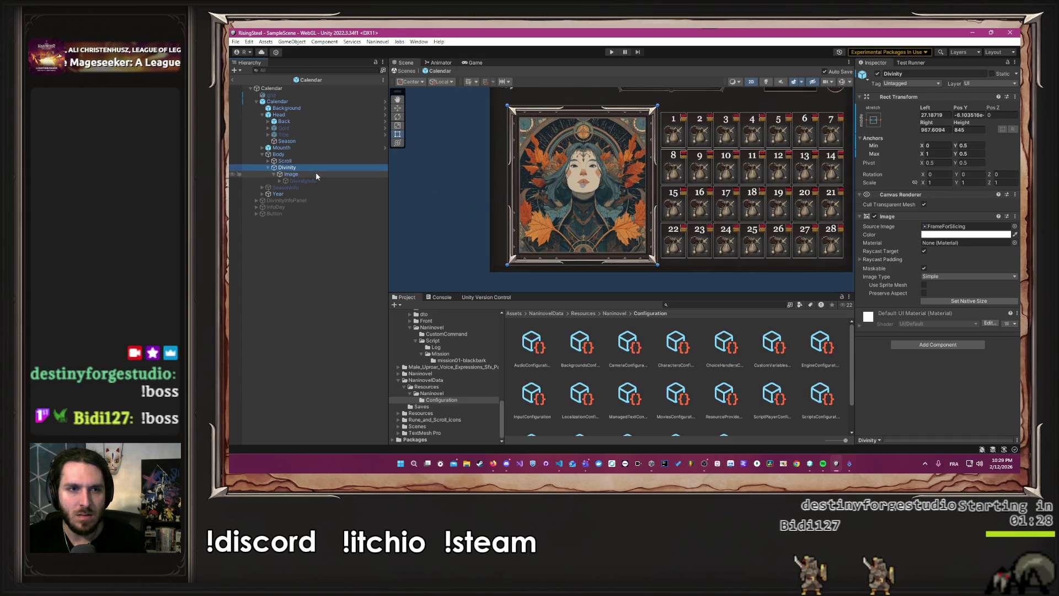
click(316, 173)
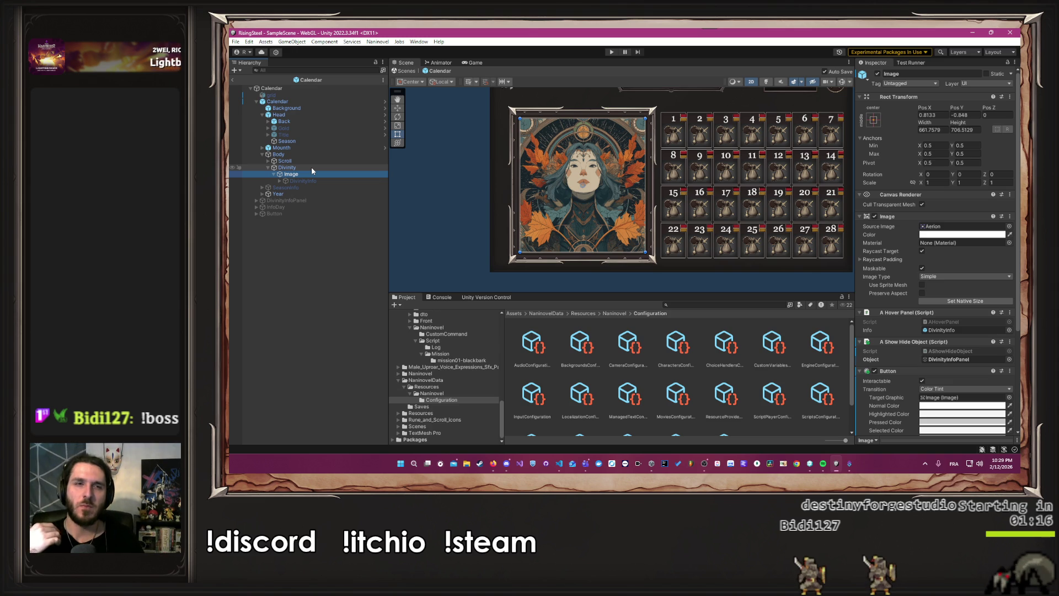
click(311, 169)
click(313, 174)
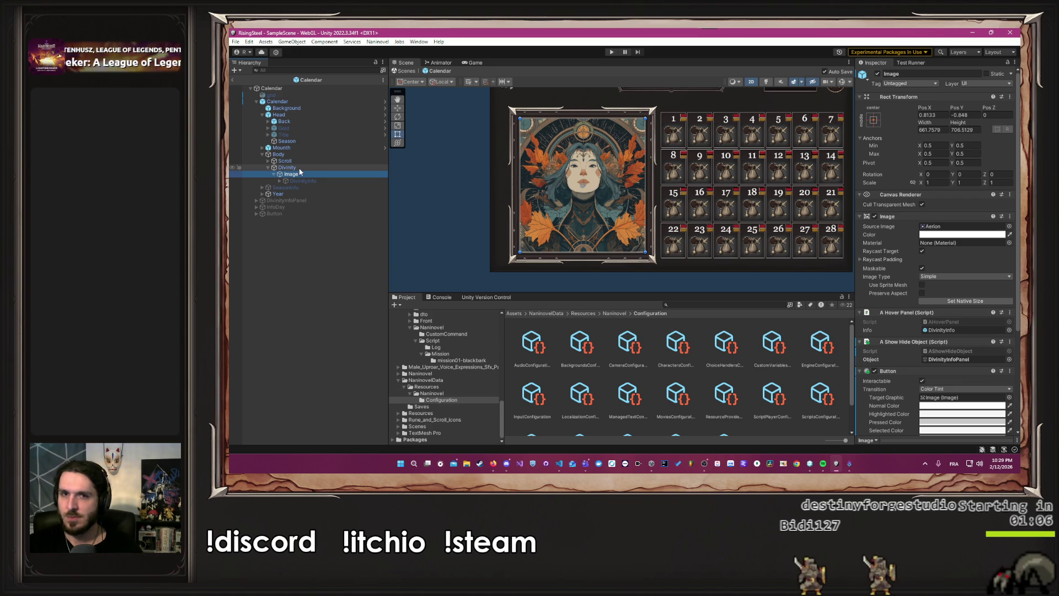
click(297, 168)
- Add a Rect Mask 2D to Divinity through a 'mask' component search and enter play mode
click(915, 333)
text(imamask)
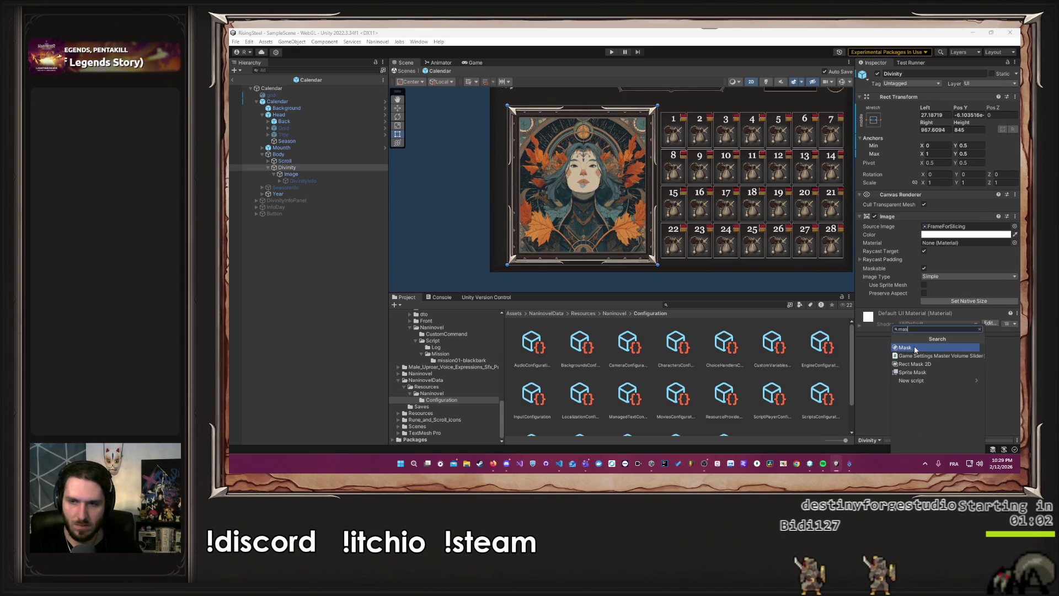
key(Down)
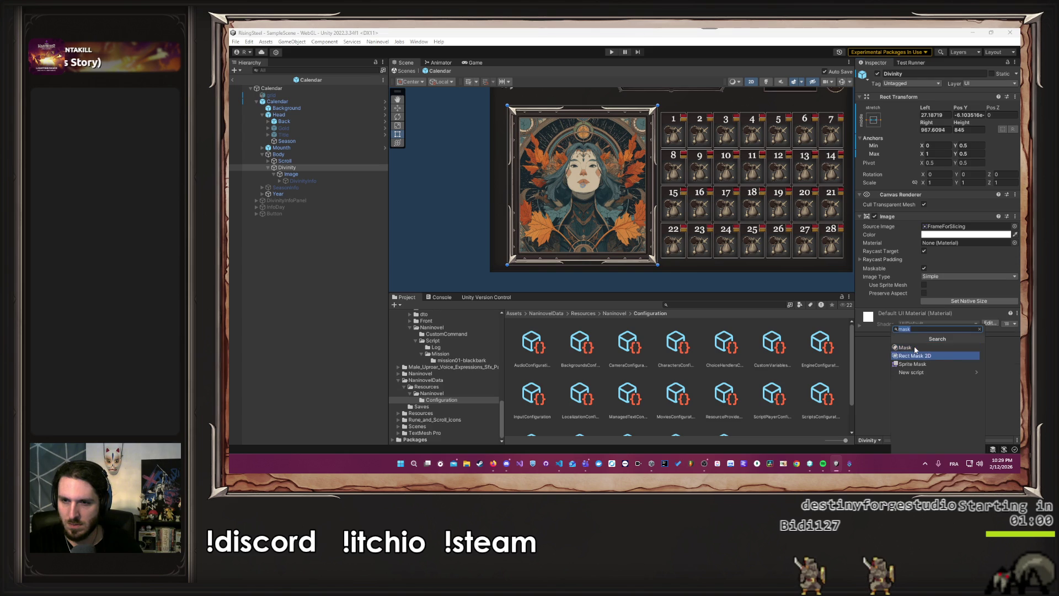
key(Return)
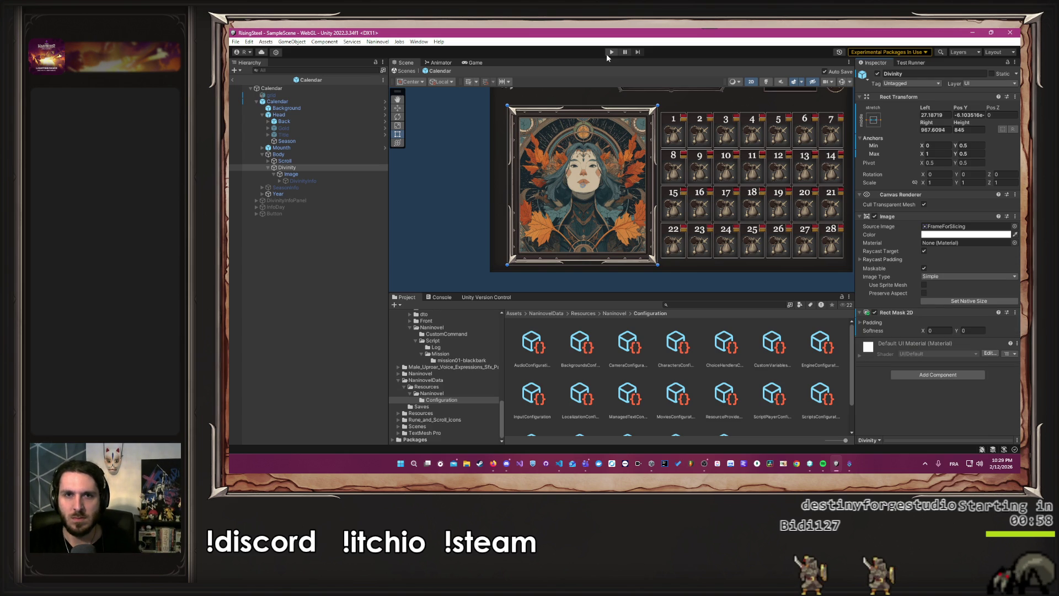
click(610, 52)
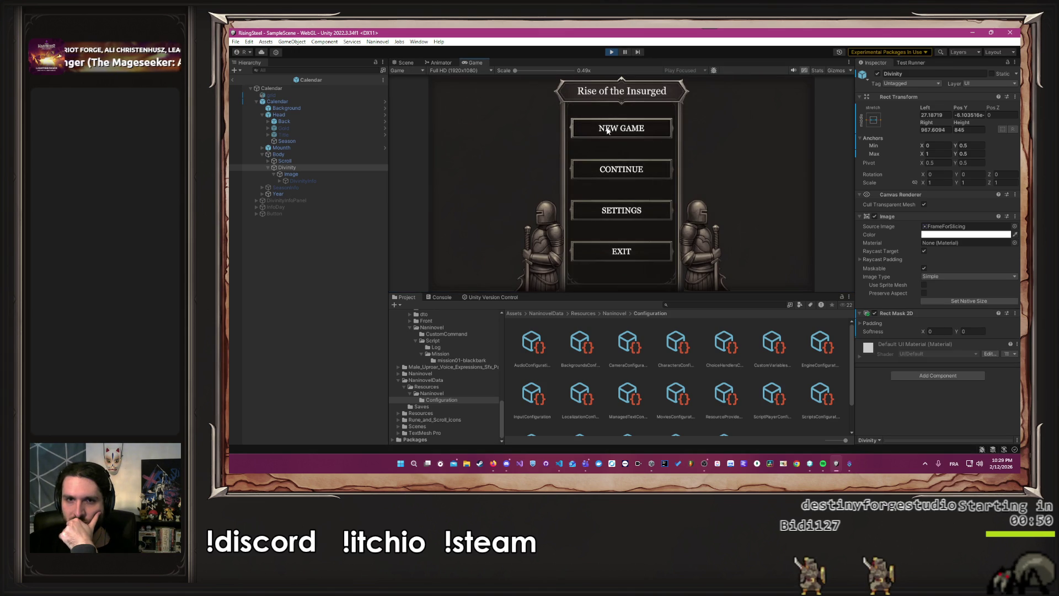
- Start a new game, preview the calendar at 16:10 then Full HD (1920x1080), and stop playing
click(597, 134)
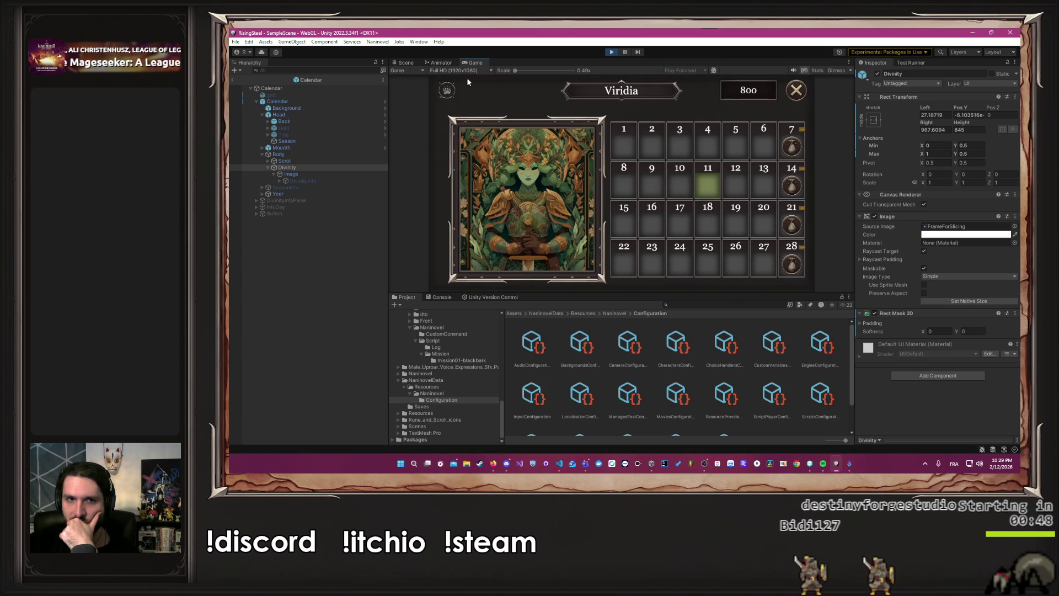
click(458, 70)
click(463, 113)
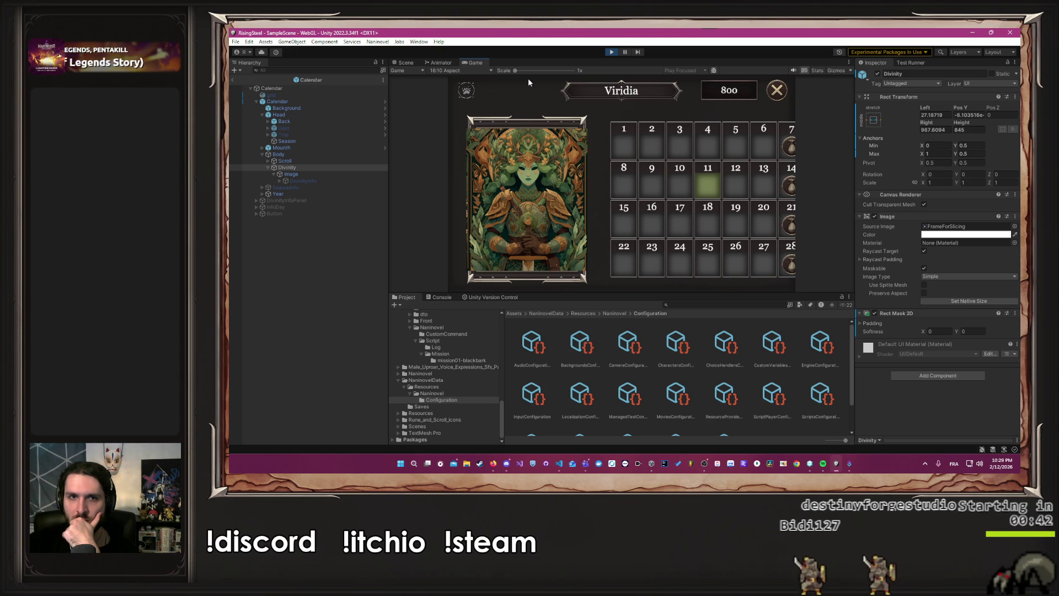
click(448, 72)
click(461, 123)
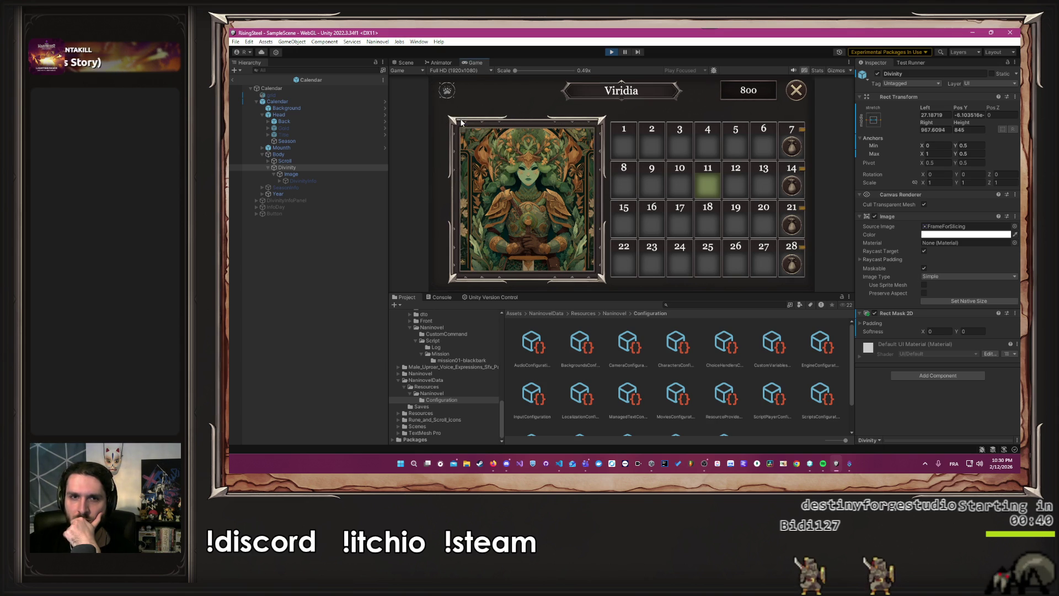
click(611, 52)
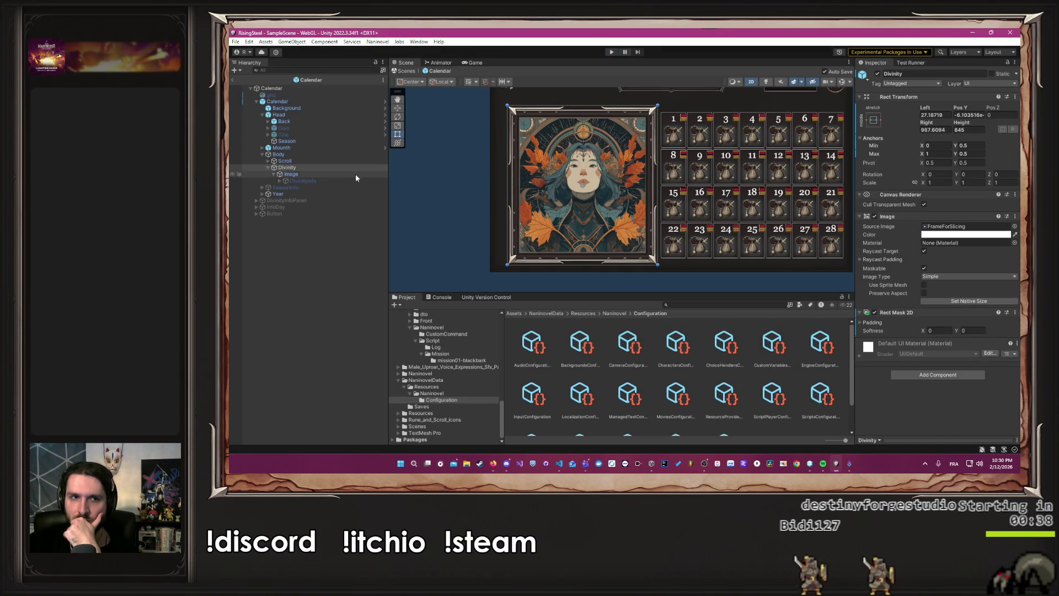
- Reframe the calendar, remove the Rect Mask 2D from Divinity, and reopen Divinity's context menu
scroll(462, 159, down, 2)
drag(466, 157, 454, 156)
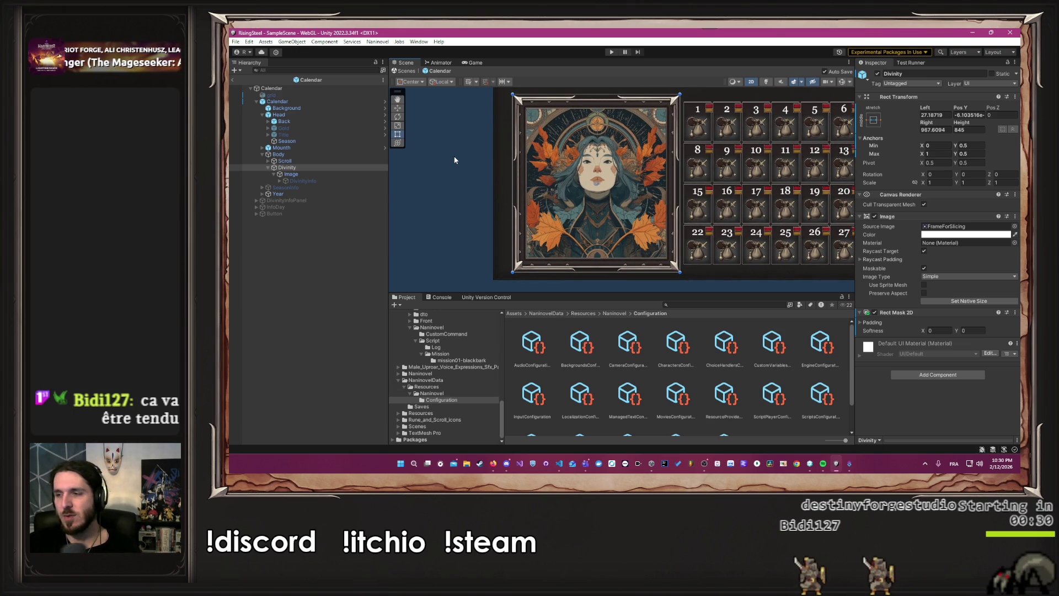
right_click(331, 167)
click(942, 384)
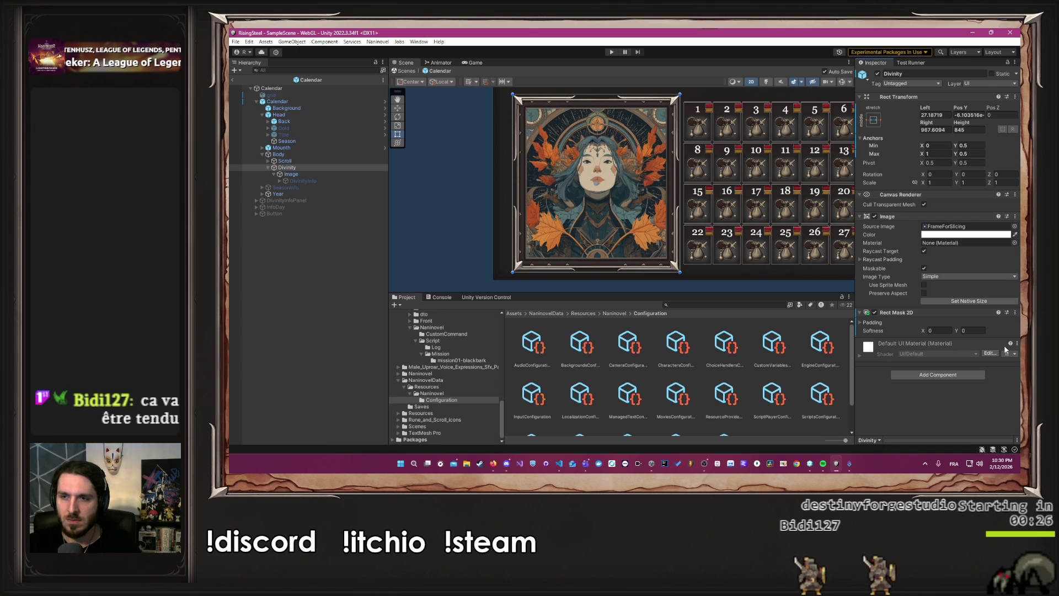
click(1015, 312)
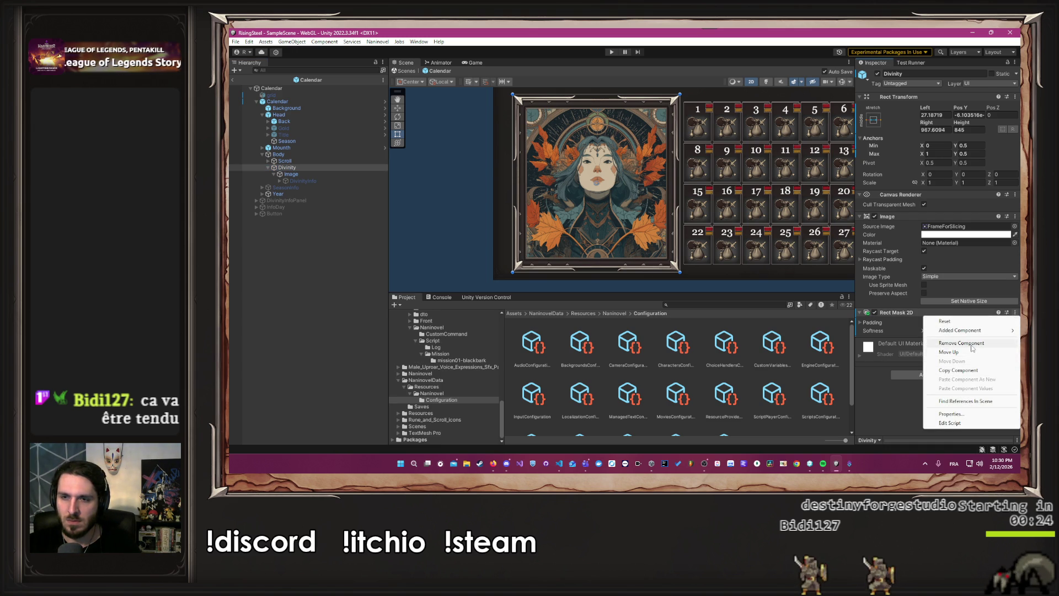
click(970, 343)
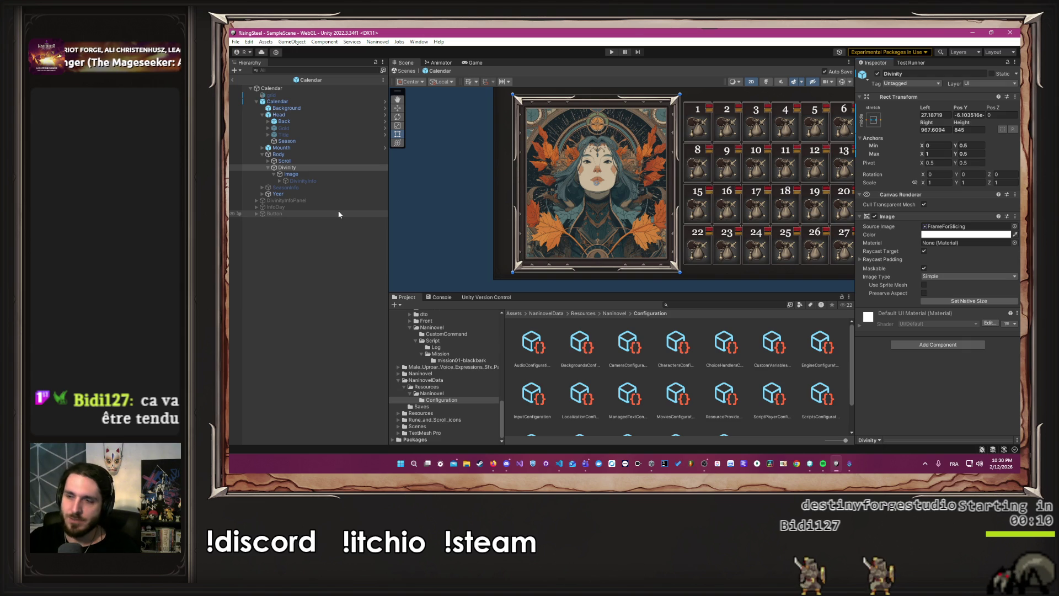
right_click(306, 165)
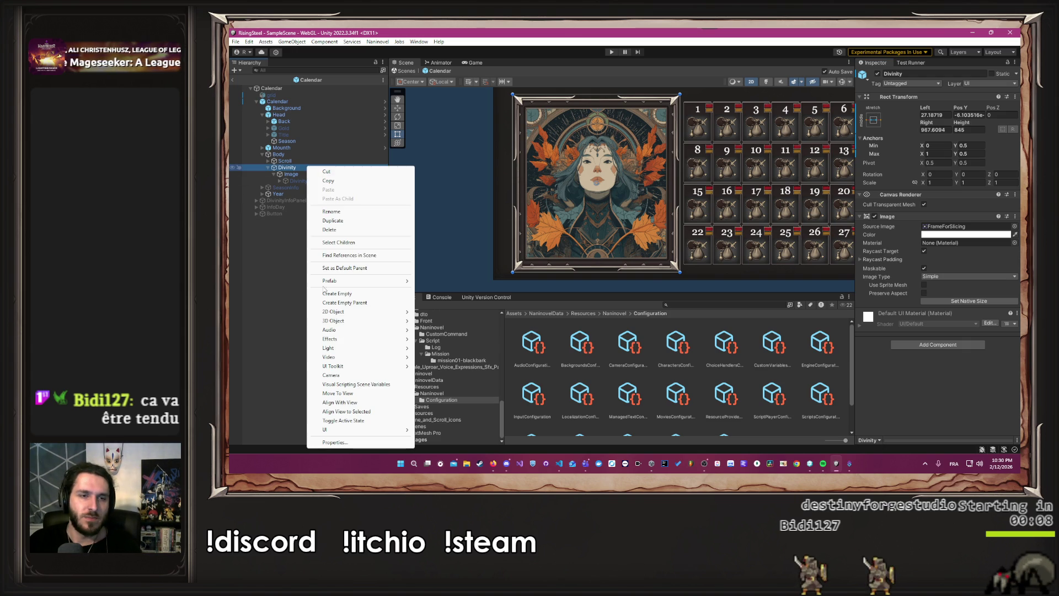
- Add a trial panel under Divinity in the scene, then undo it
mouse_move(356, 429)
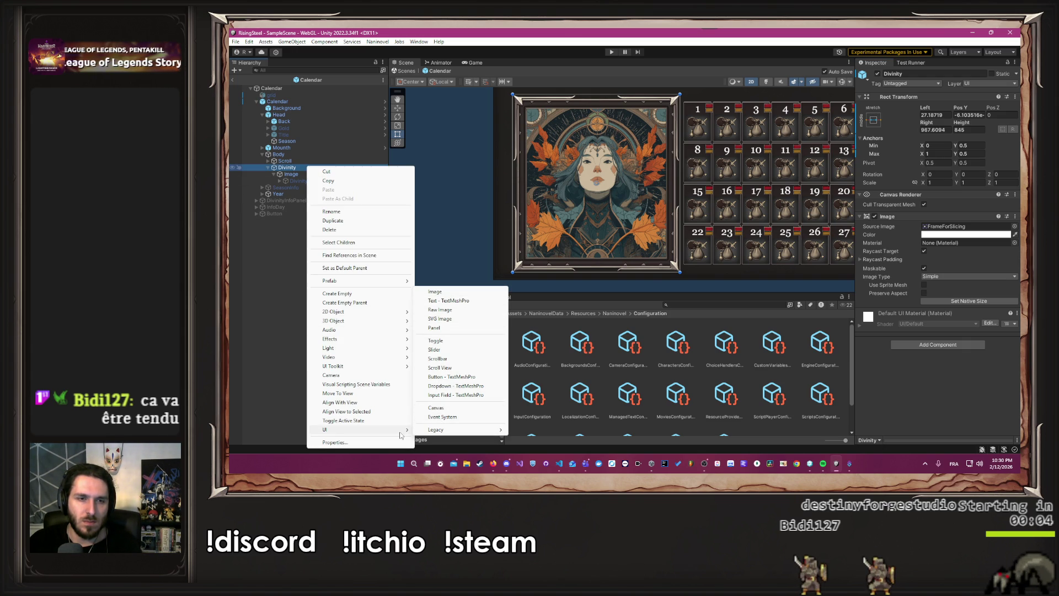
click(434, 328)
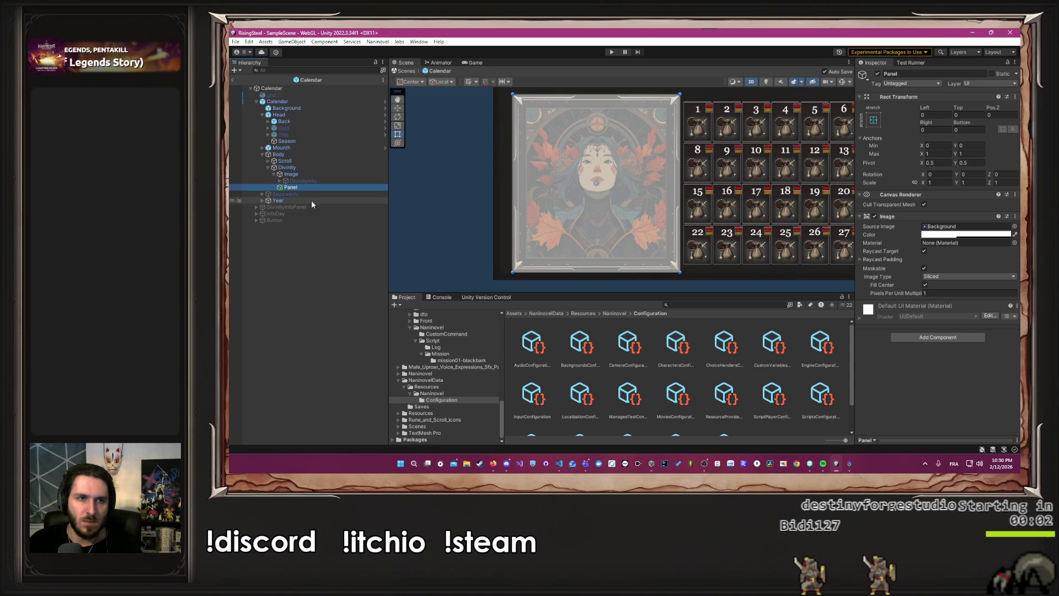
drag(303, 186, 306, 171)
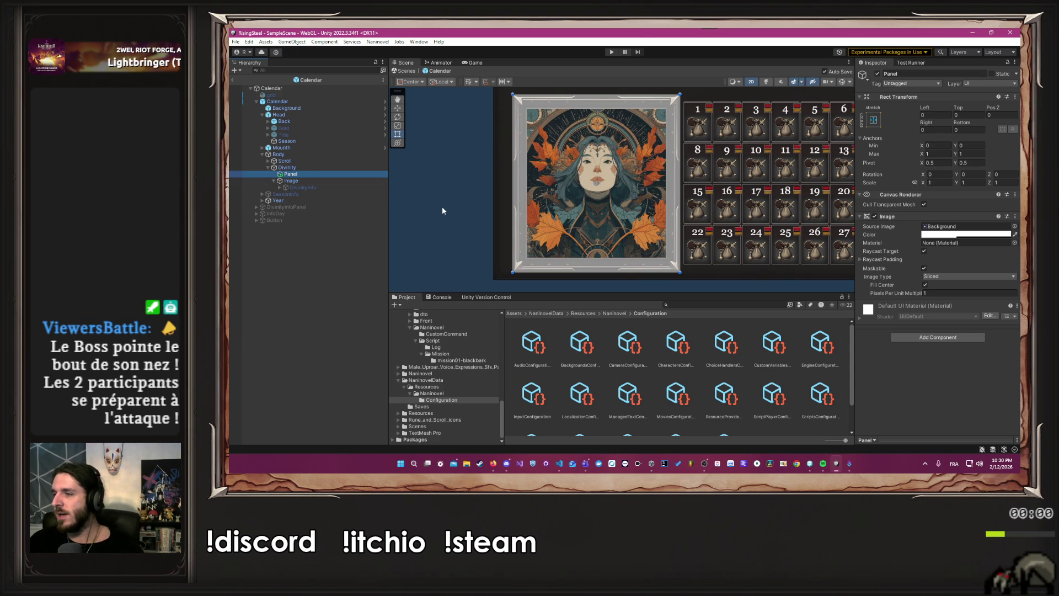
click(309, 174)
key(ctrl+z)
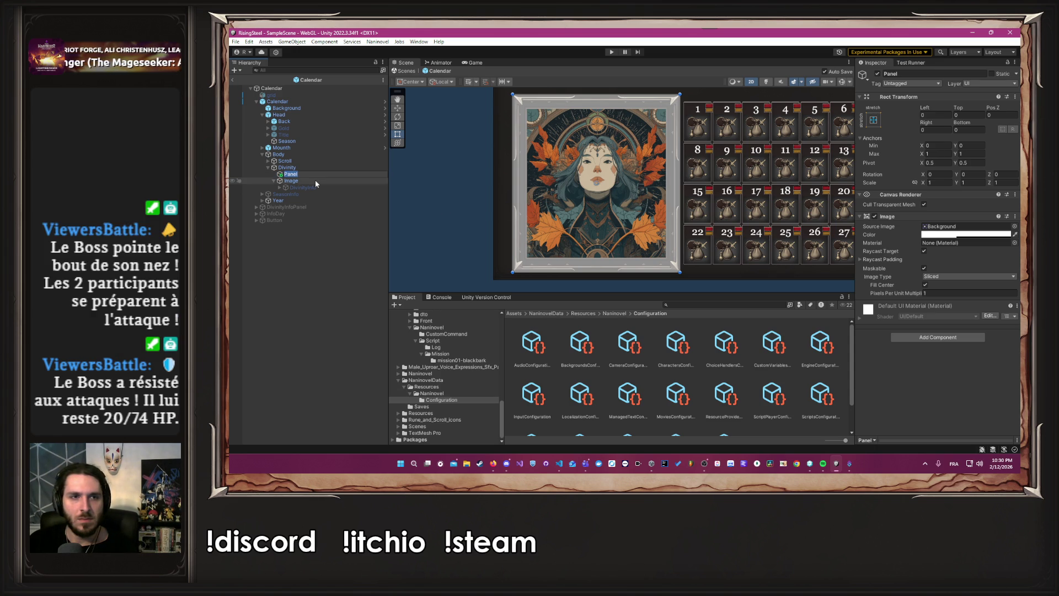
key(ctrl+z)
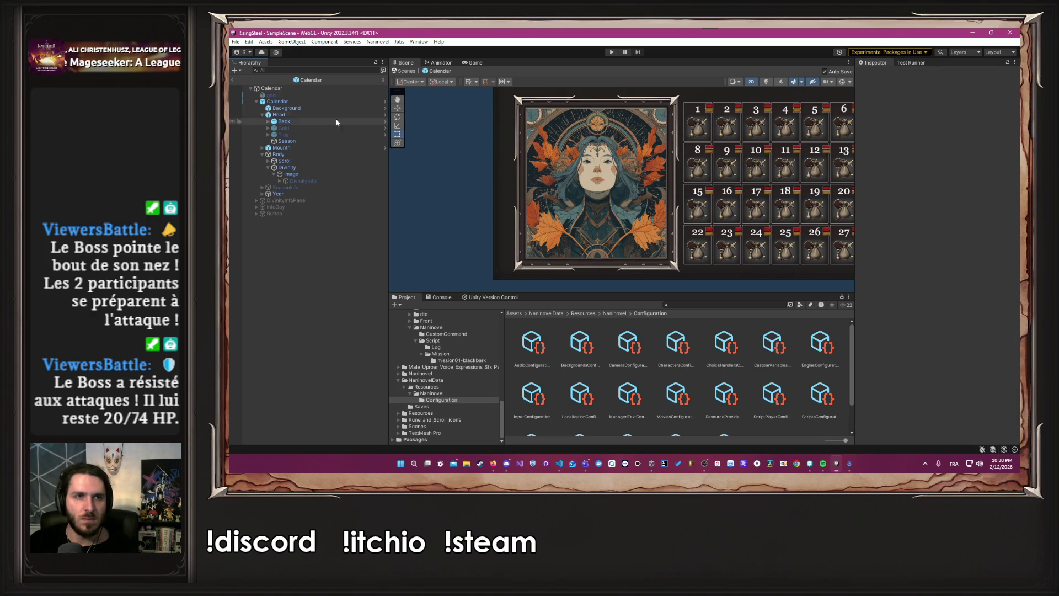
- Open the Calendar prefab and expand Panel and Divinity to reveal the Image child
click(385, 101)
scroll(441, 187, down, 3)
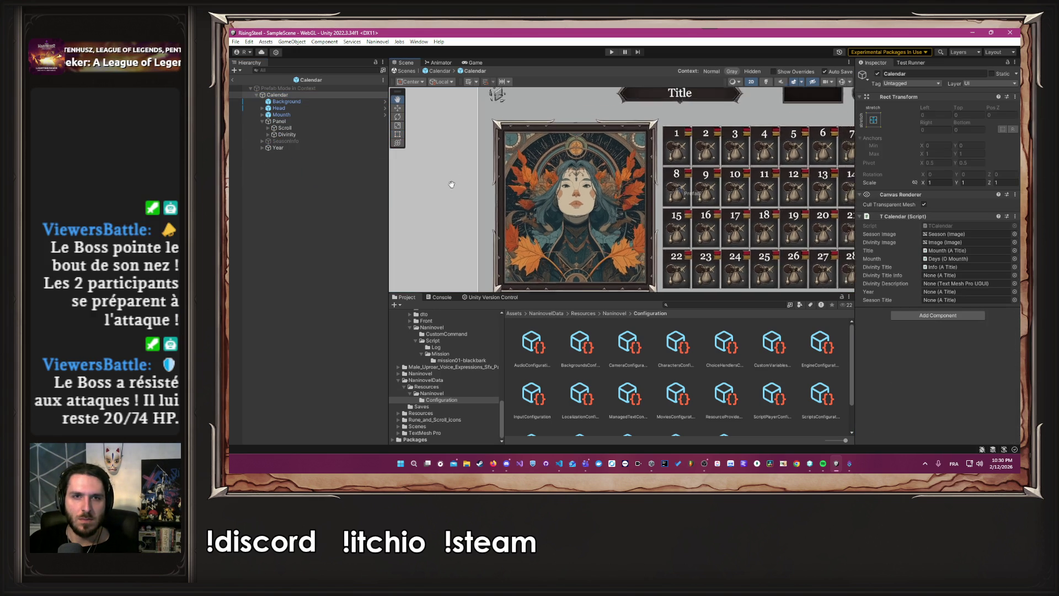
scroll(446, 175, up, 2)
click(263, 122)
click(263, 122)
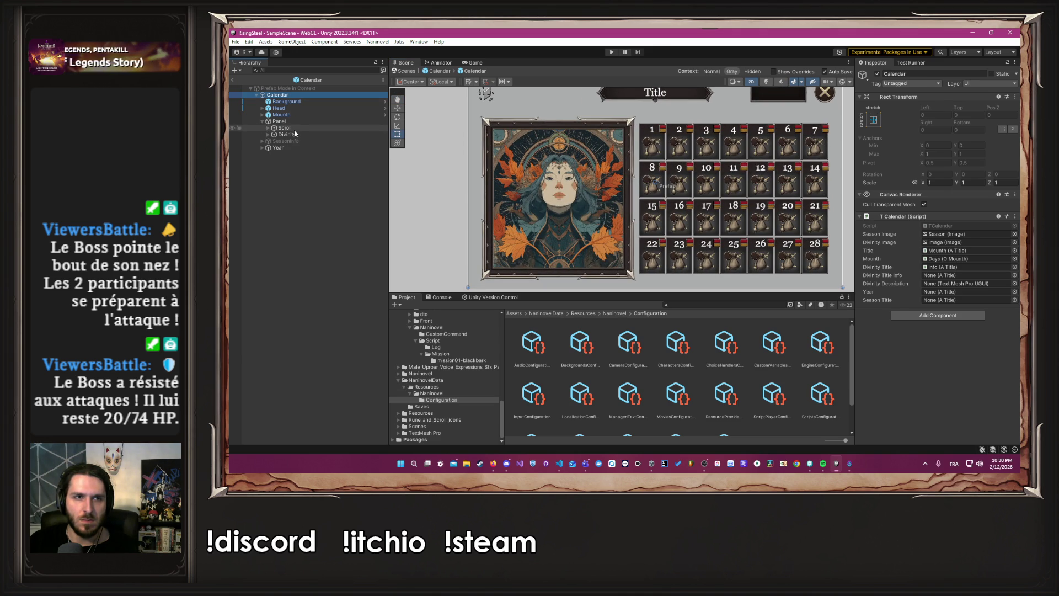
click(288, 134)
click(269, 135)
- Add an extra image under Divinity by mistake and undo it
right_click(296, 134)
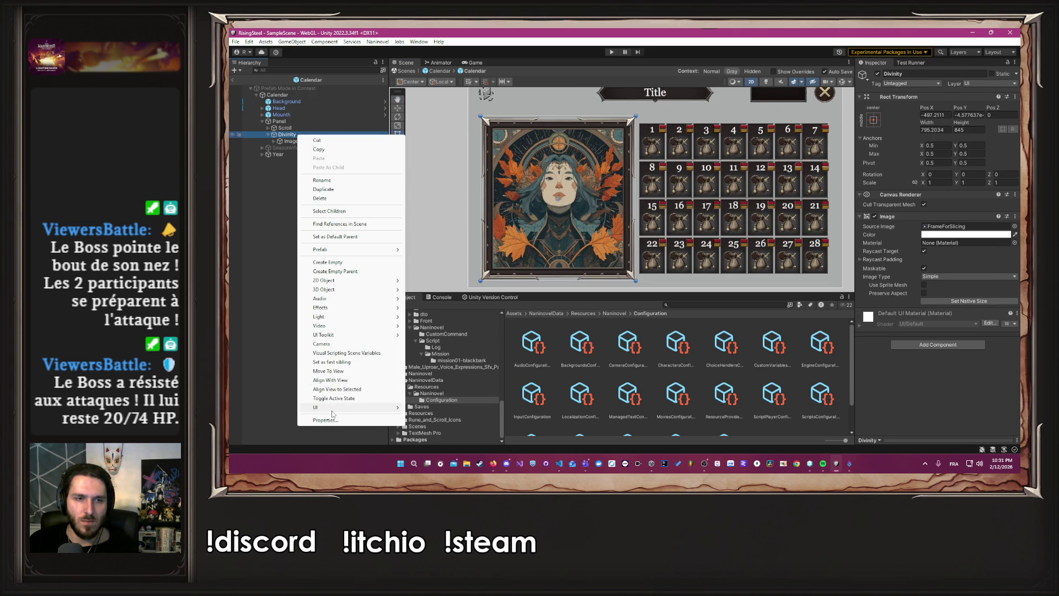
mouse_move(333, 413)
click(441, 267)
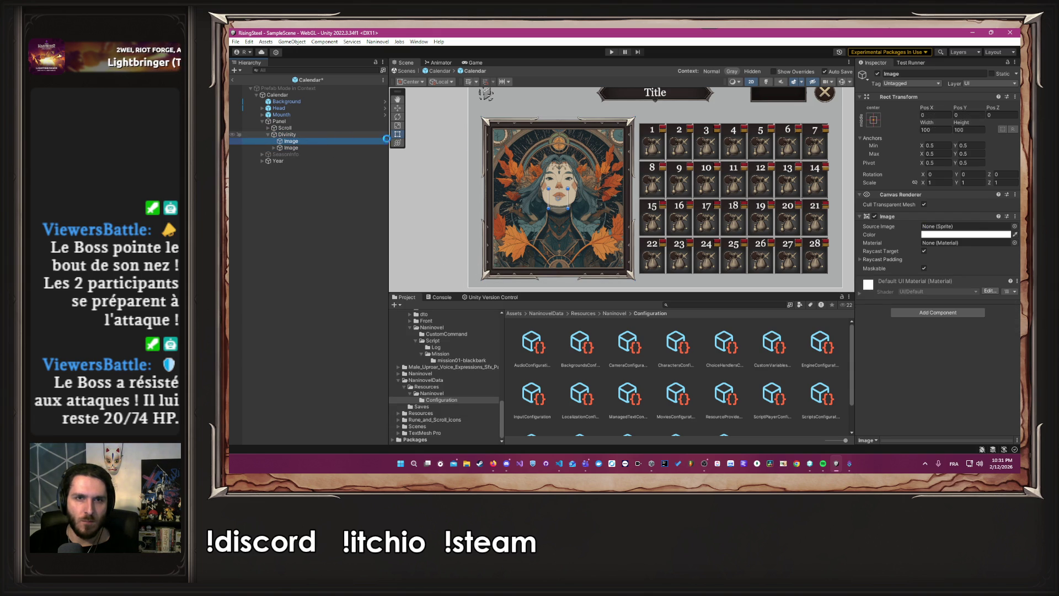
key(ctrl+z)
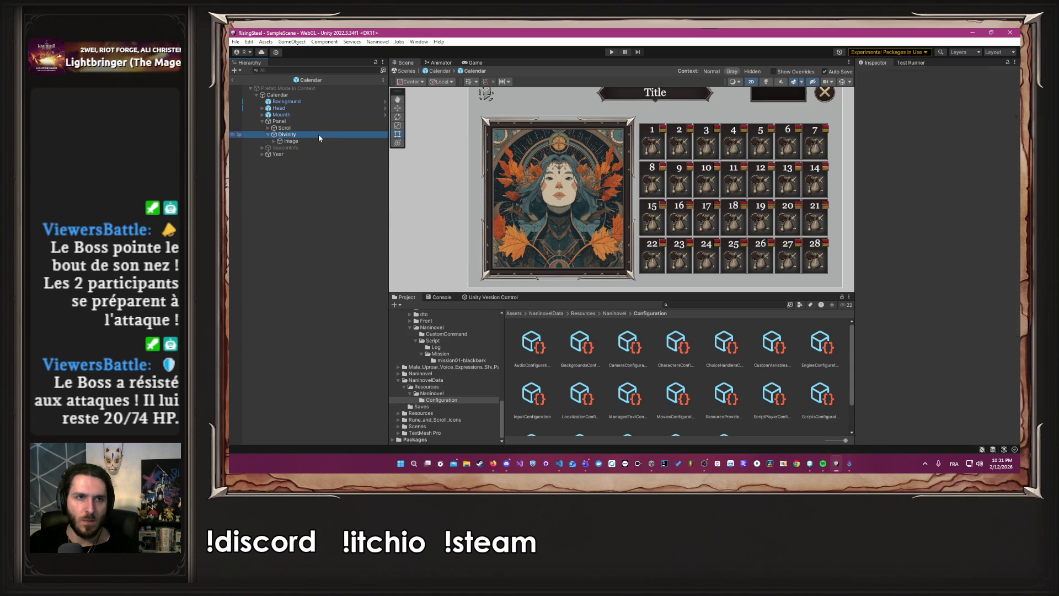
- Add a UI Panel under Divinity, move it above Image, and name it Mask
right_click(319, 135)
mouse_move(336, 407)
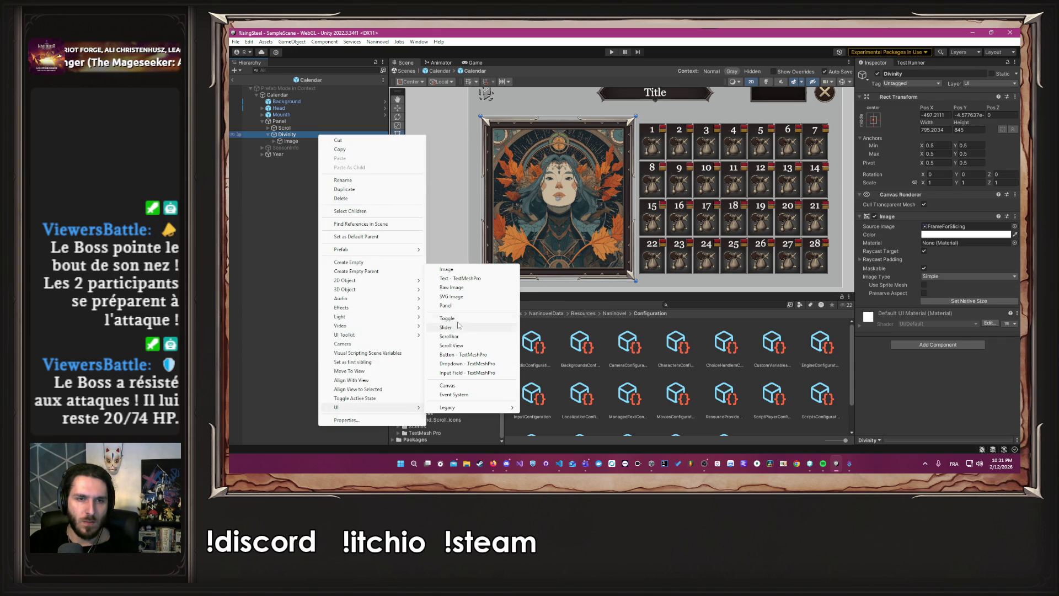
click(445, 305)
drag(313, 147, 311, 138)
click(919, 74)
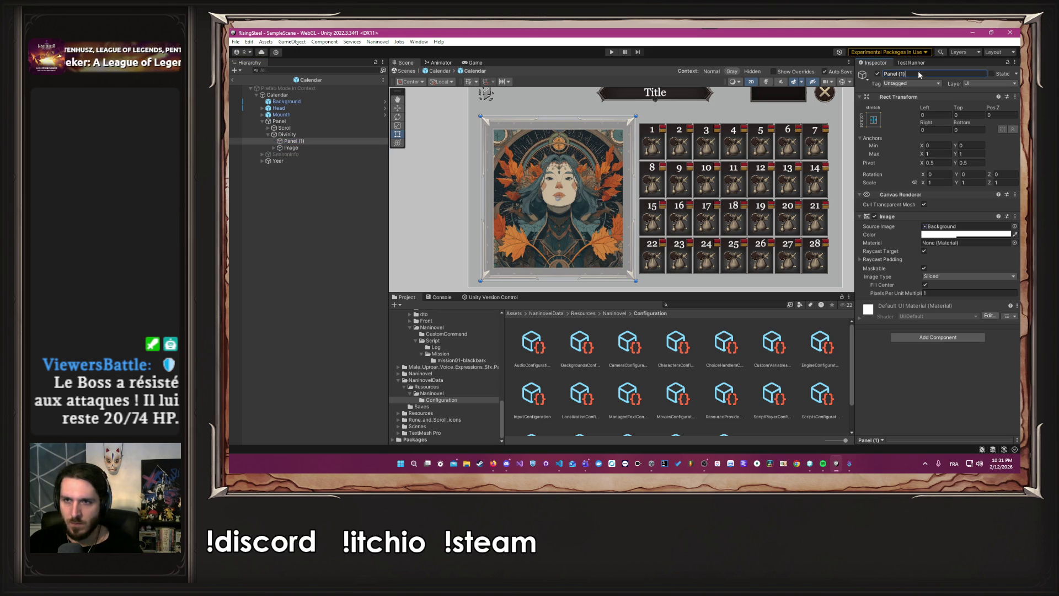
text(Mask)
key(Return)
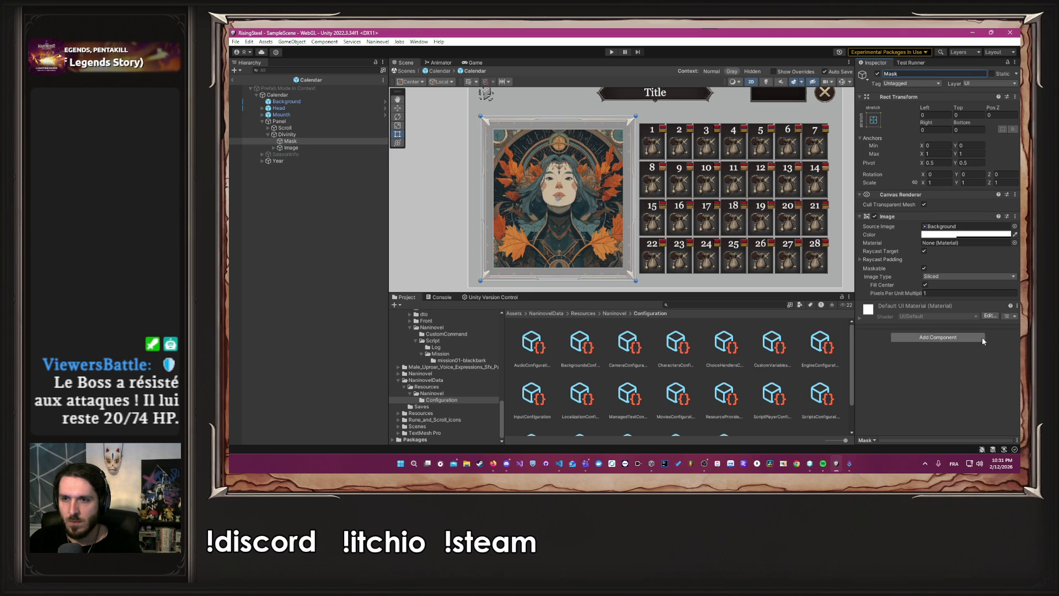
- Add a Rect Mask 2D to Mask, set its image alpha to 0, and pull in its left edge
click(983, 338)
click(941, 359)
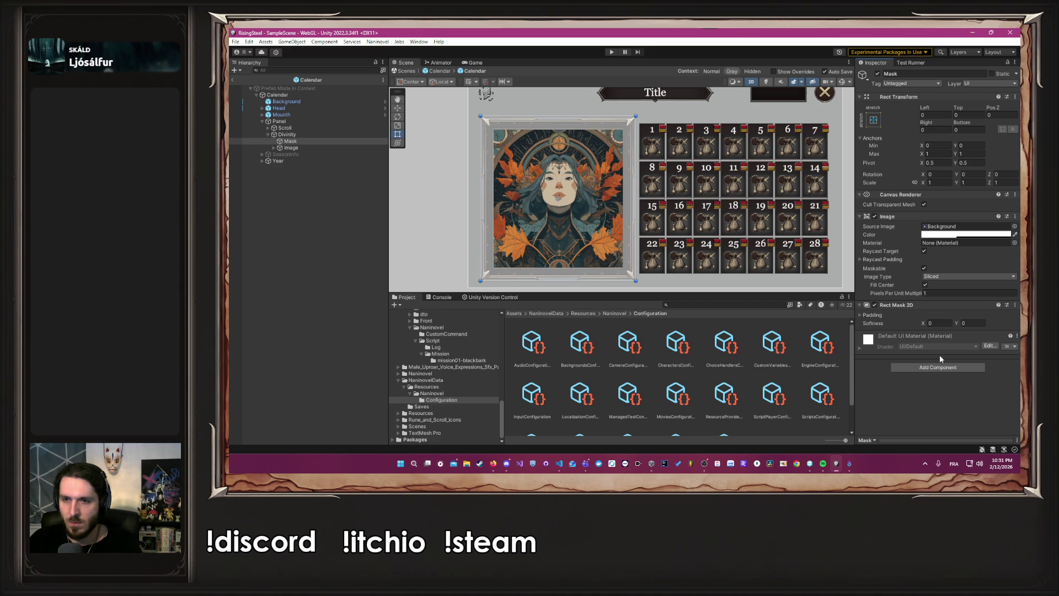
scroll(477, 162, up, 6)
drag(480, 168, 517, 170)
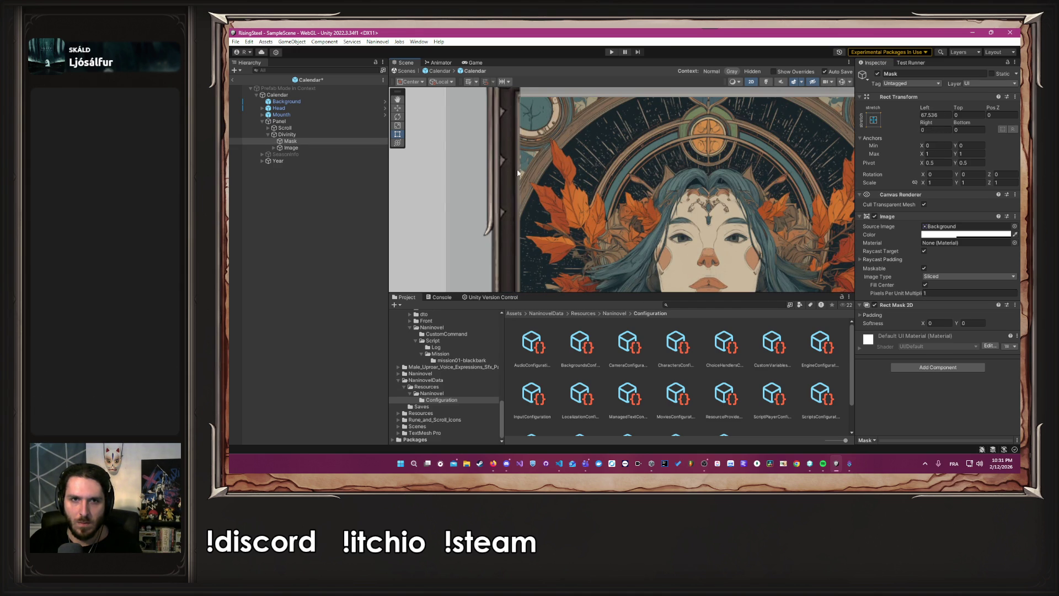
scroll(598, 127, down, 3)
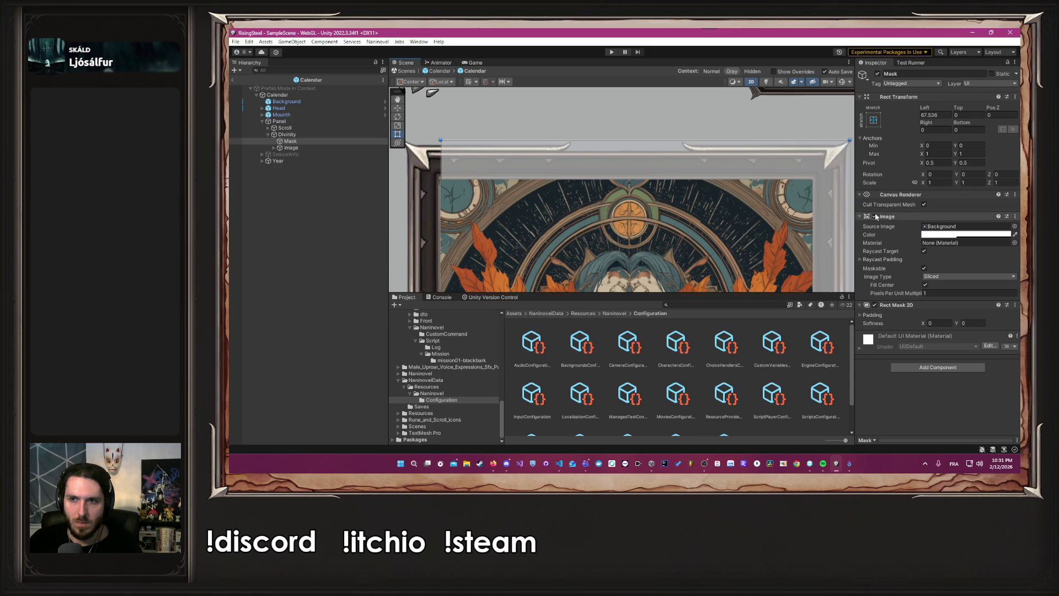
click(965, 235)
drag(953, 401, 931, 398)
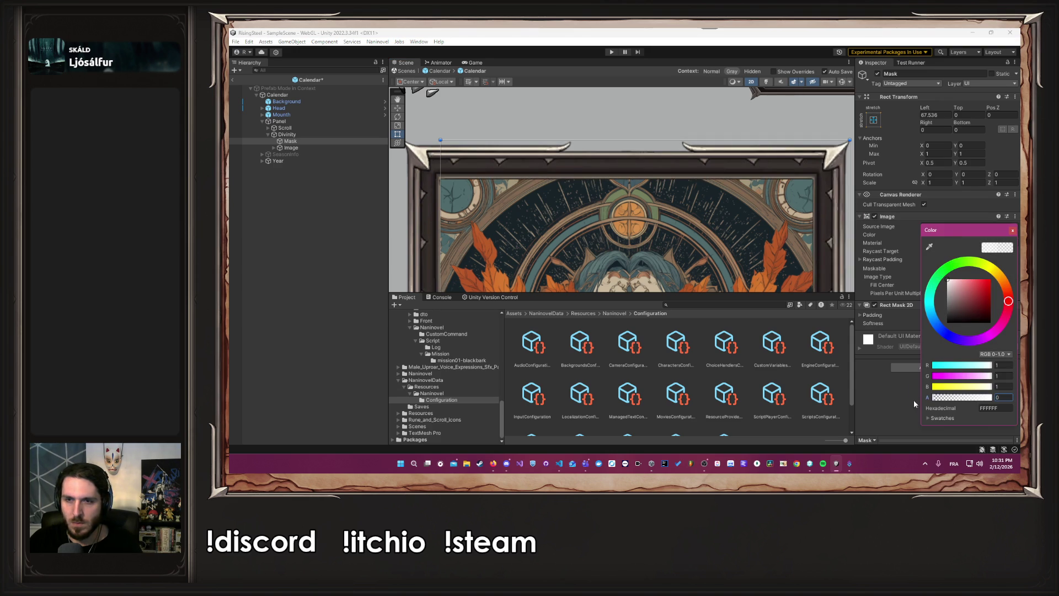
click(1012, 230)
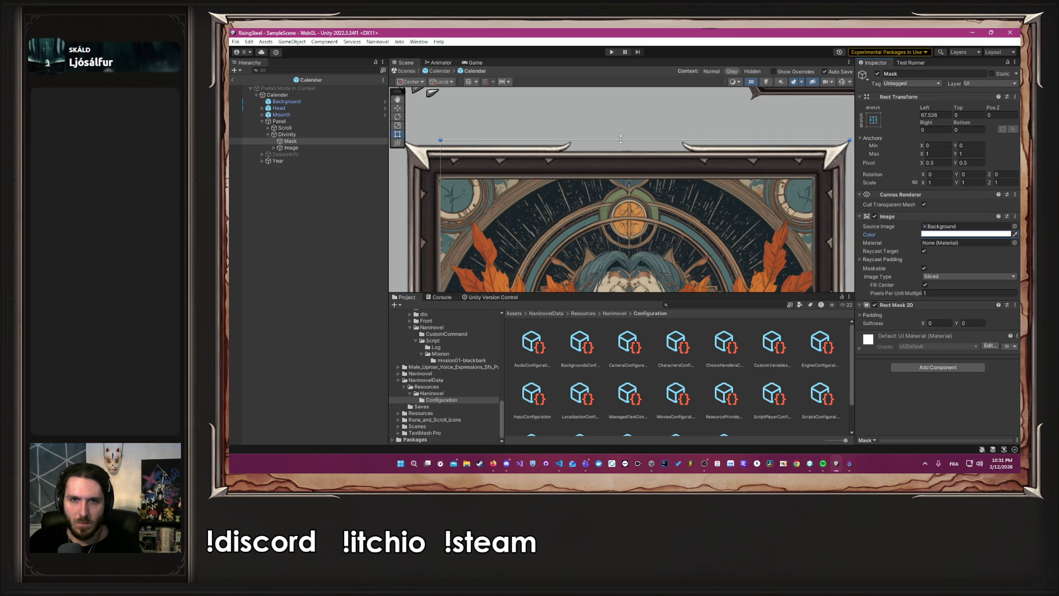
- Pull the mask's top, right and bottom edges inside the portrait frame
drag(621, 140, 621, 176)
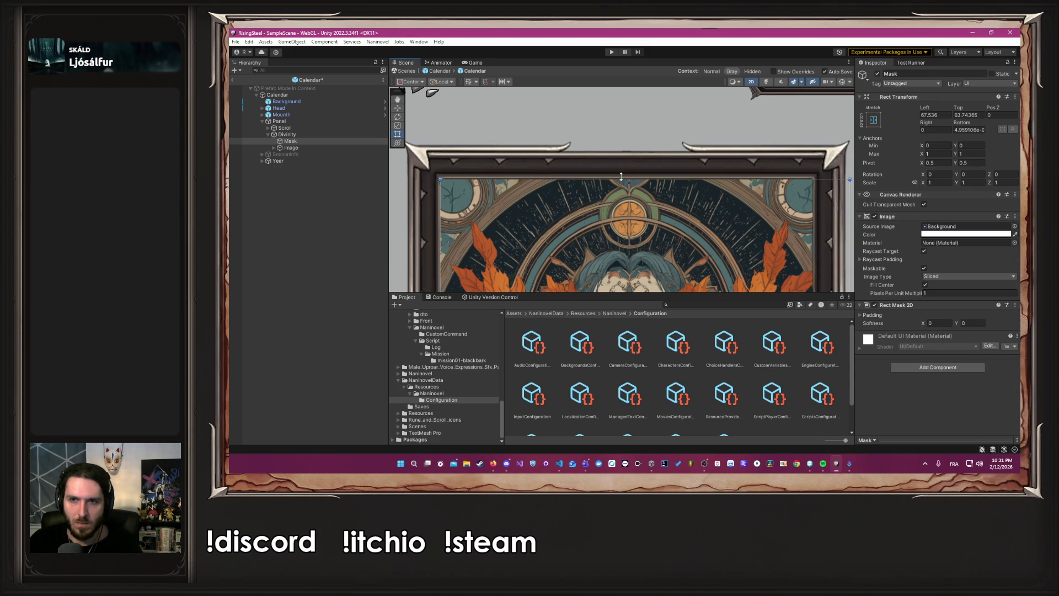
drag(678, 226, 677, 189)
drag(730, 229, 694, 229)
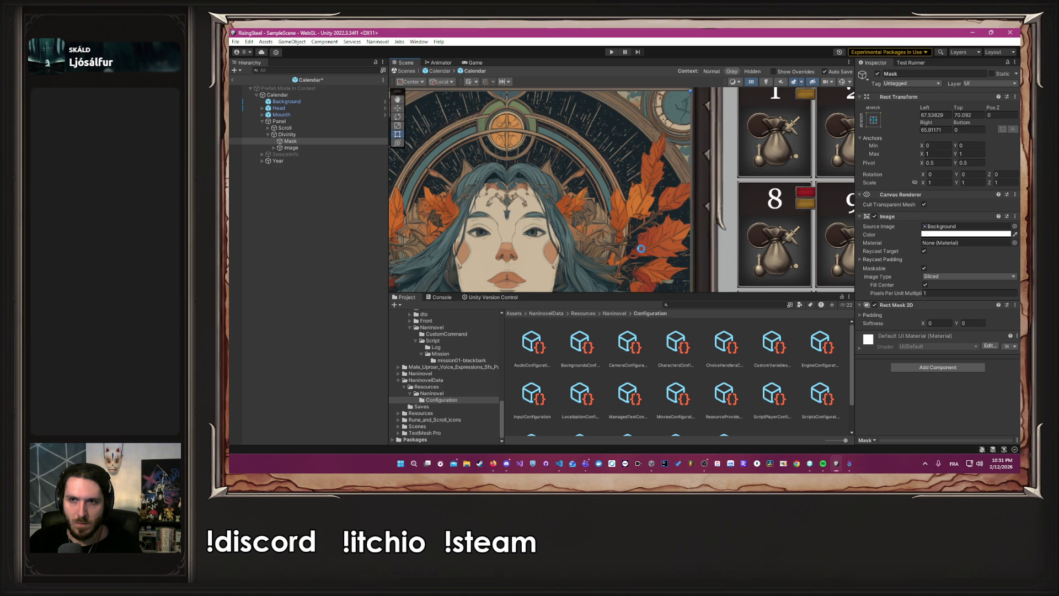
scroll(655, 242, up, 5)
scroll(652, 237, down, 4)
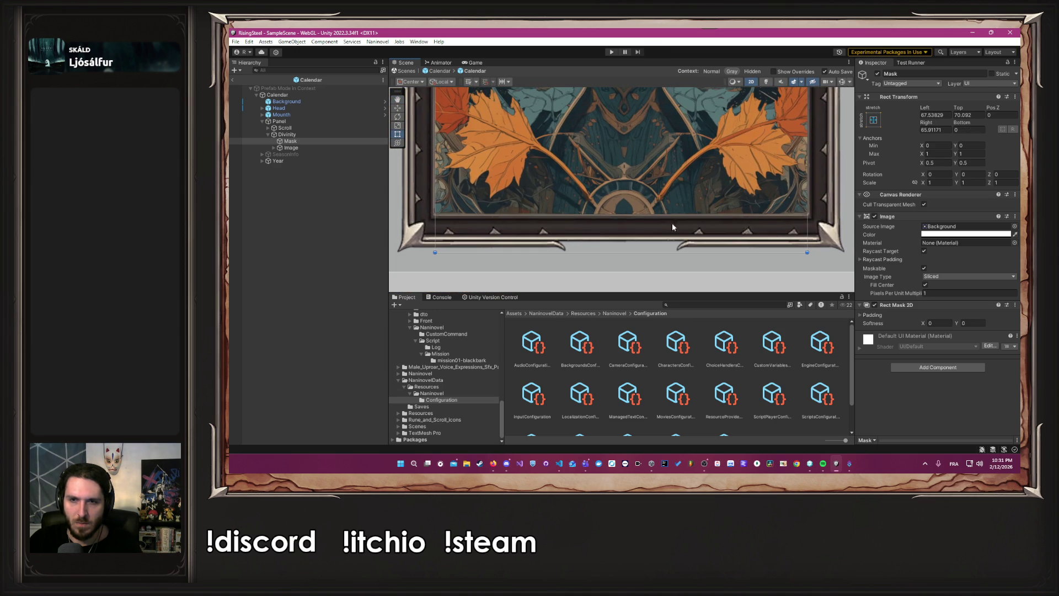
drag(645, 243, 644, 213)
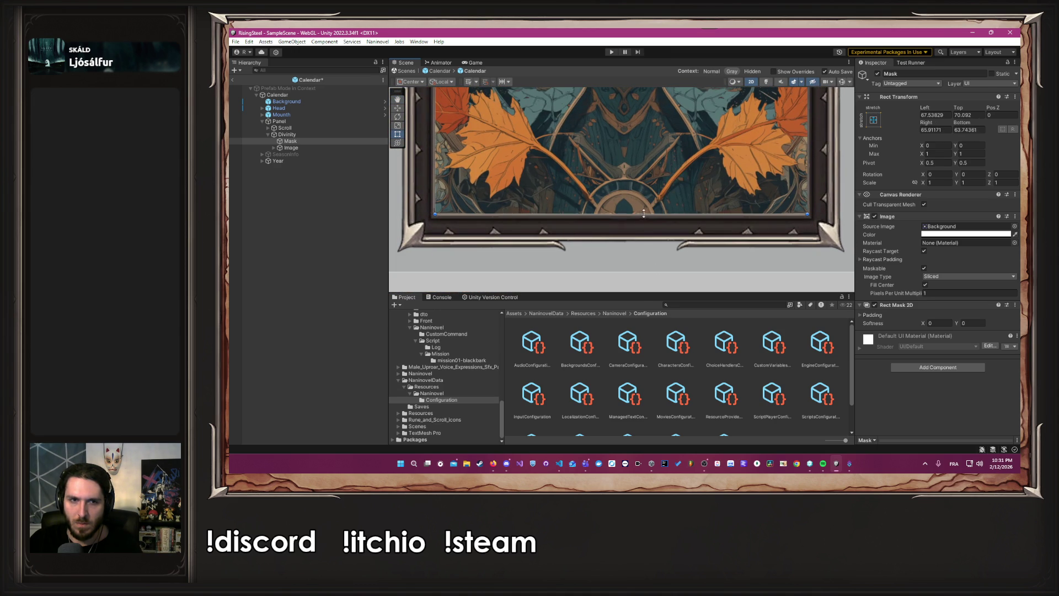
- Nest the portrait Image inside Mask and clear the selection
click(315, 147)
drag(317, 145, 316, 140)
click(316, 140)
scroll(572, 186, down, 3)
scroll(571, 186, down, 2)
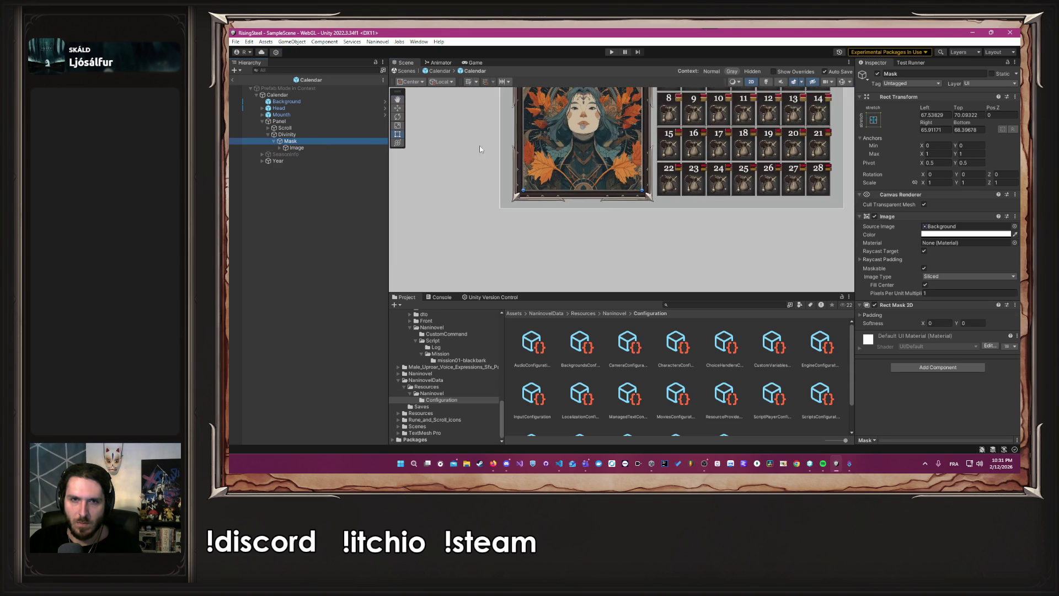
click(447, 178)
- Exit Prefab Mode, shift Mask to even its insets at 66.725 and 69.245, and enter play mode
click(444, 72)
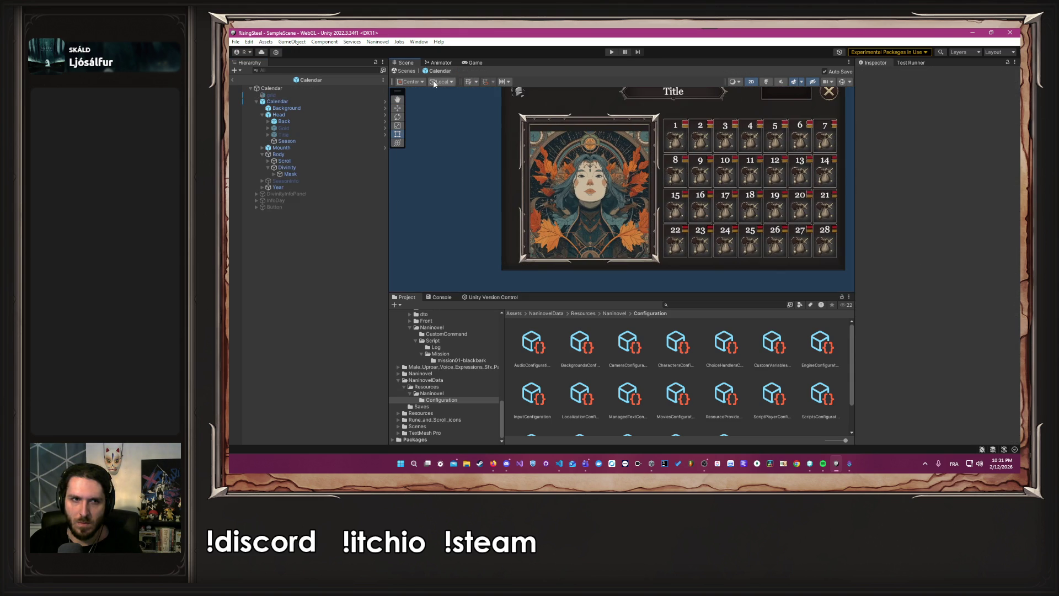
click(291, 174)
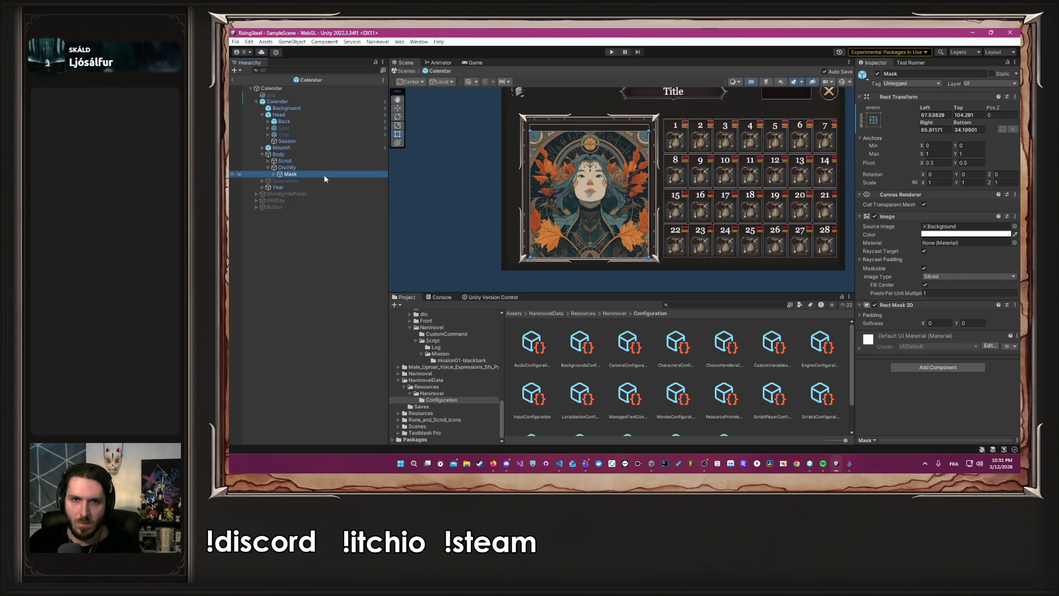
drag(563, 178, 563, 176)
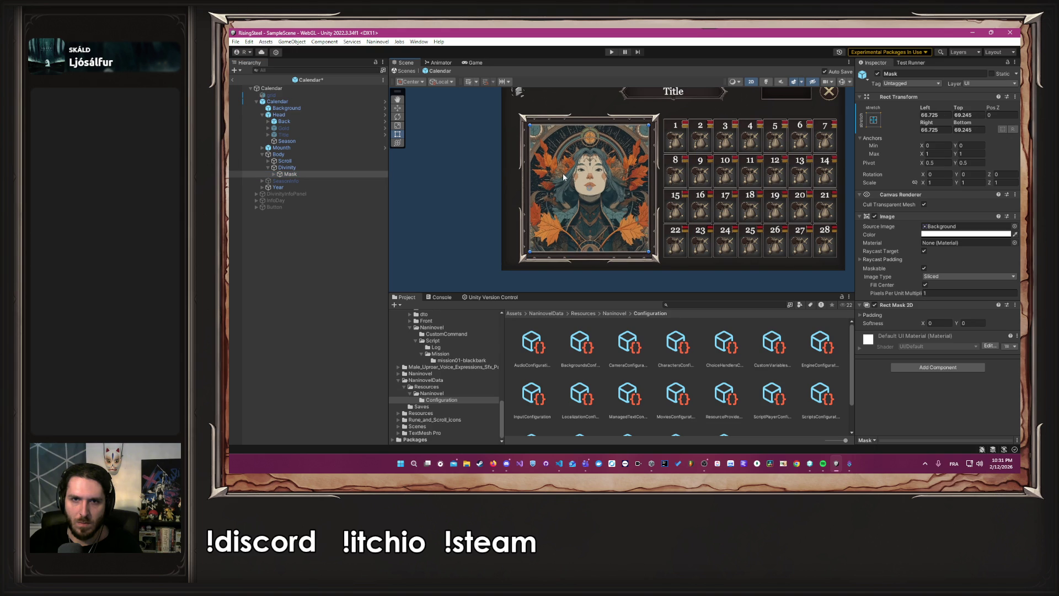
scroll(537, 243, up, 6)
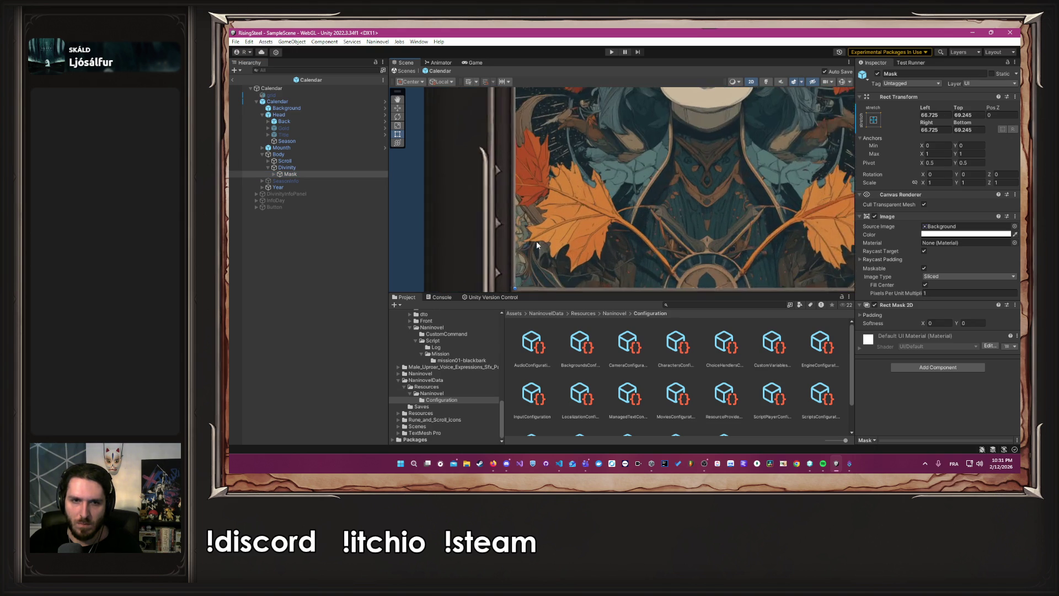
scroll(537, 245, down, 5)
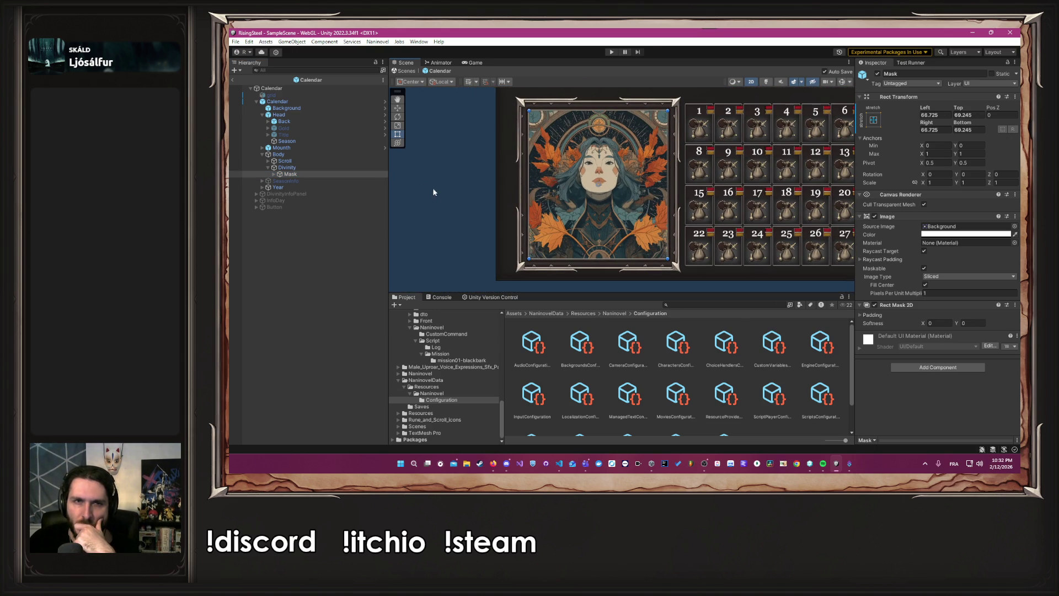
click(301, 168)
click(431, 157)
click(611, 52)
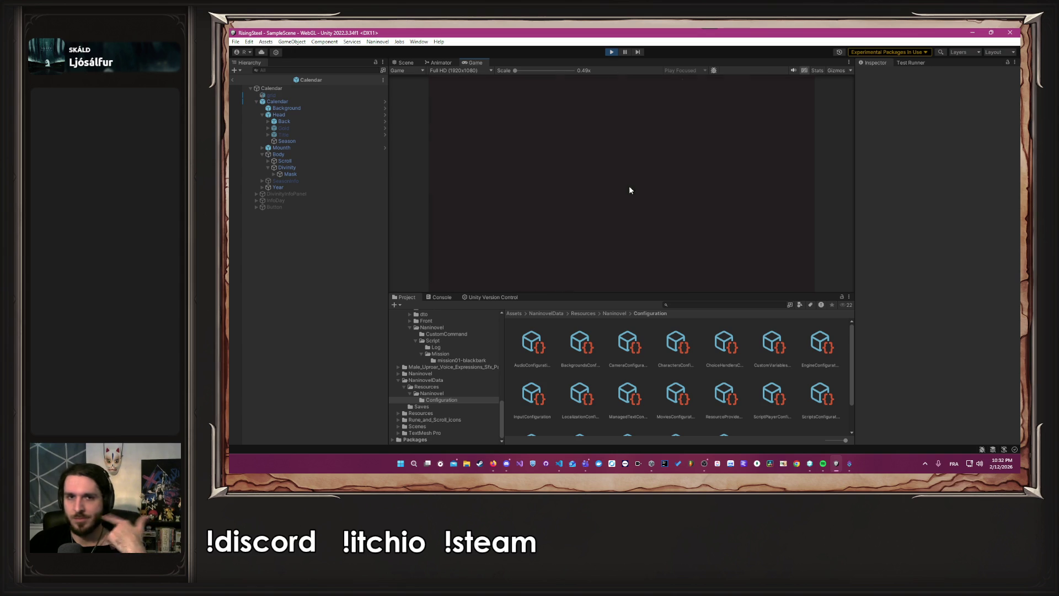
- Start a new game and preview the calendar at 16:10 and Free Aspect, resizing the Game panel
click(589, 126)
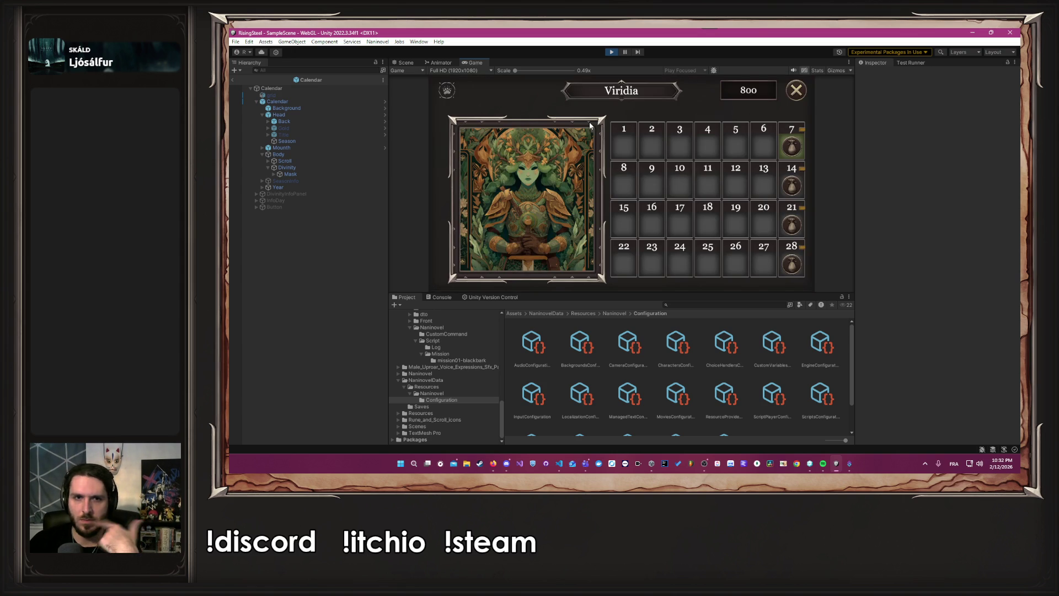
click(459, 71)
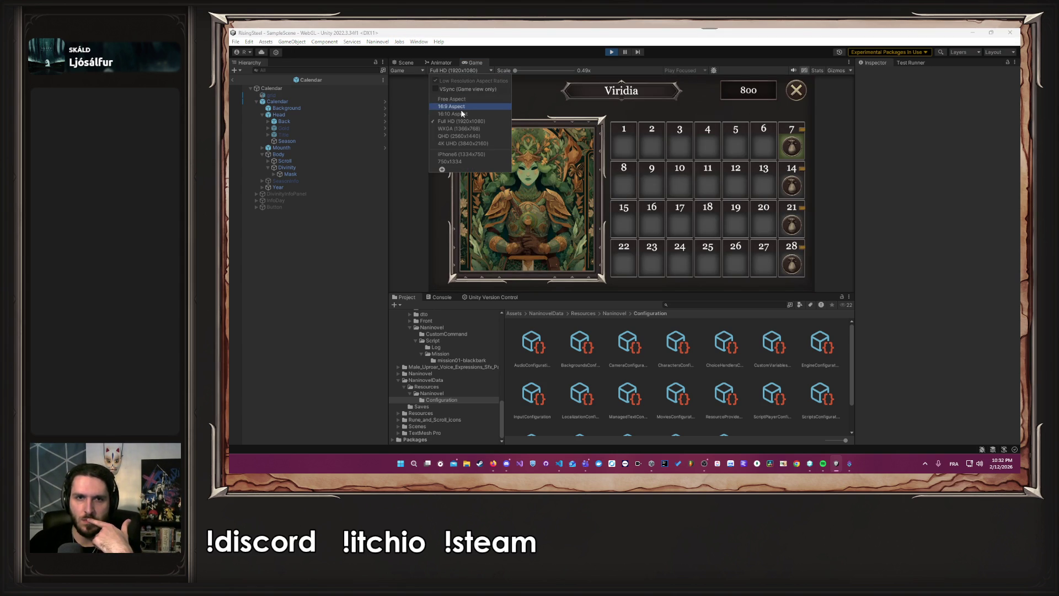
click(462, 116)
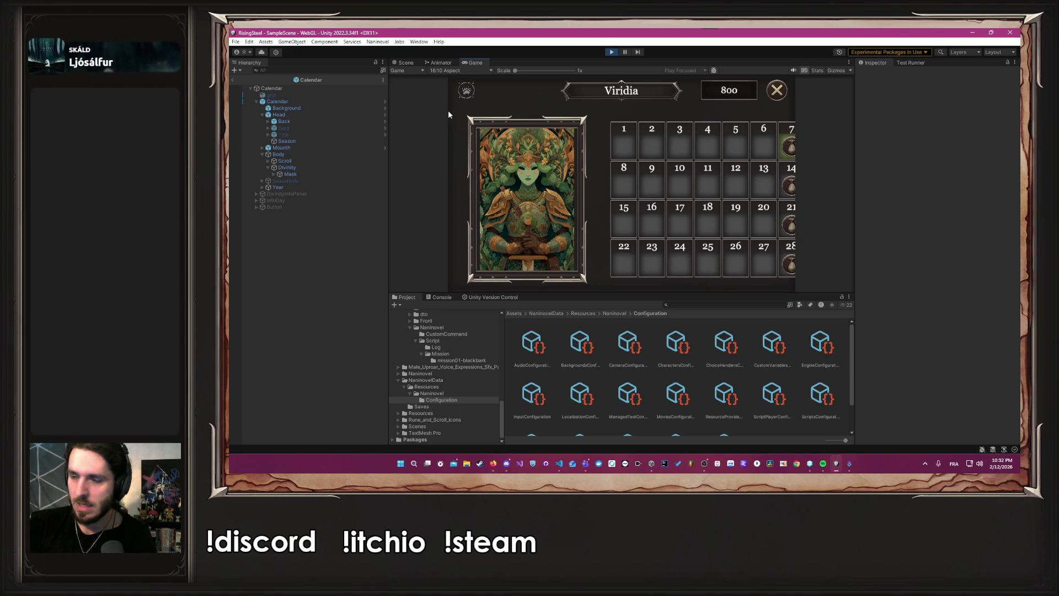
drag(613, 293, 612, 348)
click(434, 71)
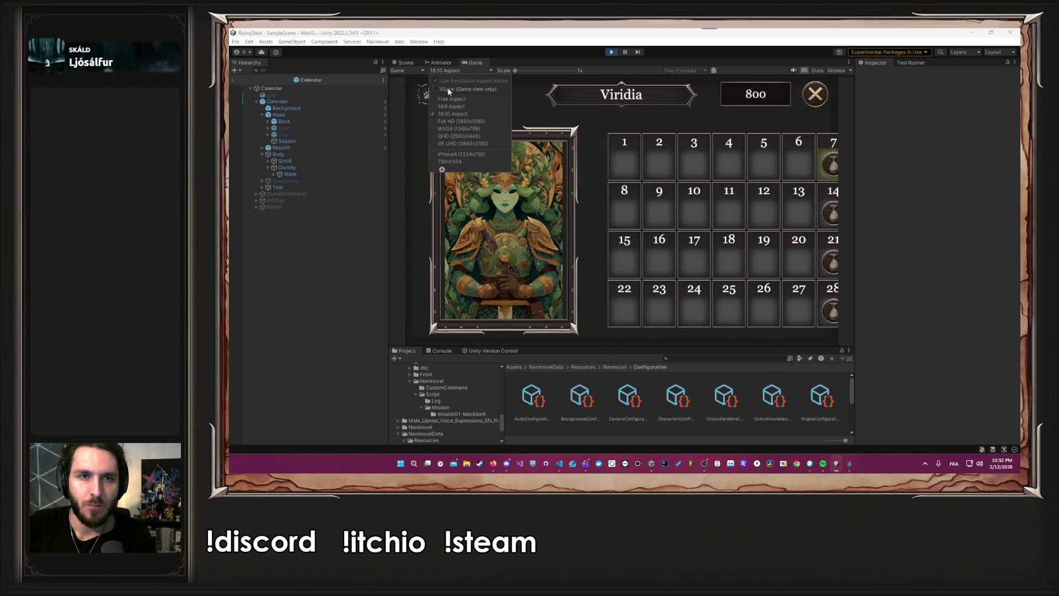
click(454, 101)
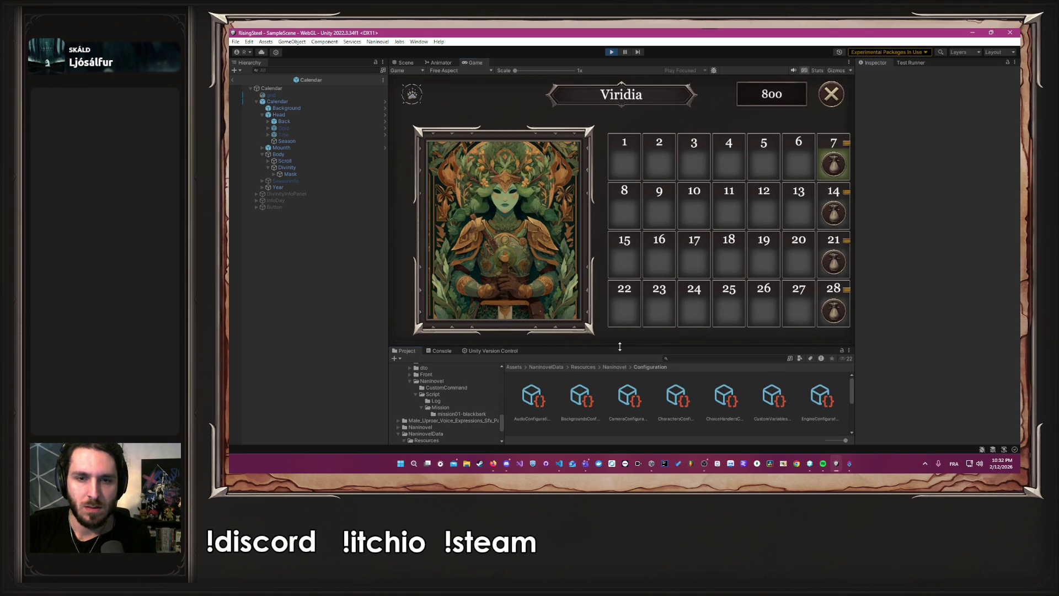
mouse_move(620, 346)
mouse_down()
mouse_move(639, 224)
mouse_move(589, 401)
mouse_move(584, 354)
mouse_up()
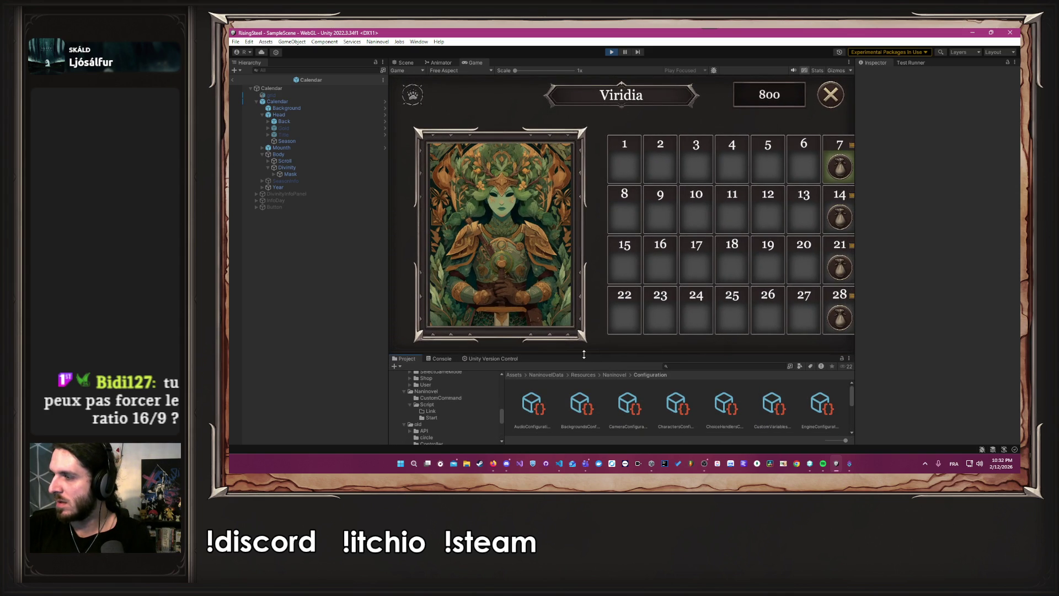
- Compare the calendar at 16:9 and 16:10 aspects, ending on 16:9, and stop play mode
click(440, 71)
click(465, 106)
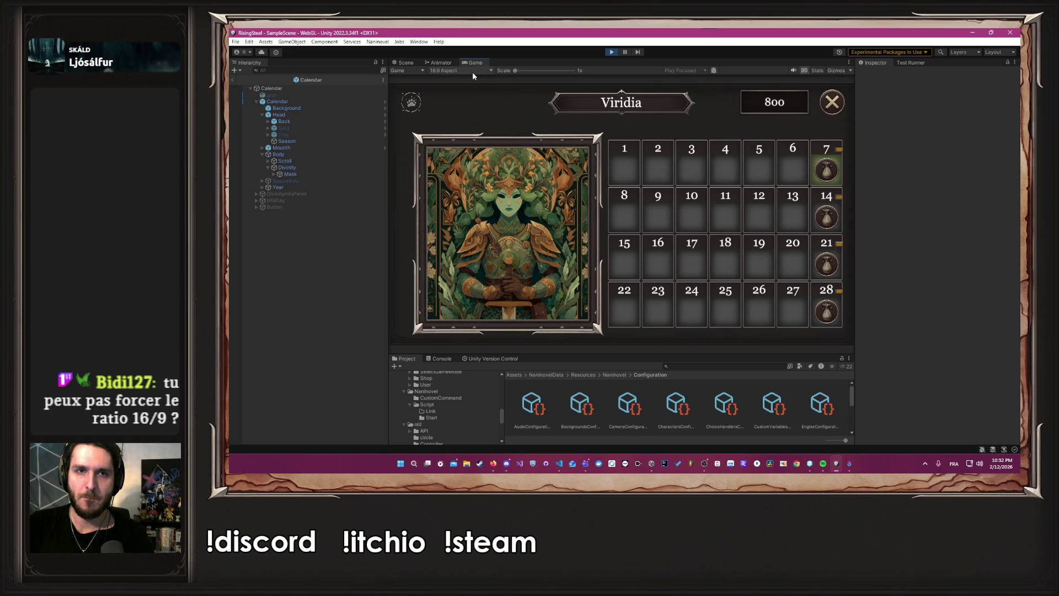
click(472, 72)
click(469, 115)
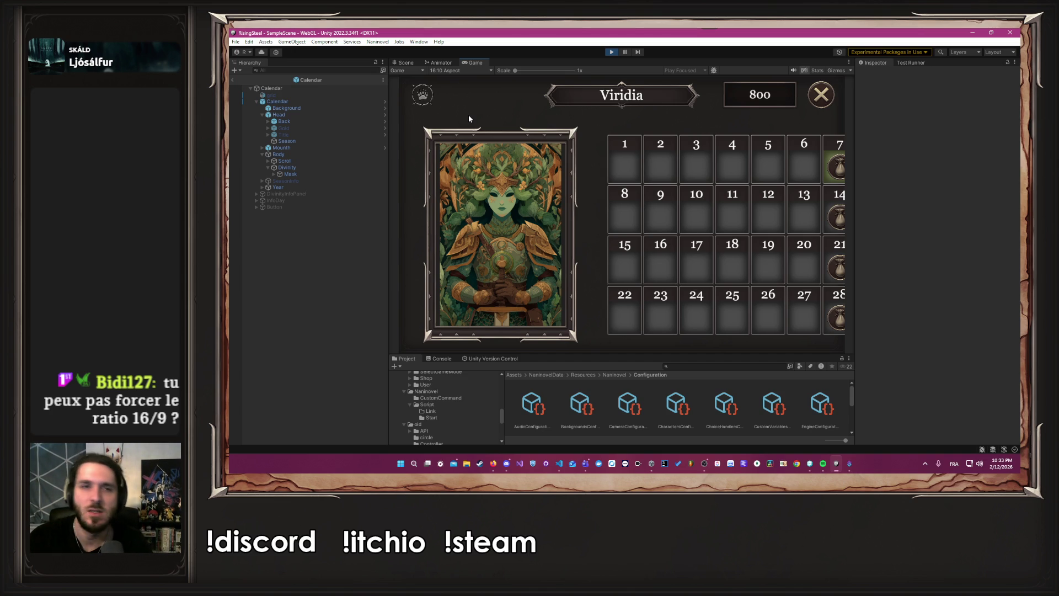
click(454, 72)
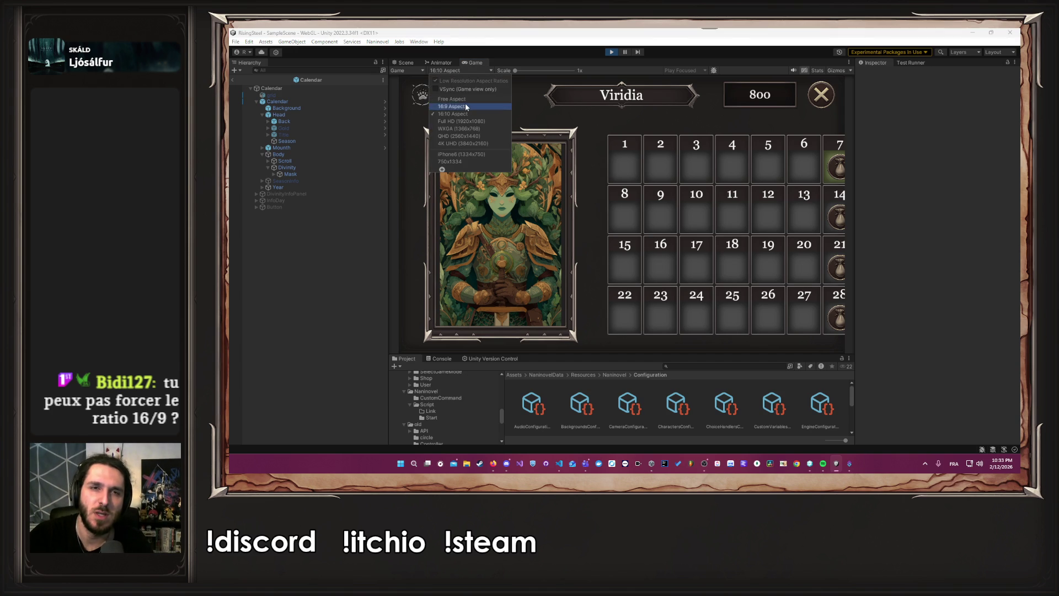
click(464, 105)
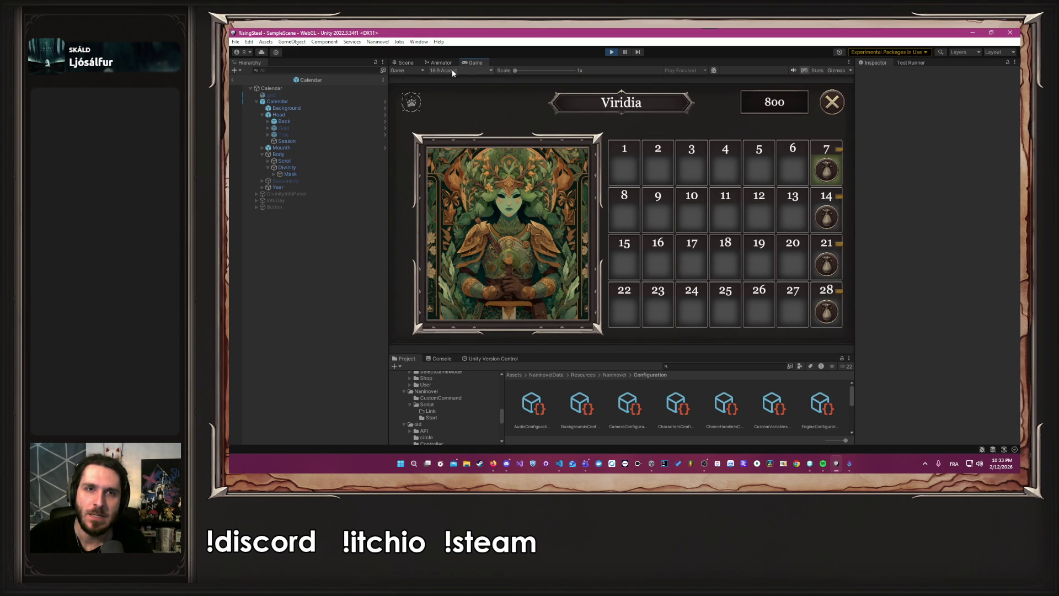
click(611, 52)
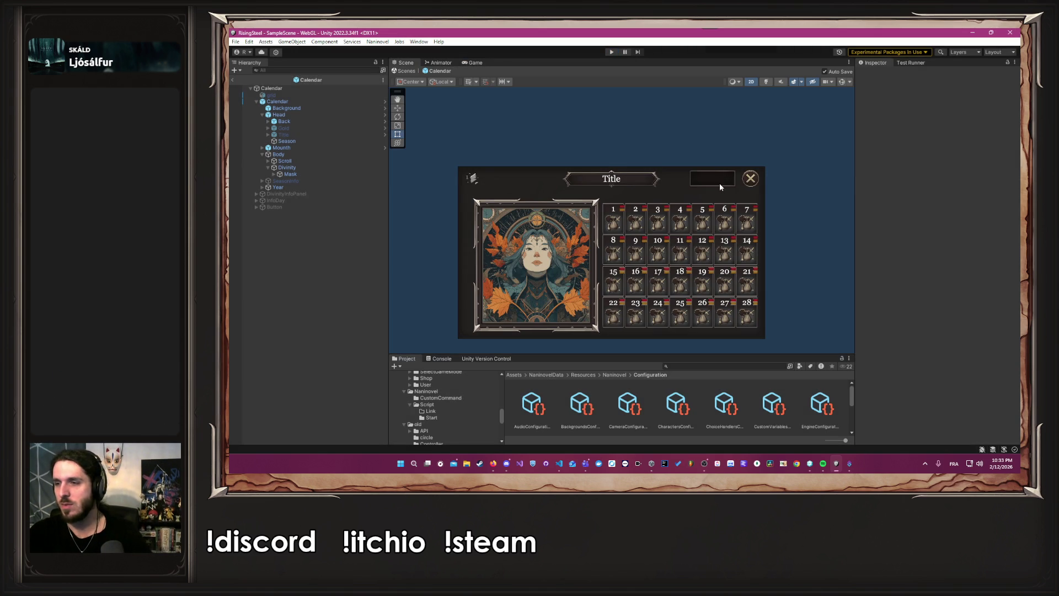
- Select the root Calendar object to show its Canvas and Rect Transform in the Inspector
mouse_move(493, 463)
click(544, 436)
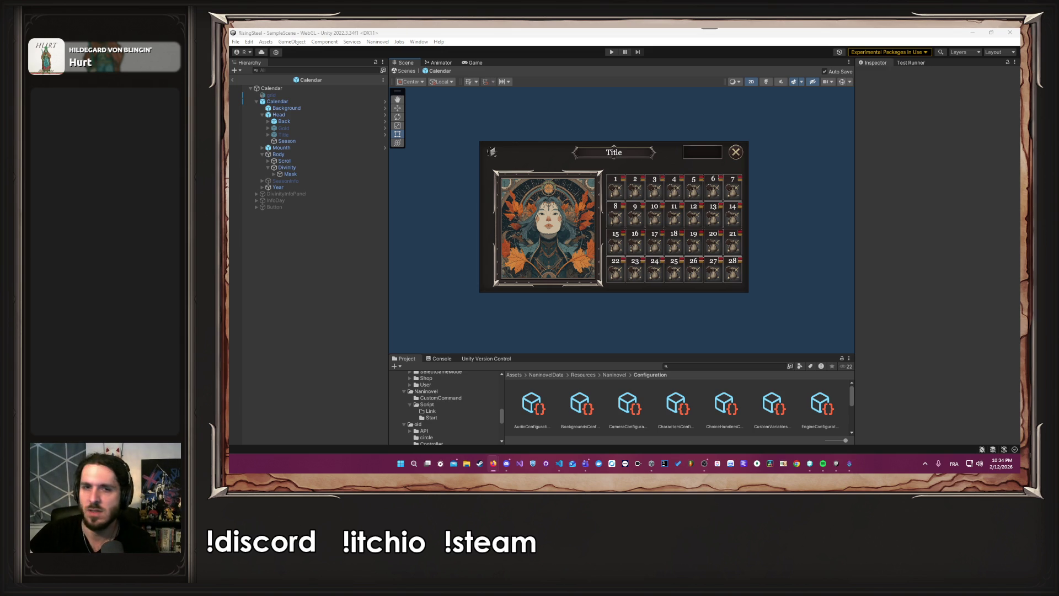
click(289, 88)
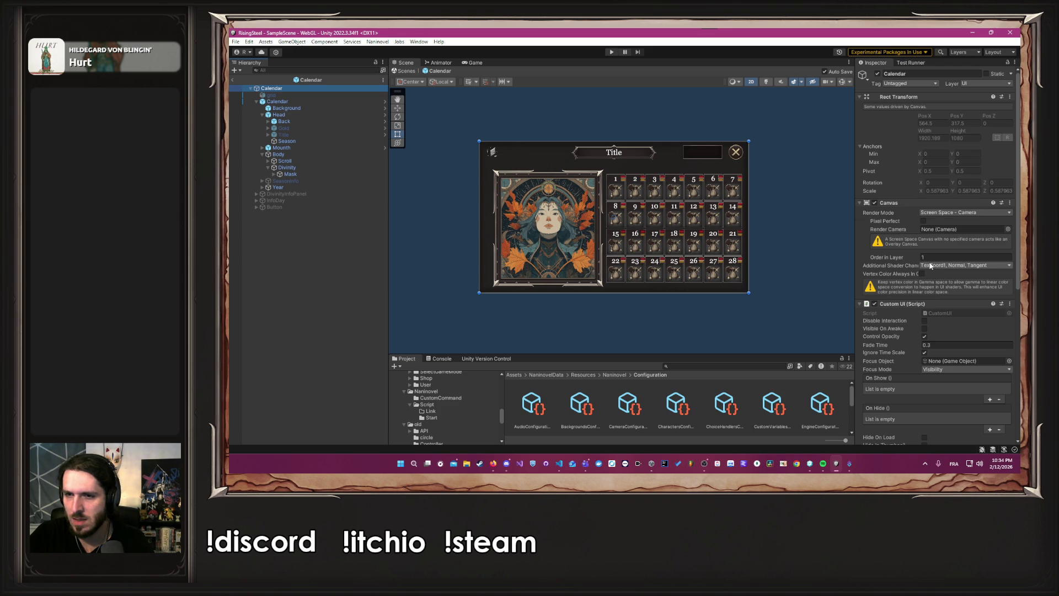
- Try adding a Canvas Scaler to Calendar and dismiss the already-added warning
scroll(906, 264, down, 10)
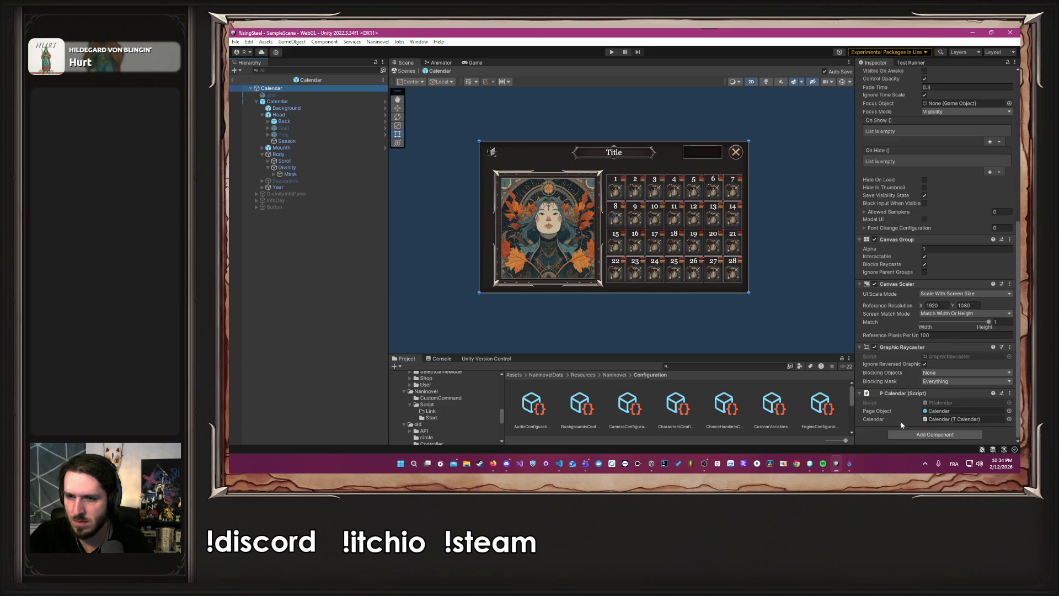
click(904, 434)
text(canva)
key(Down)
key(Down)
key(Down)
key(Return)
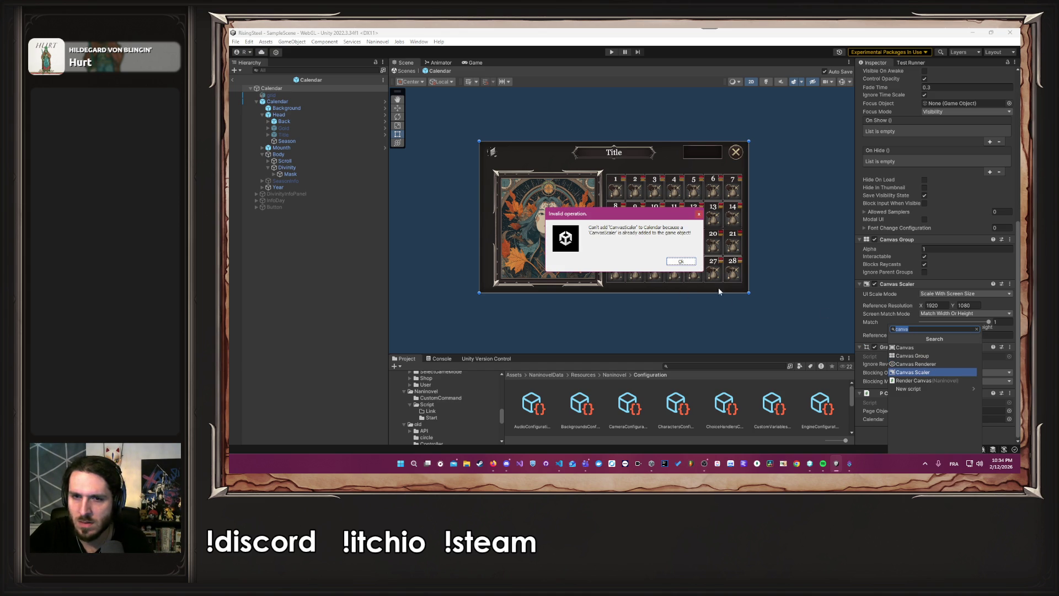
click(681, 261)
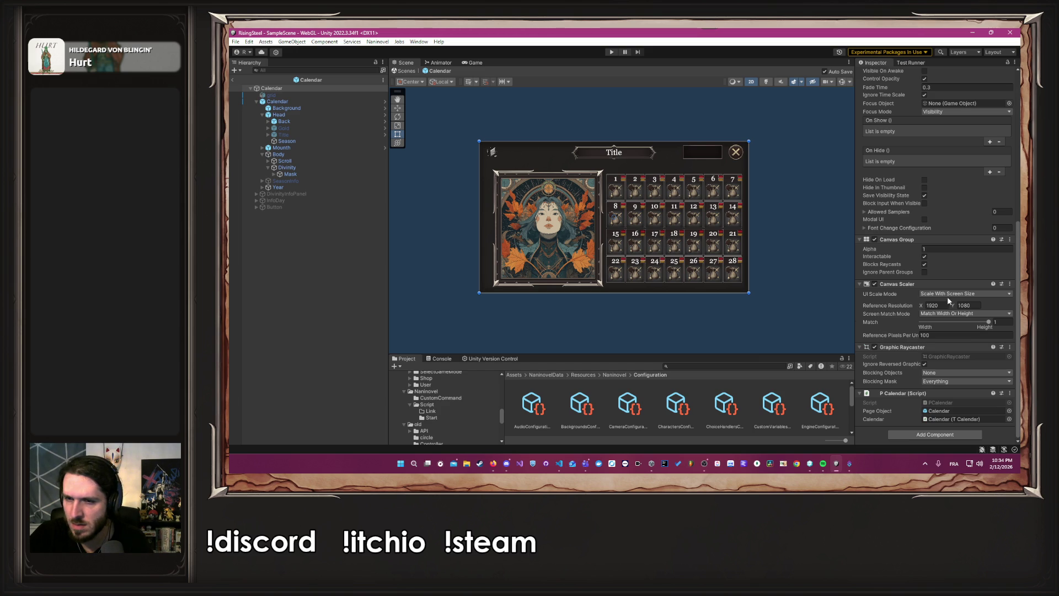
- Keep Scale With Screen Size, set Match to 0 (width), save the prefab, and enter play mode
click(991, 293)
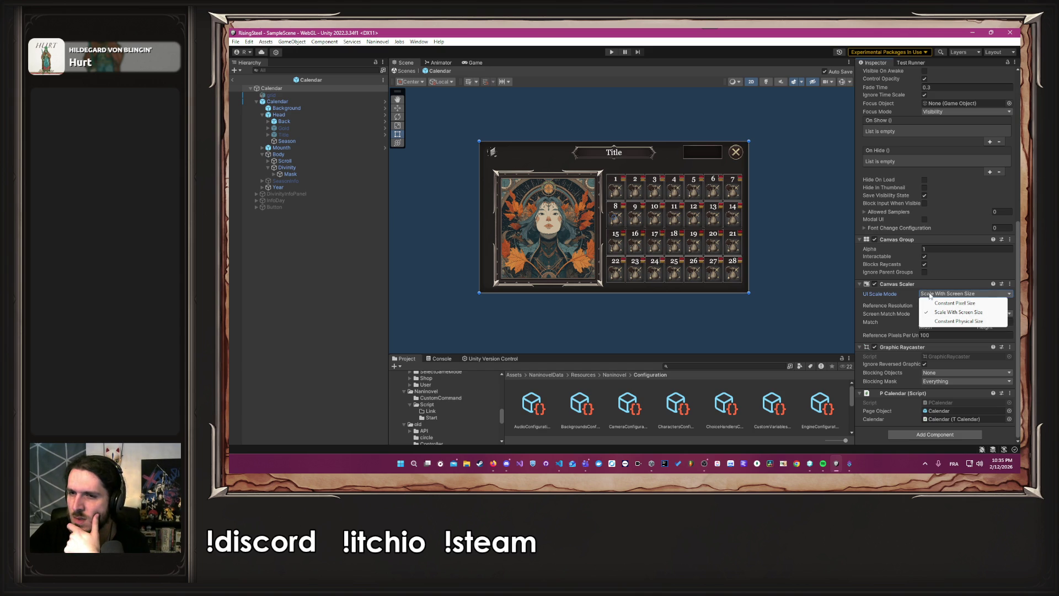
click(894, 295)
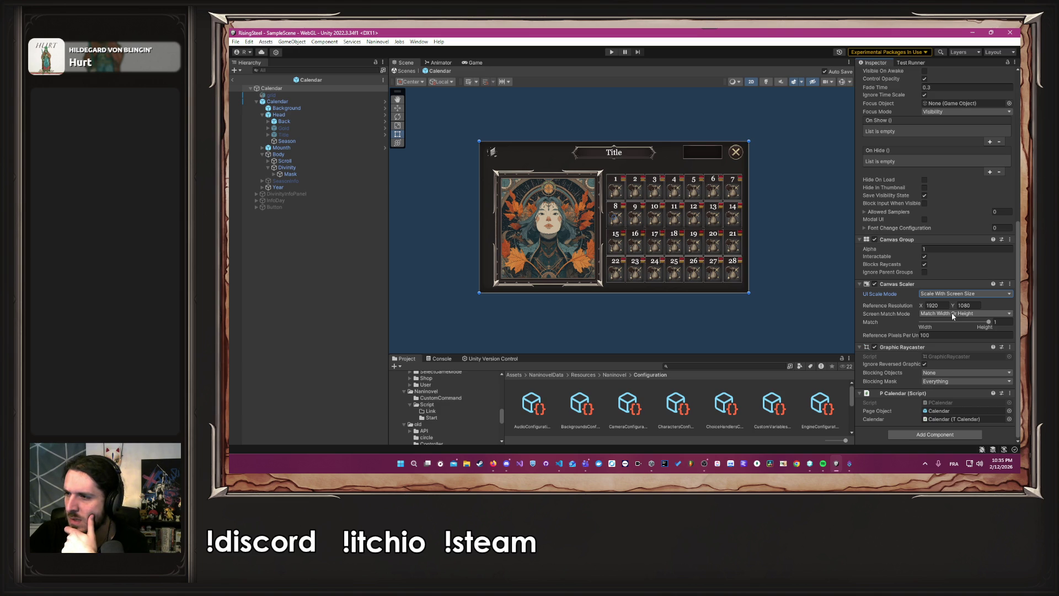
drag(960, 320, 900, 322)
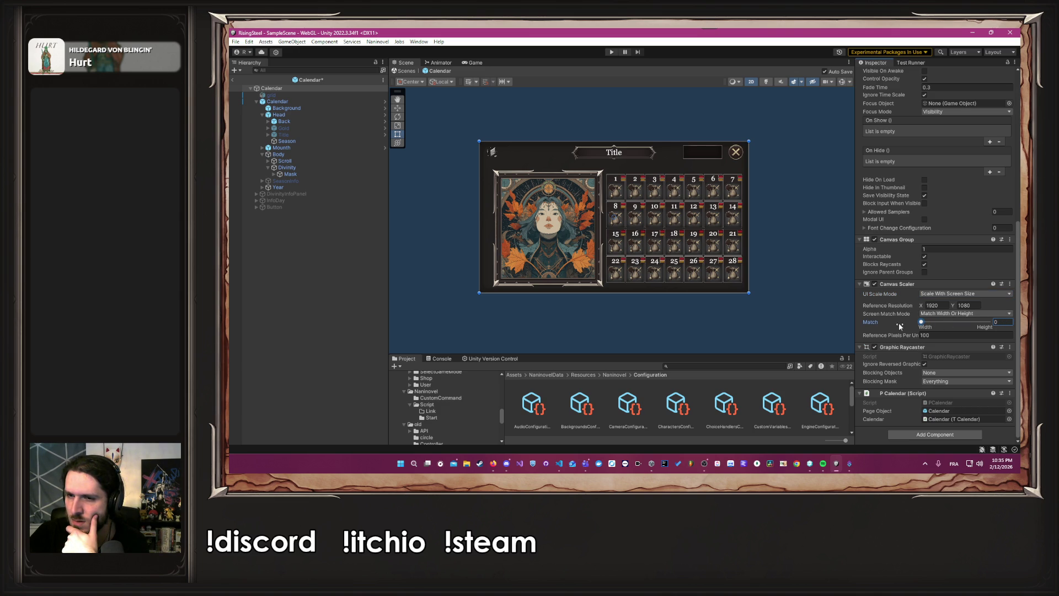
key(ctrl+s)
click(815, 329)
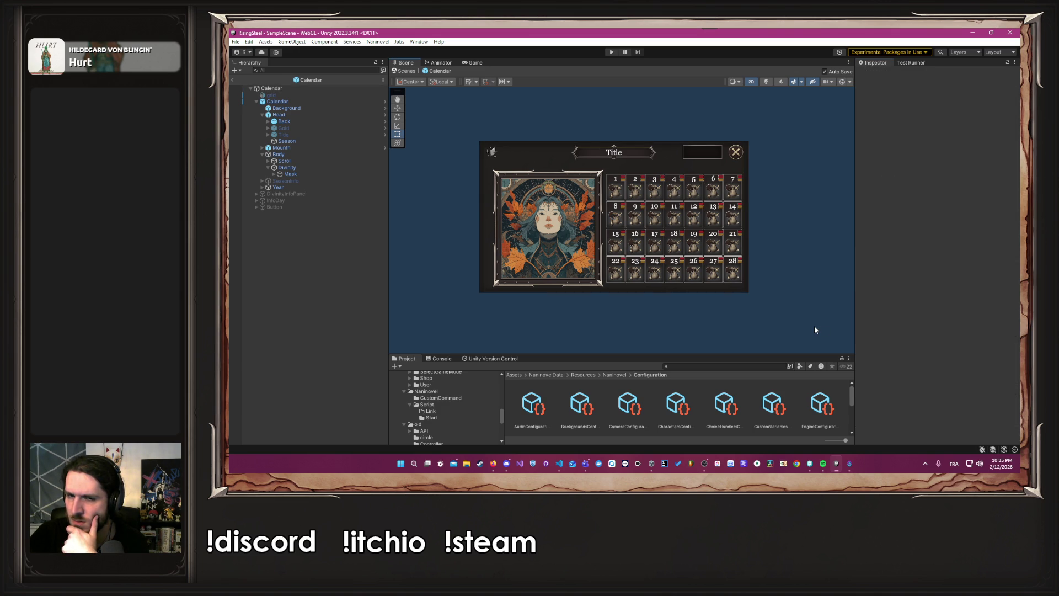
click(612, 52)
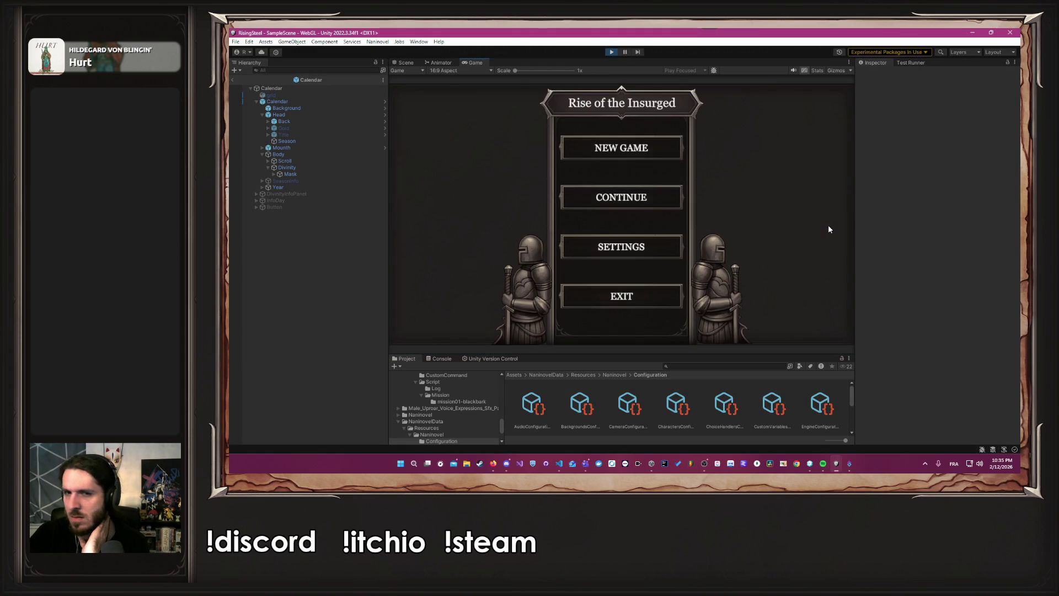
- Start a new game and preview the Calendar at 16:10 and Free Aspect, enlarging the Game view
click(650, 151)
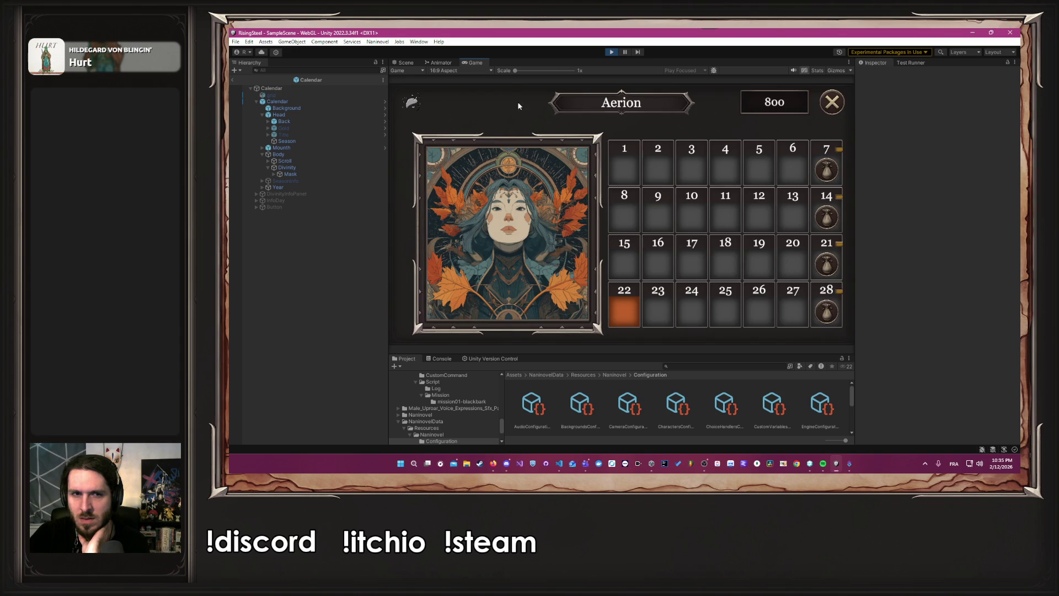
click(480, 70)
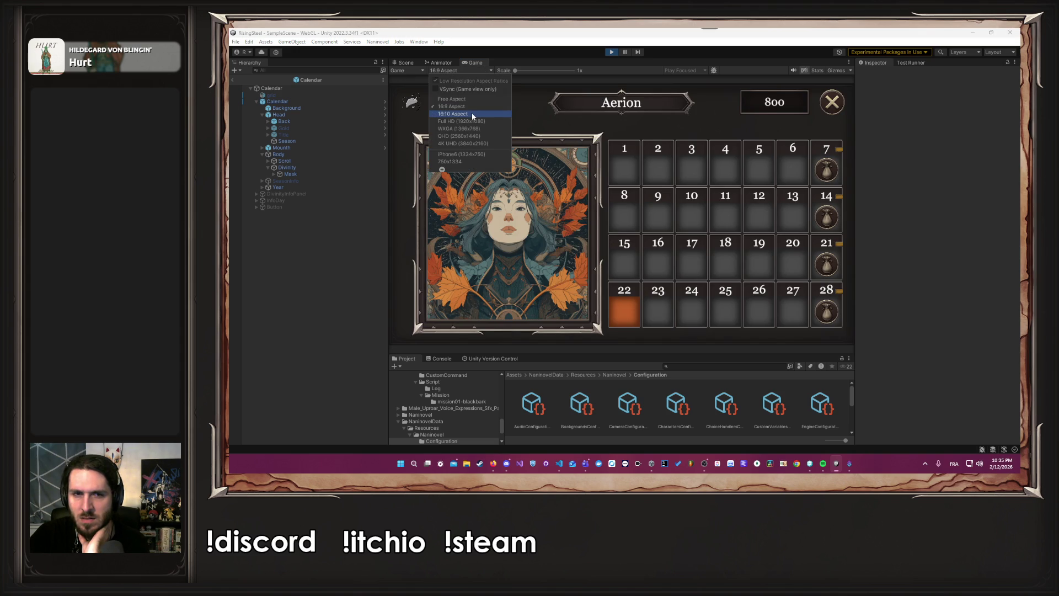
click(473, 114)
click(465, 70)
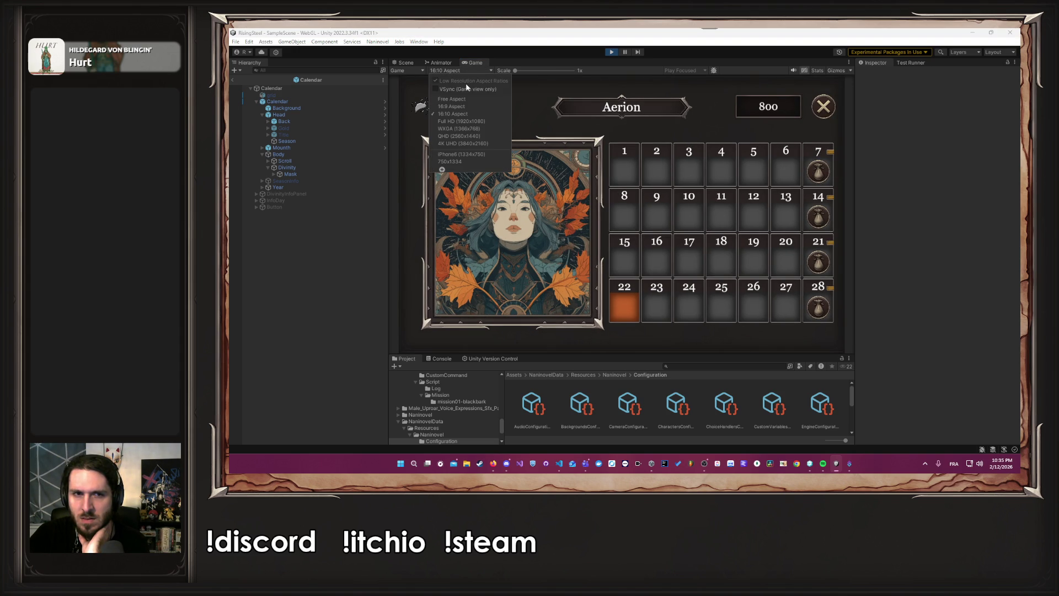
click(468, 105)
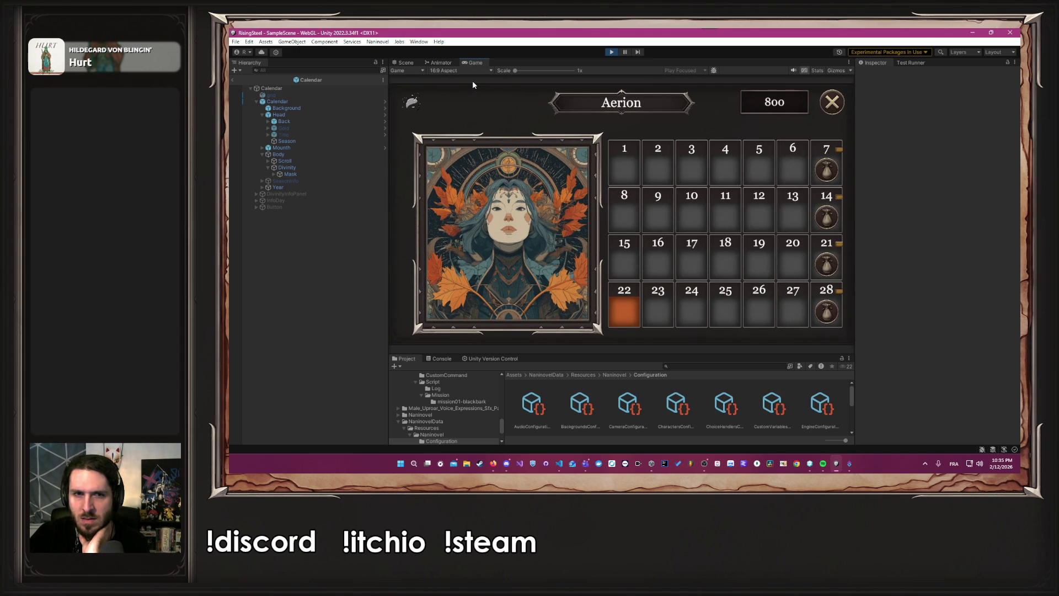
click(471, 70)
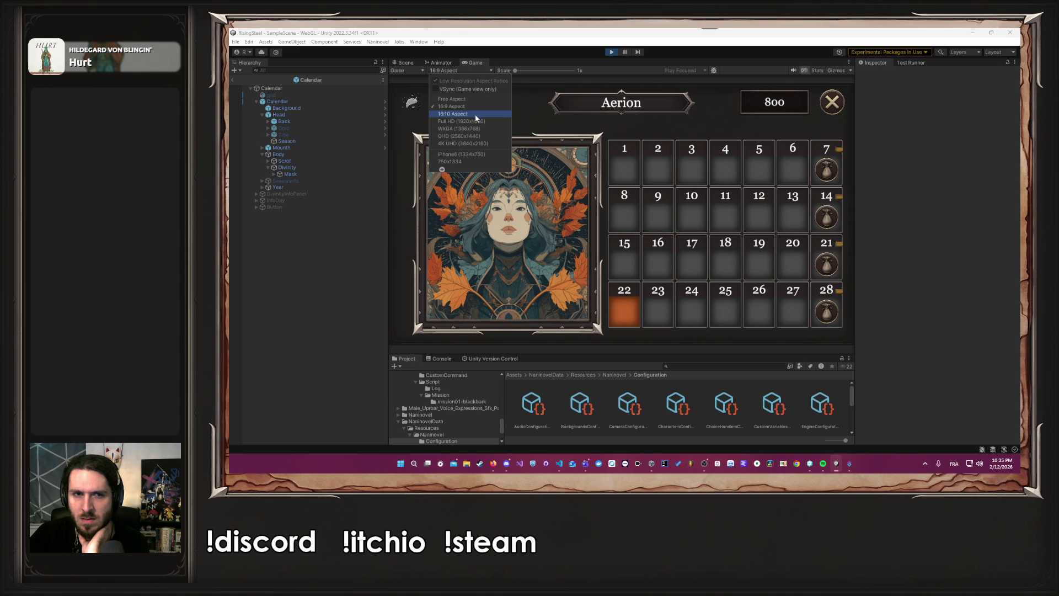
click(472, 99)
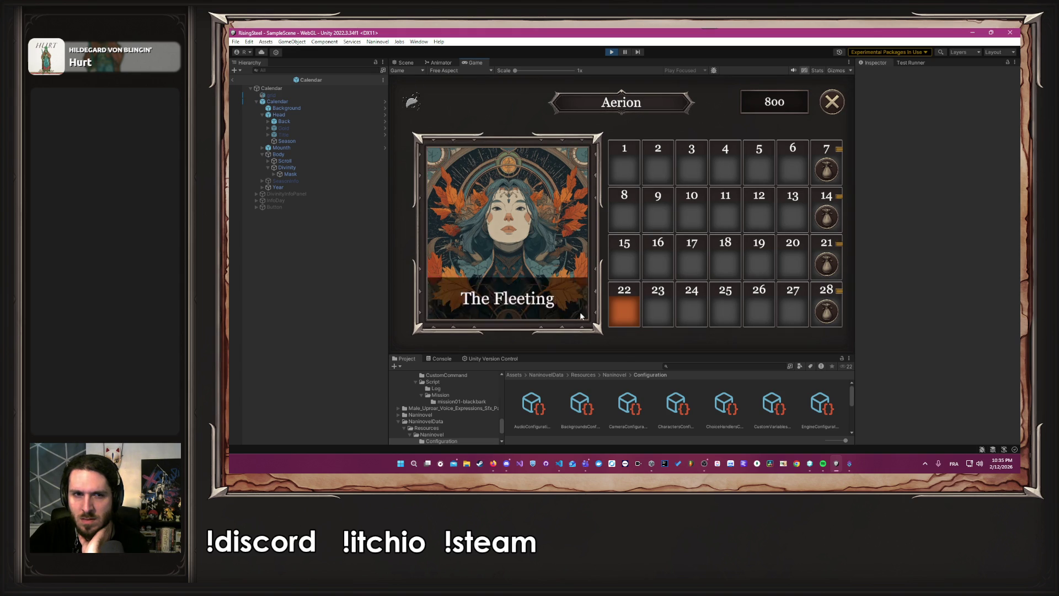
mouse_move(616, 353)
mouse_down()
mouse_move(579, 198)
mouse_move(558, 369)
mouse_up()
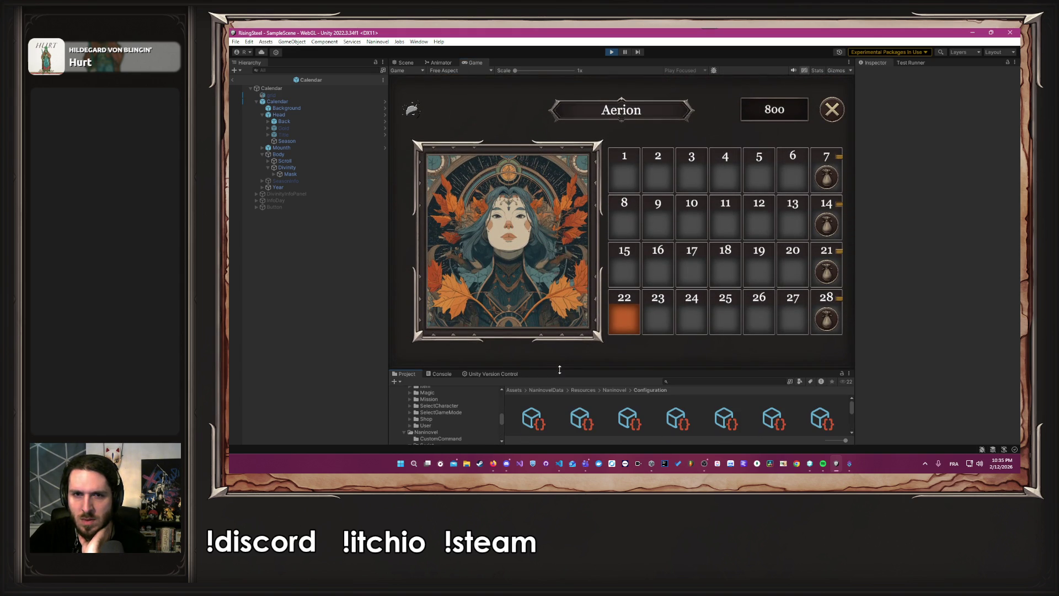
- Preview the Calendar page at 750x1334 portrait, iPhone6 landscape, 4K UHD and QHD resolutions
click(461, 71)
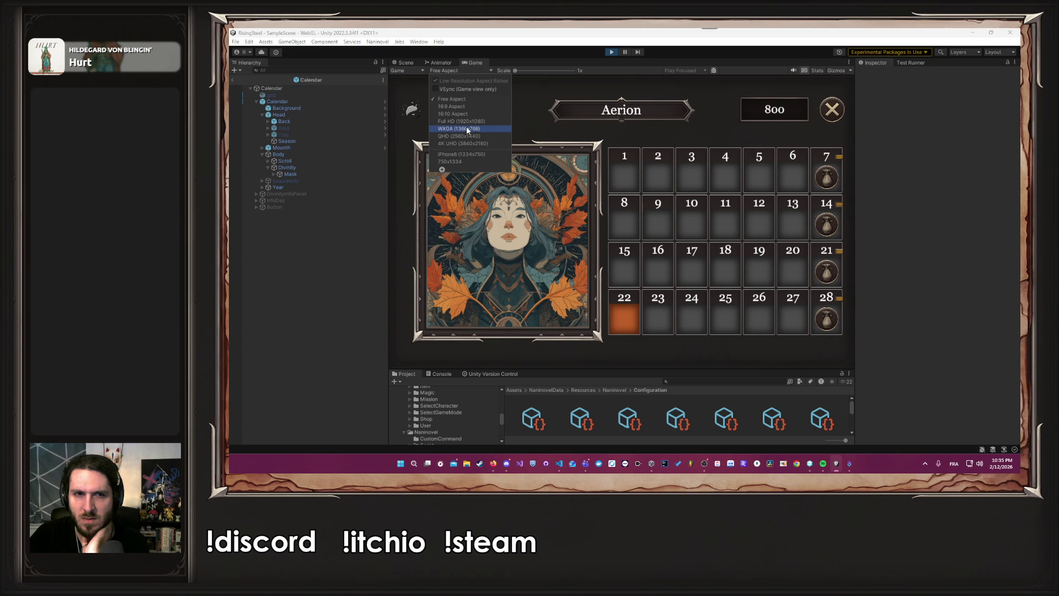
click(473, 161)
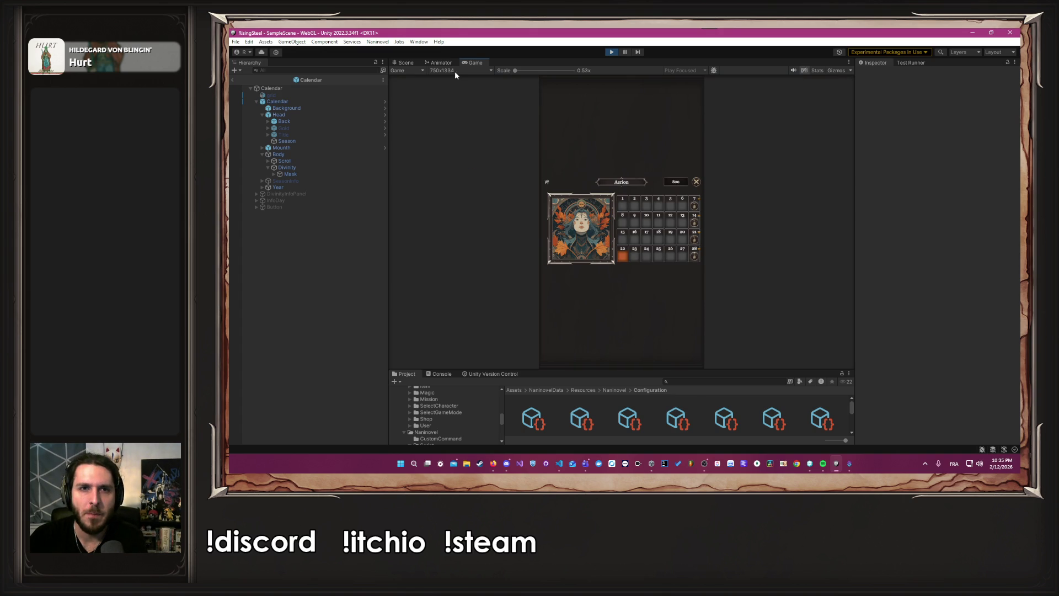
click(455, 71)
click(456, 157)
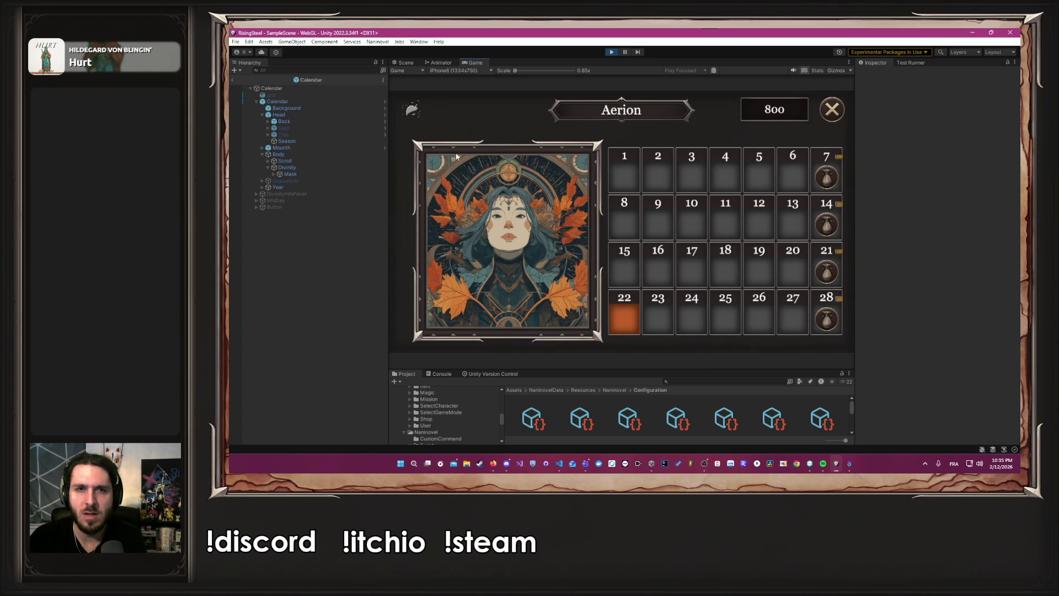
click(451, 71)
click(465, 145)
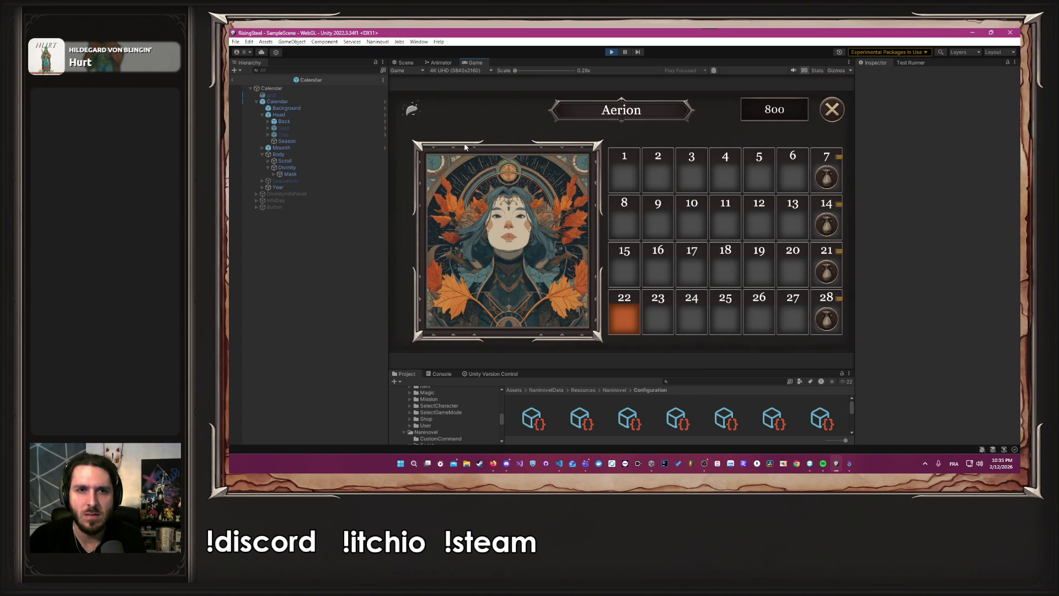
click(458, 72)
click(463, 140)
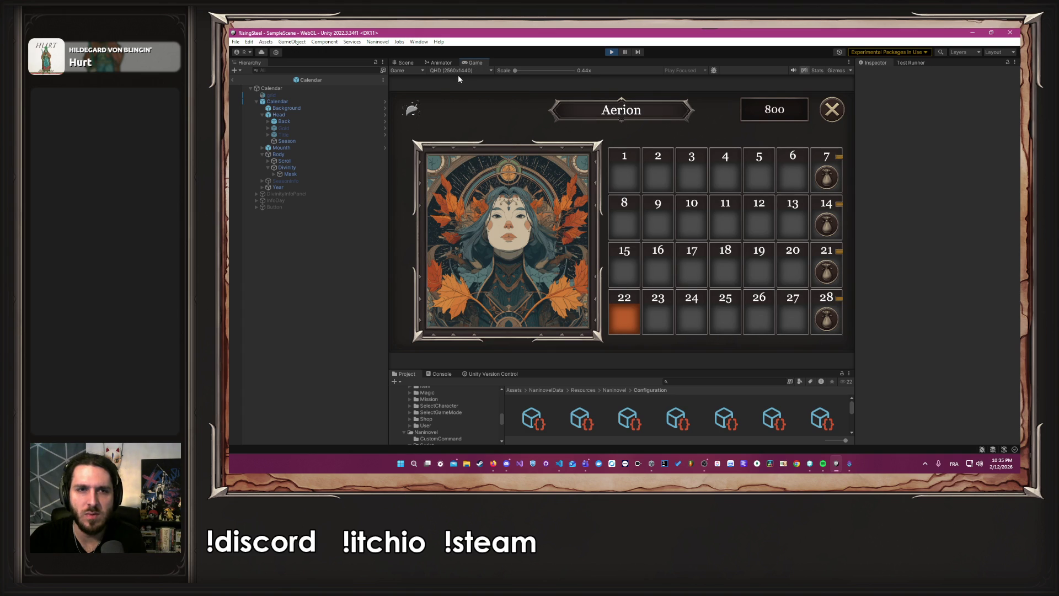
- Preview the Calendar page at WXGA, Full HD, 16:10 and 16:9
click(457, 71)
click(459, 132)
click(463, 72)
click(463, 124)
click(460, 71)
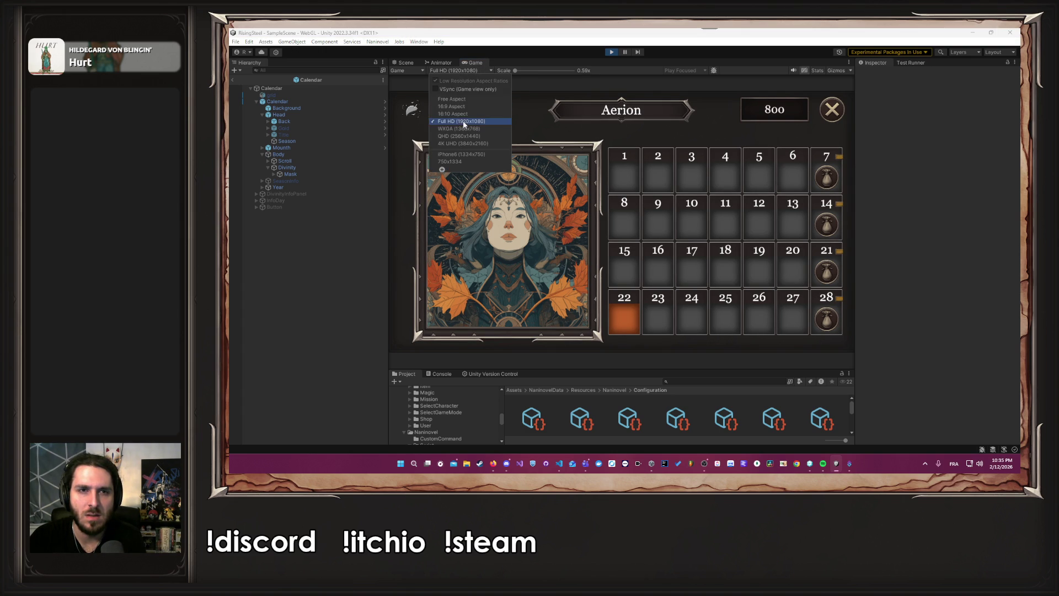
click(458, 114)
click(462, 72)
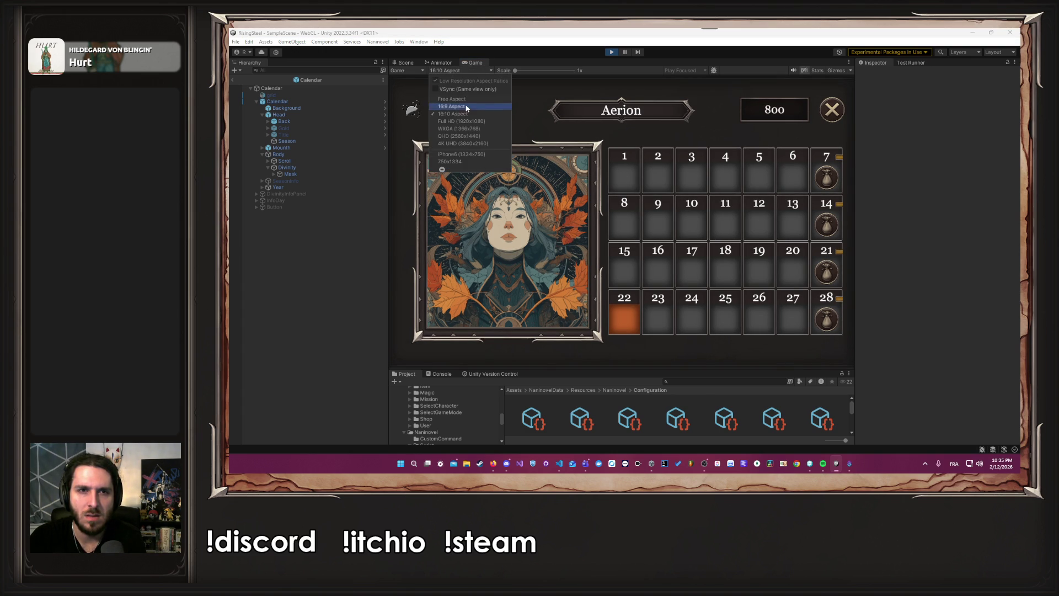
click(465, 106)
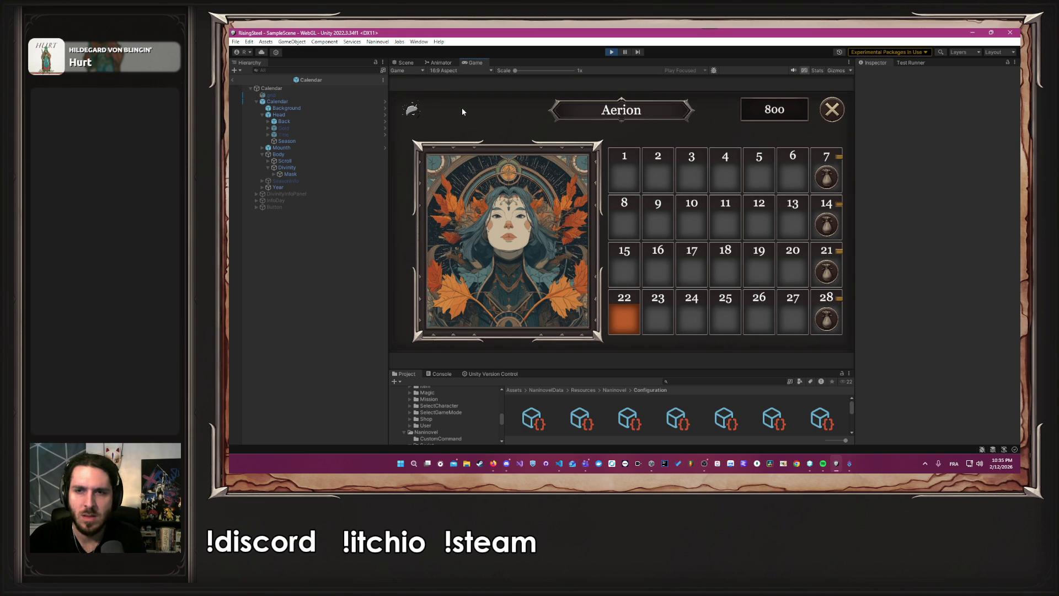
mouse_move(509, 235)
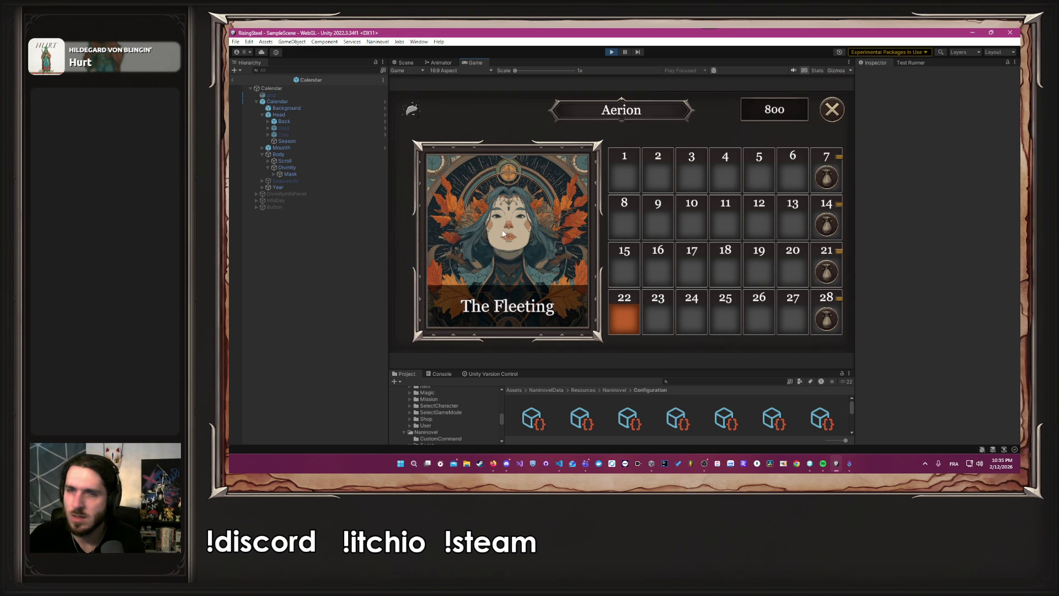
- Dismiss the resolution list without changes and return to the Scene view
click(464, 70)
key(Escape)
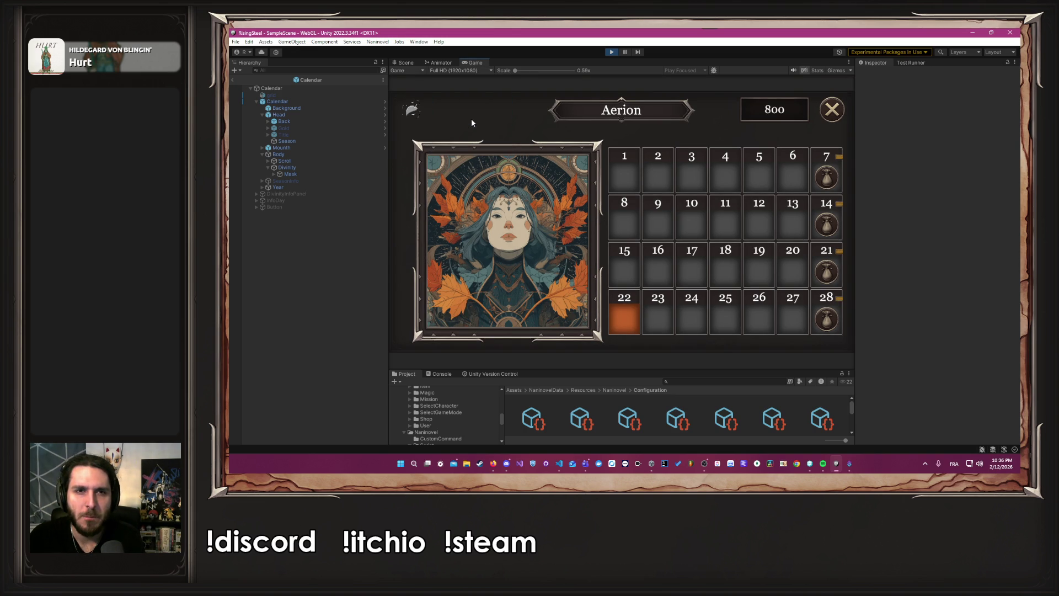
click(414, 63)
scroll(441, 196, down, 3)
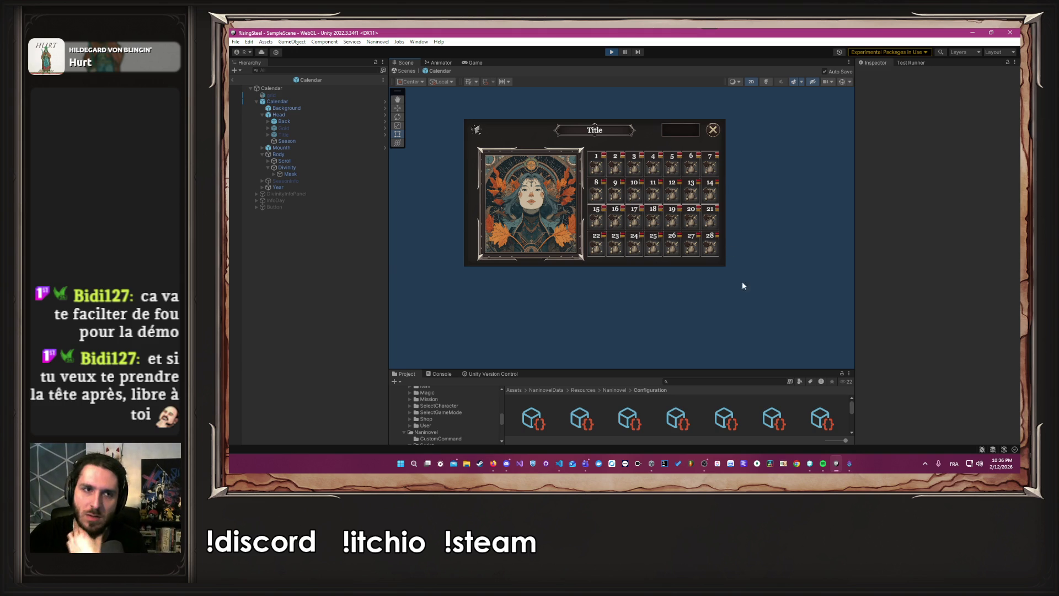
- Select the Calendar root canvas, review its Canvas Scaler, and frame it in view
click(306, 87)
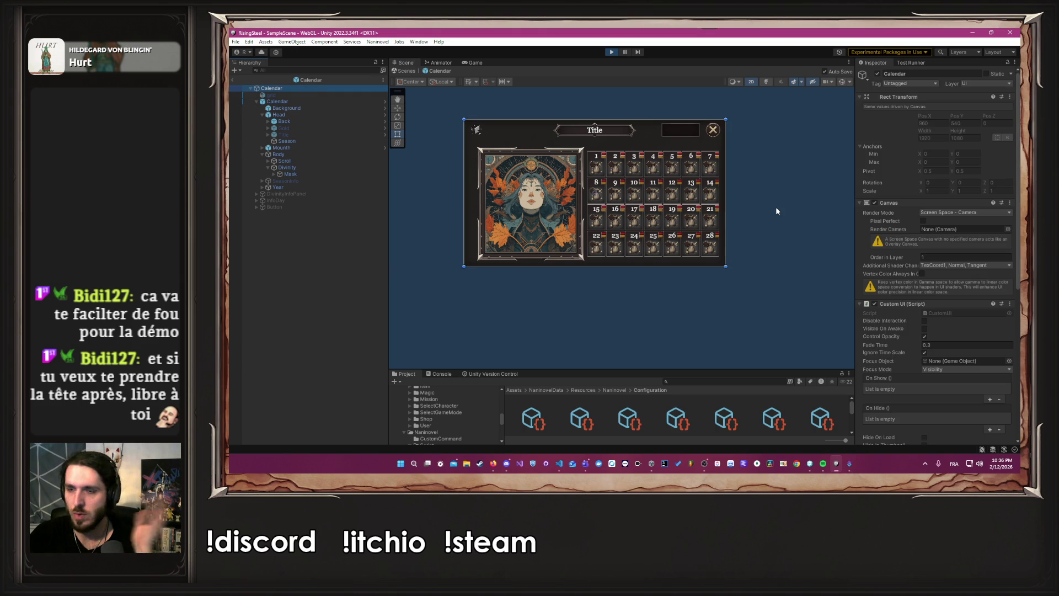
scroll(775, 211, down, 3)
scroll(819, 218, up, 5)
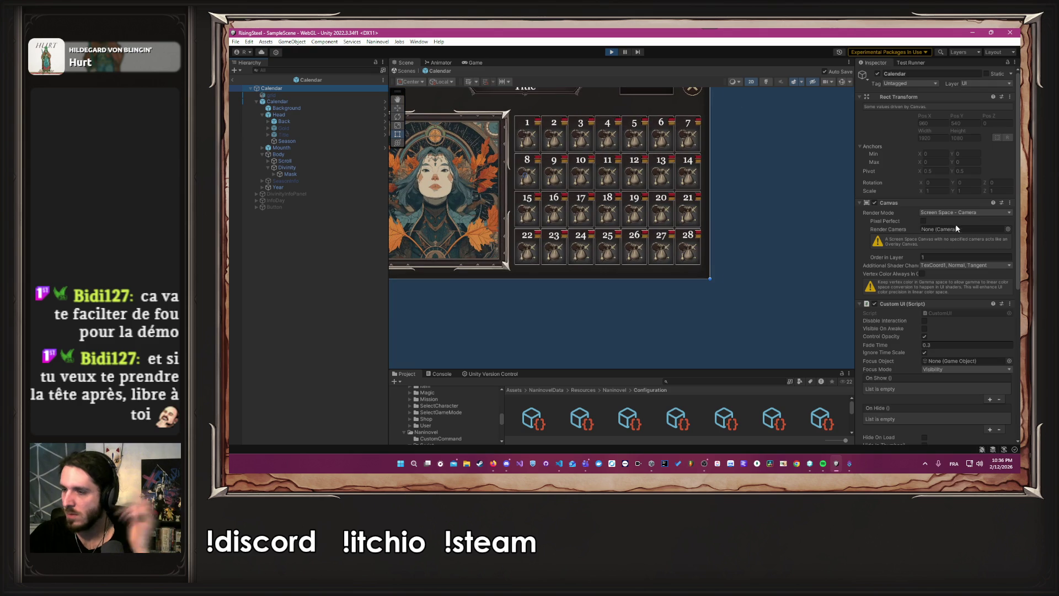
scroll(957, 228, down, 5)
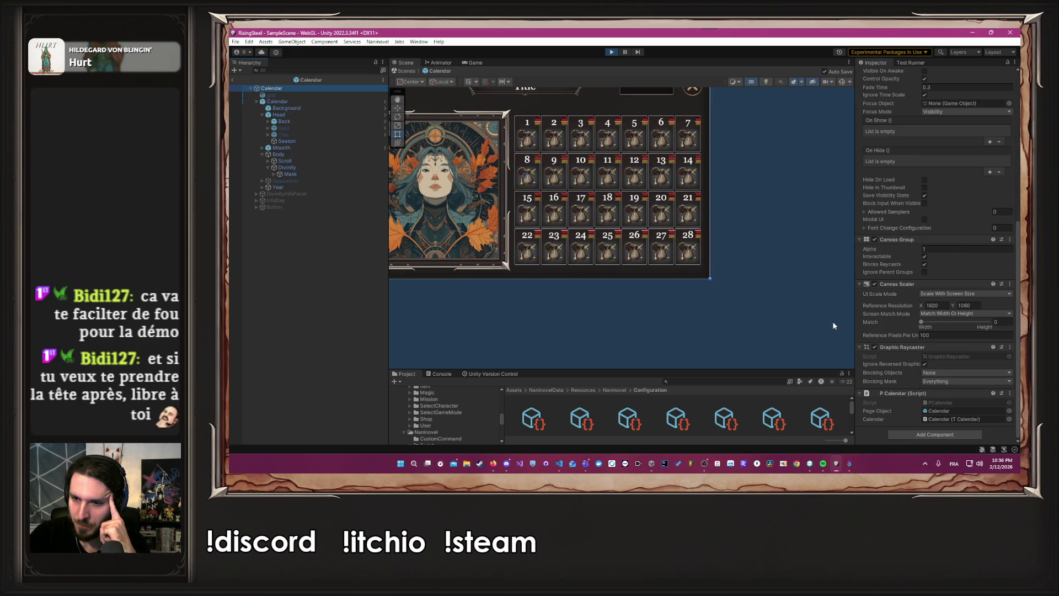
key(f)
- Enlarge the Project panel, collapse the Calendar module, and show the Camp module's contents
drag(780, 370, 726, 290)
scroll(451, 361, up, 10)
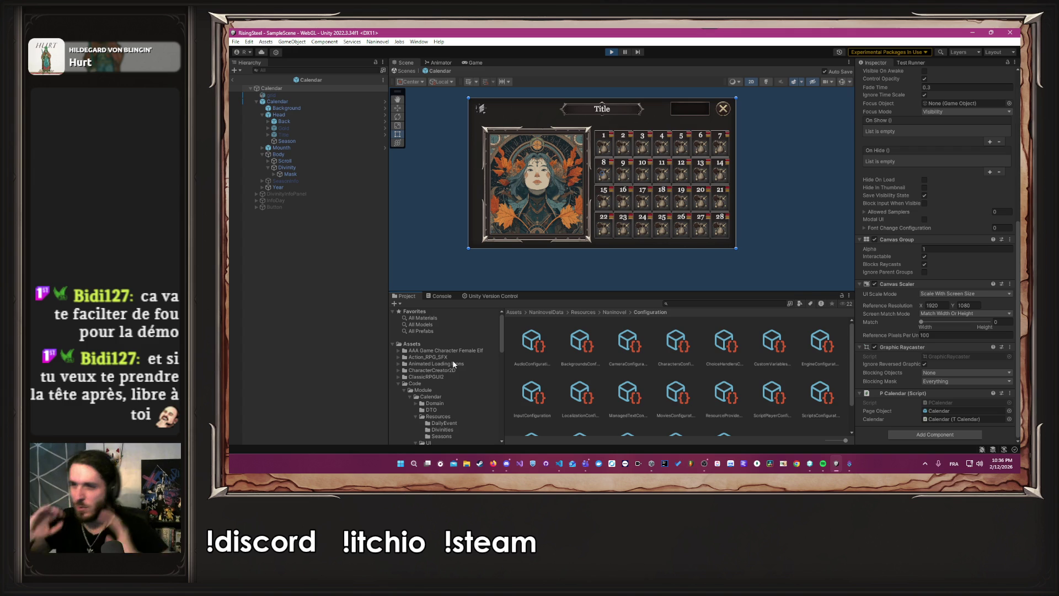
scroll(451, 359, down, 2)
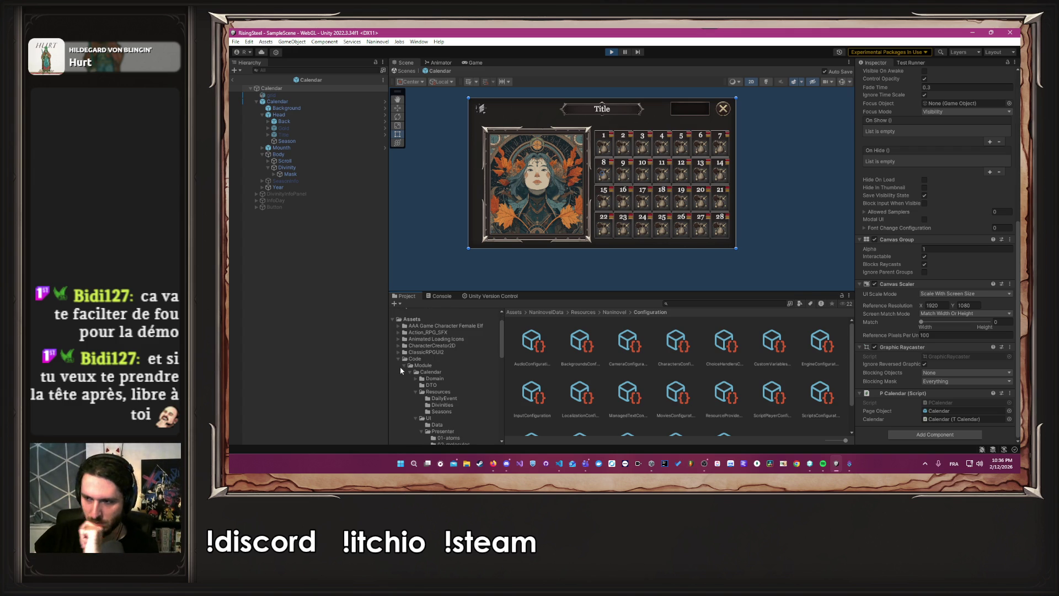
click(409, 372)
scroll(410, 375, down, 3)
scroll(410, 376, up, 3)
click(438, 380)
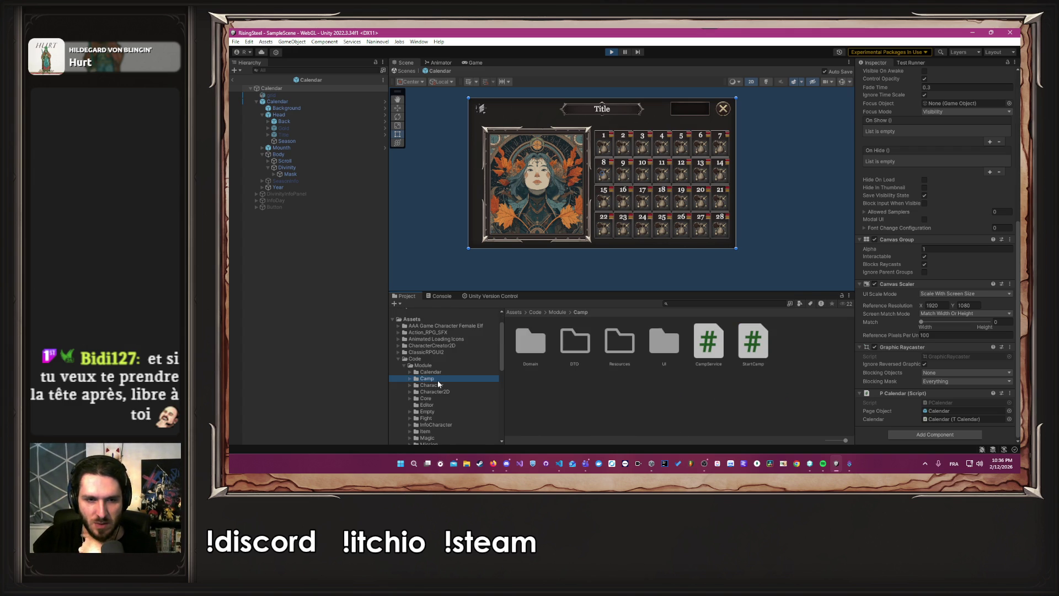
- Open the Camp page prefab from UI/Scene/05-pages and set its Canvas Scaler match to width (0)
double_click(650, 347)
double_click(576, 343)
double_click(709, 341)
double_click(529, 341)
scroll(922, 266, down, 10)
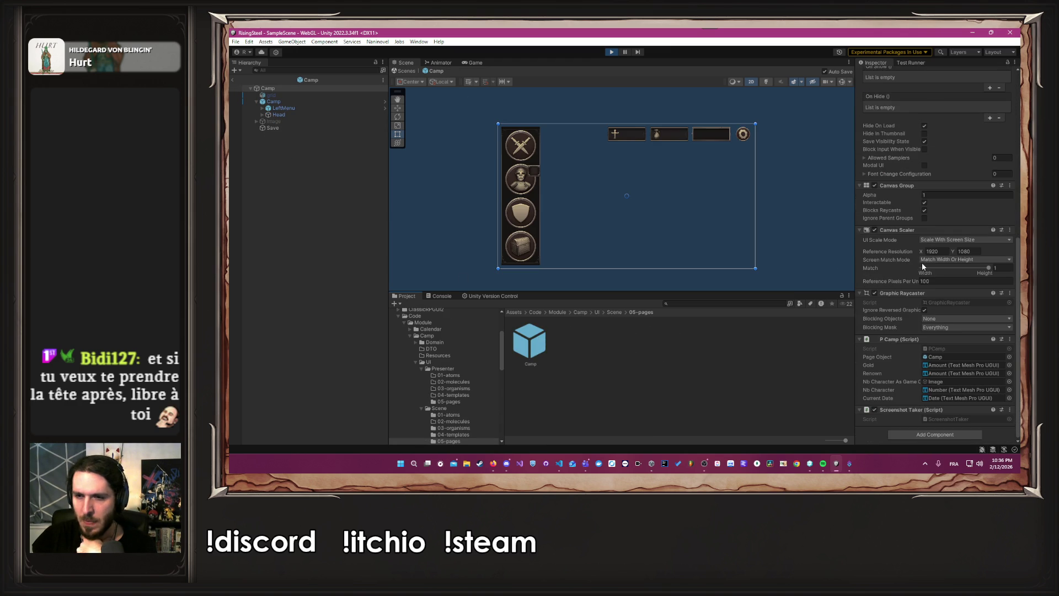
drag(989, 268, 889, 280)
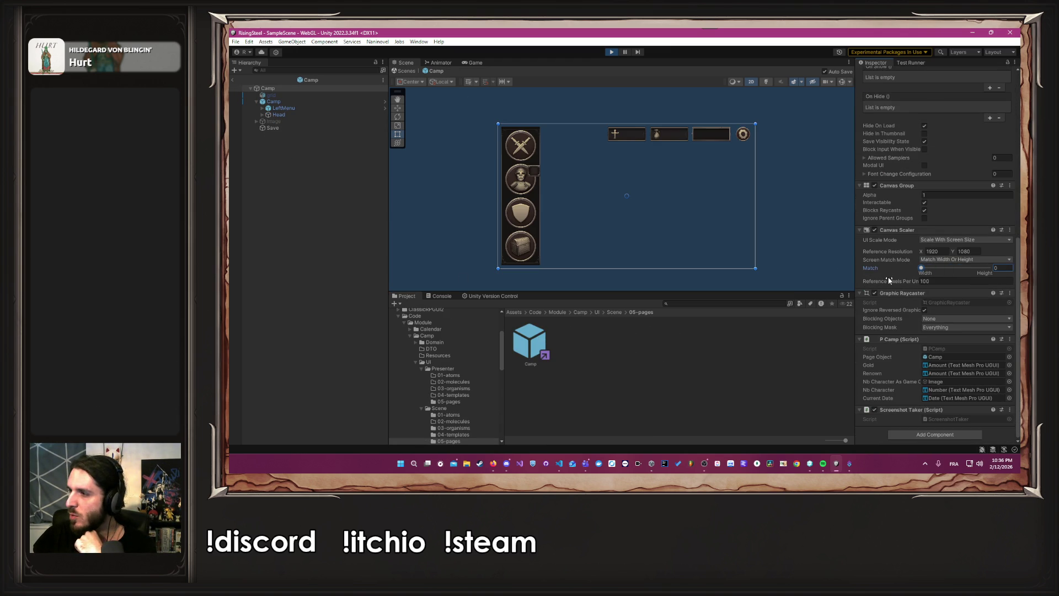
click(817, 202)
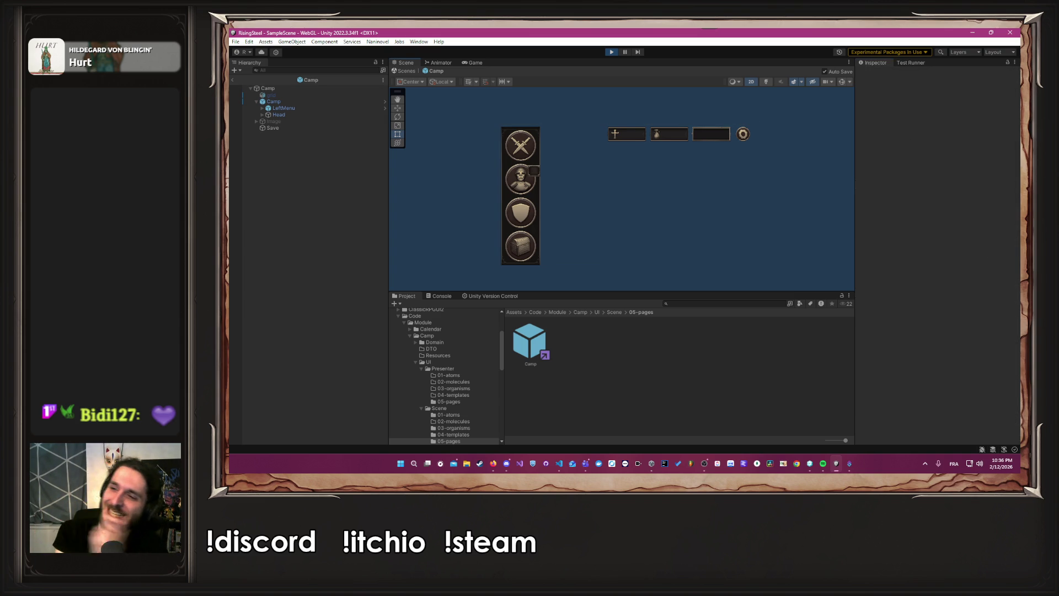
scroll(450, 359, down, 5)
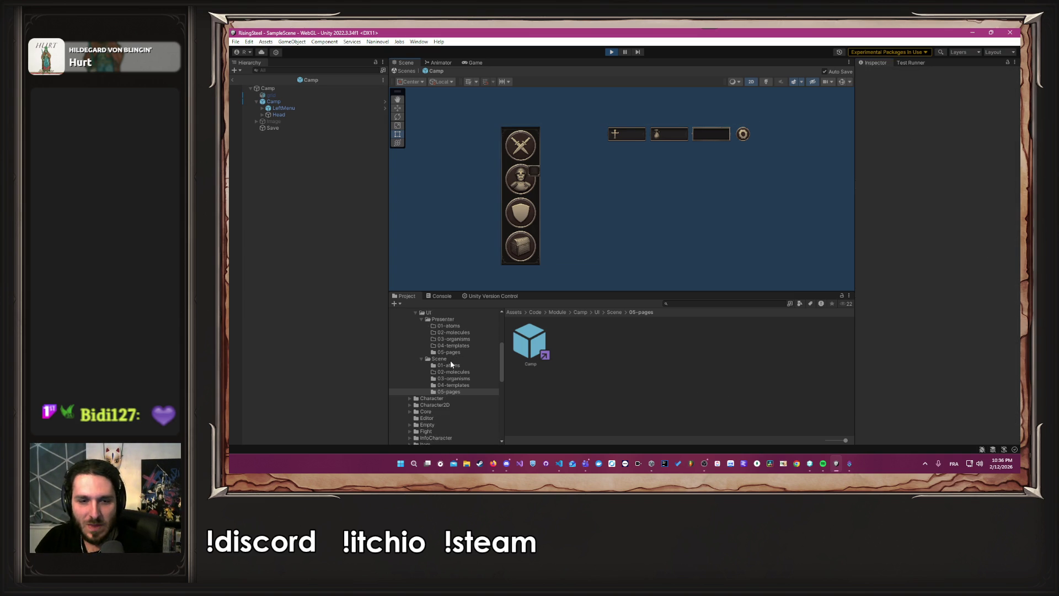
- Open the Fight module's ArenaFight page prefab and set its Canvas Scaler match to width (0)
click(445, 380)
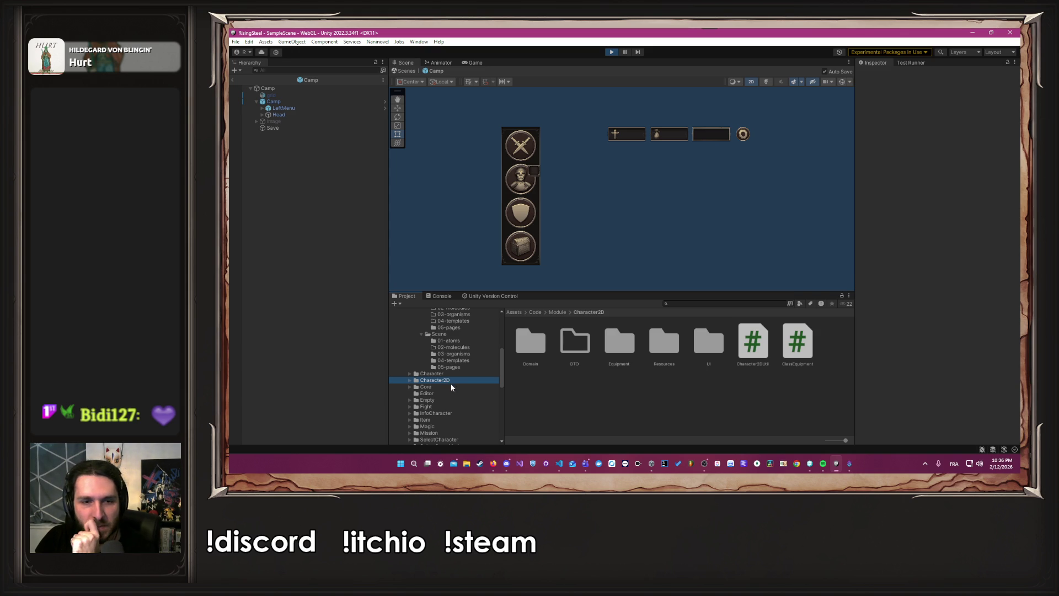
click(441, 406)
double_click(709, 342)
double_click(585, 346)
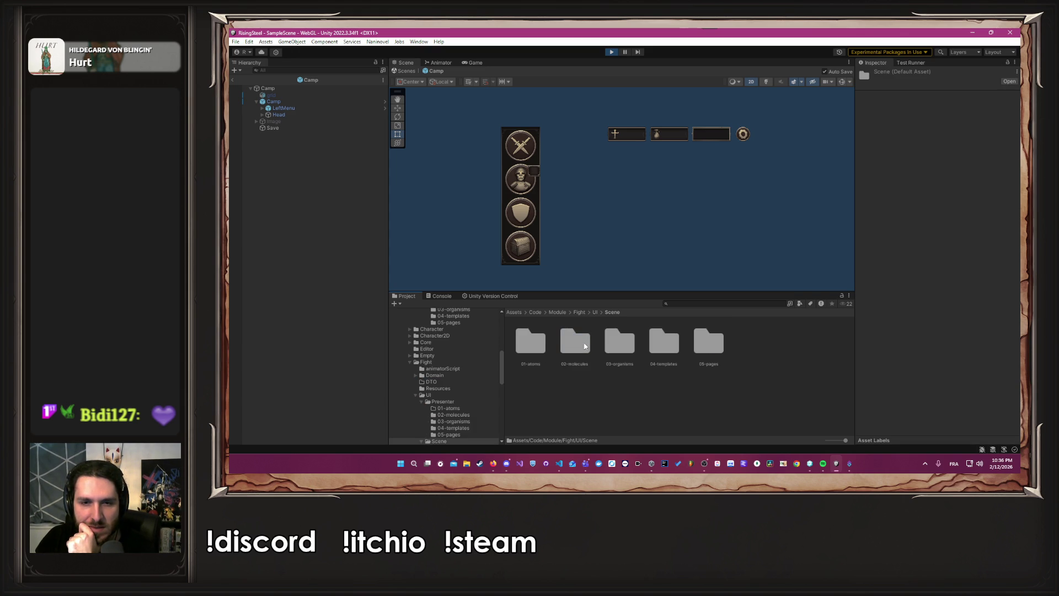
double_click(710, 342)
double_click(529, 342)
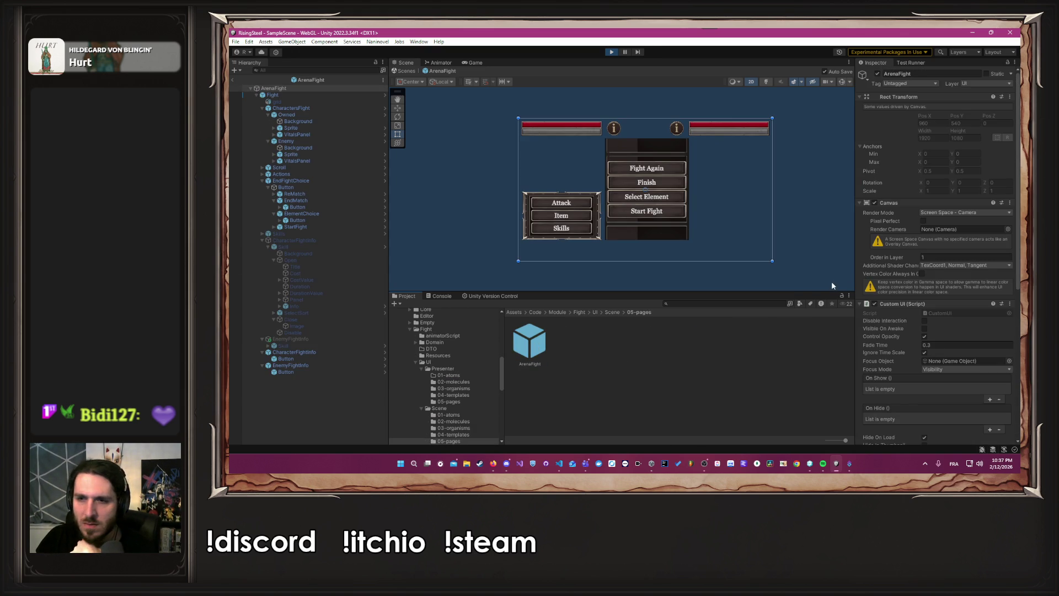
scroll(929, 287, down, 5)
drag(952, 322, 909, 335)
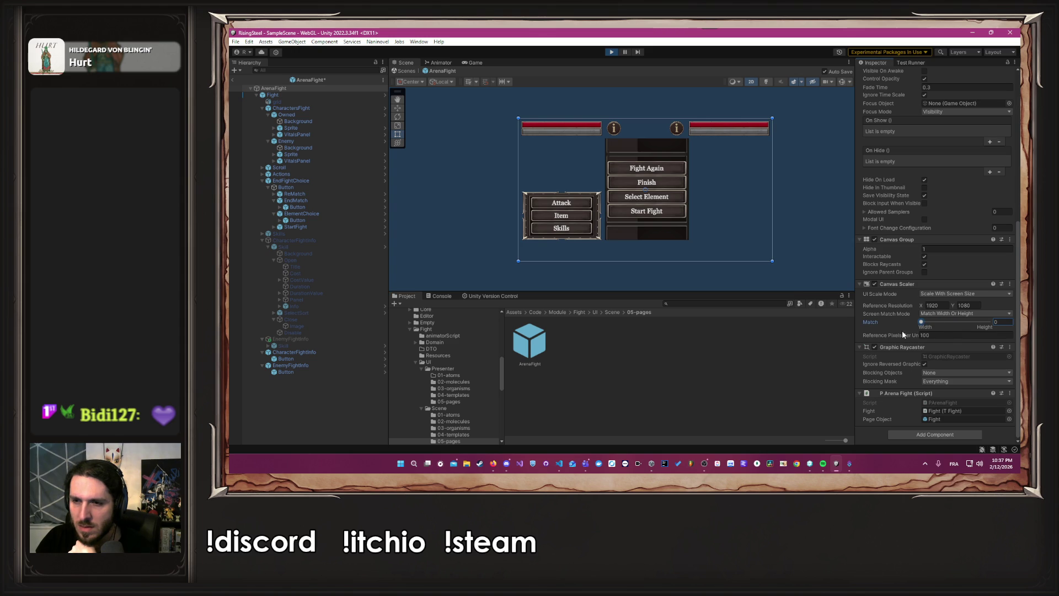
- Open the InfoCharacter CharacterEditable page prefab and set its Canvas Scaler match to width (0)
scroll(458, 379, down, 5)
click(436, 349)
double_click(664, 342)
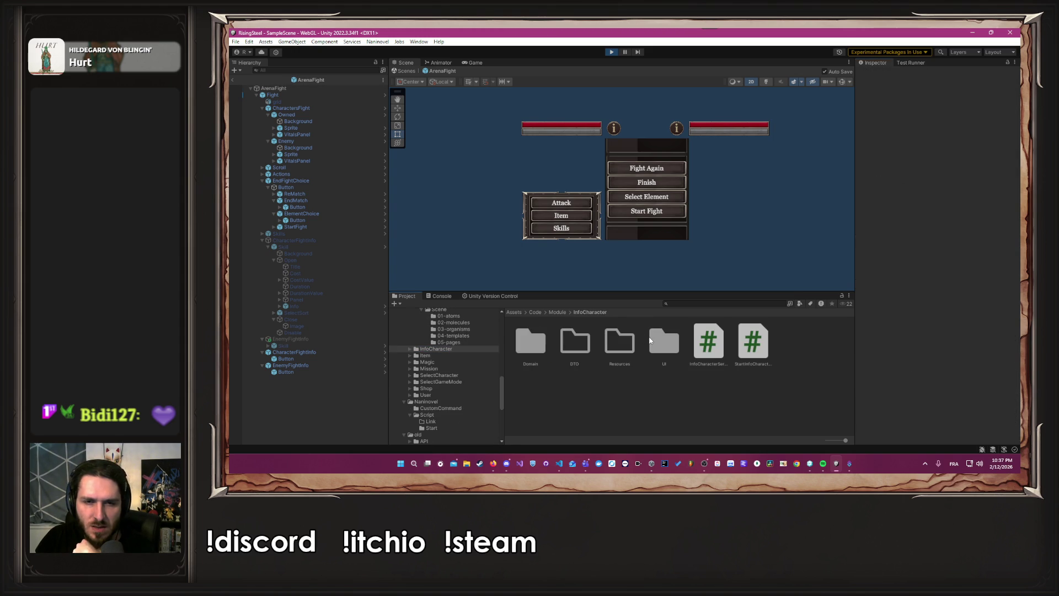
double_click(568, 339)
double_click(697, 356)
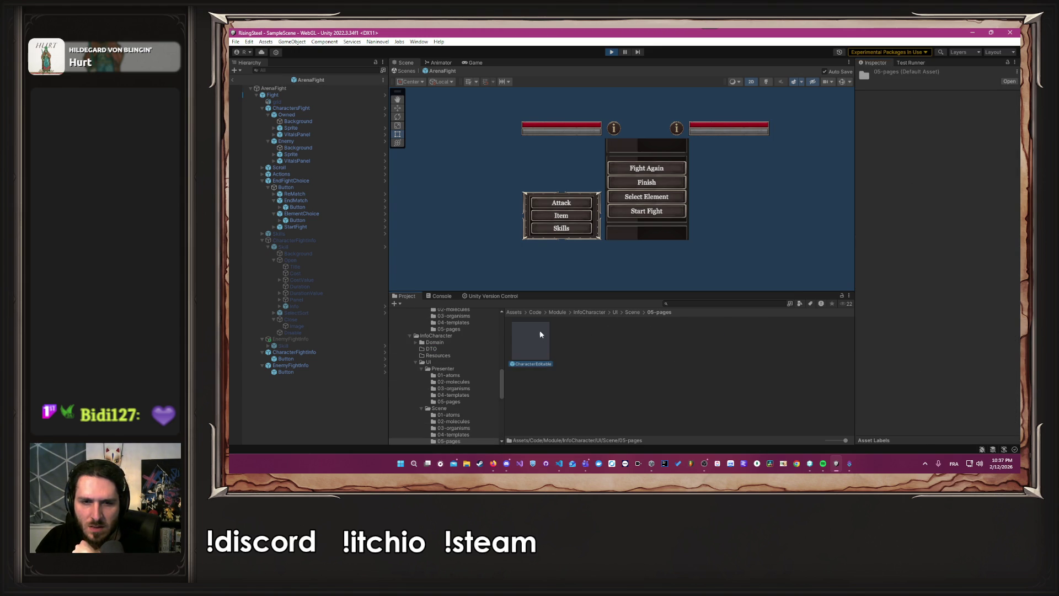
double_click(539, 329)
scroll(928, 342, down, 5)
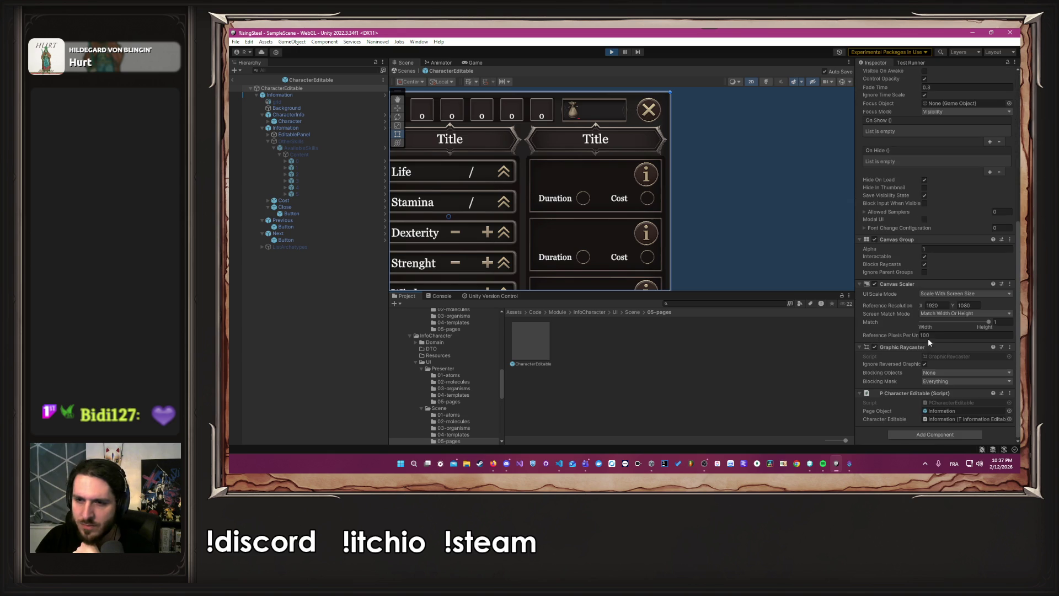
drag(940, 325, 921, 323)
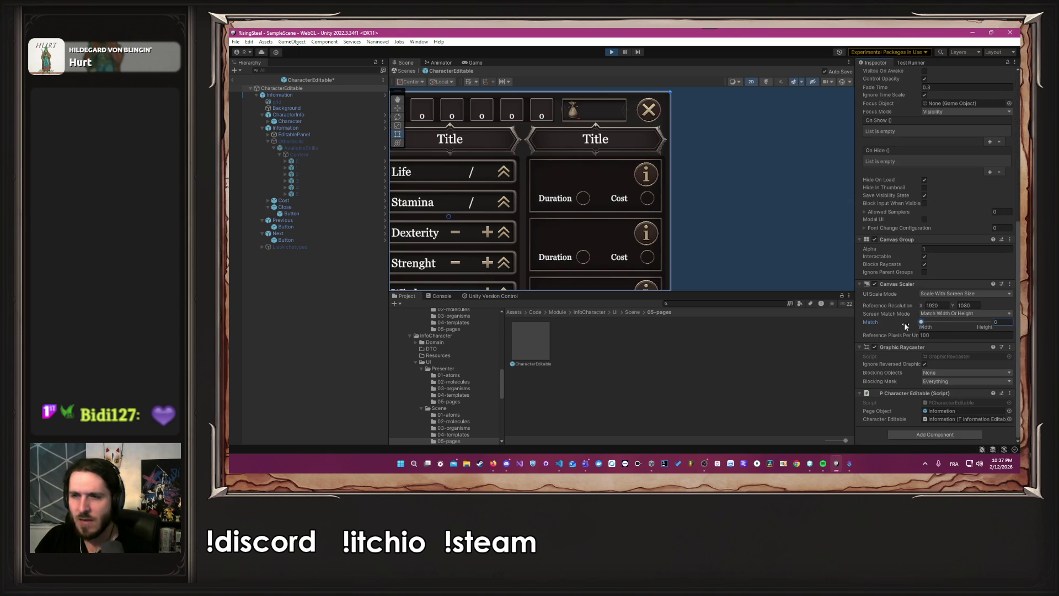
click(803, 191)
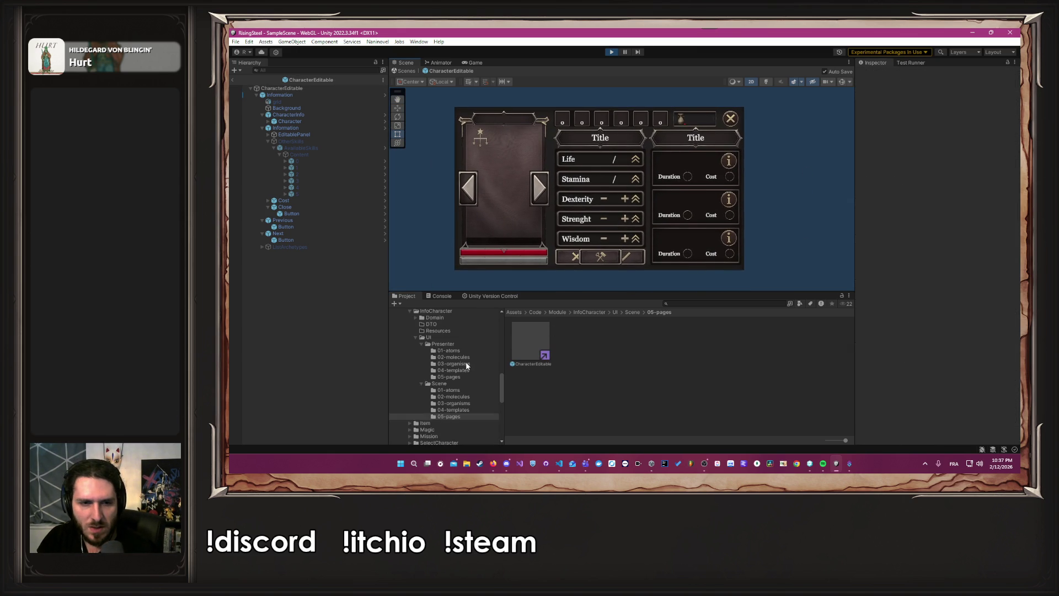
- Browse the Item module's UI/Scene folders, then collapse the Item module
click(409, 335)
click(420, 342)
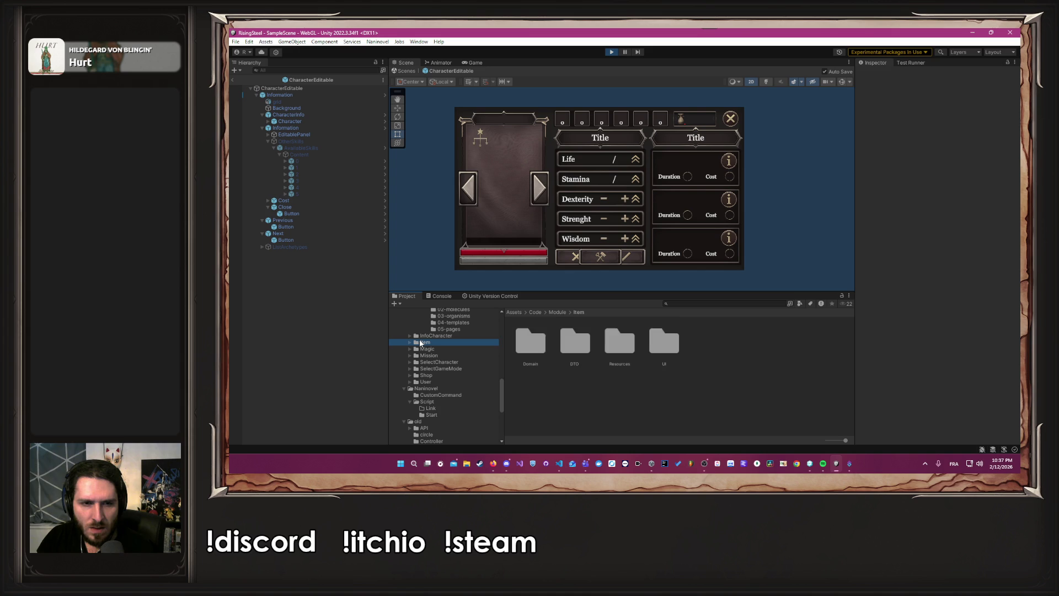
double_click(661, 342)
double_click(575, 342)
click(711, 340)
click(406, 343)
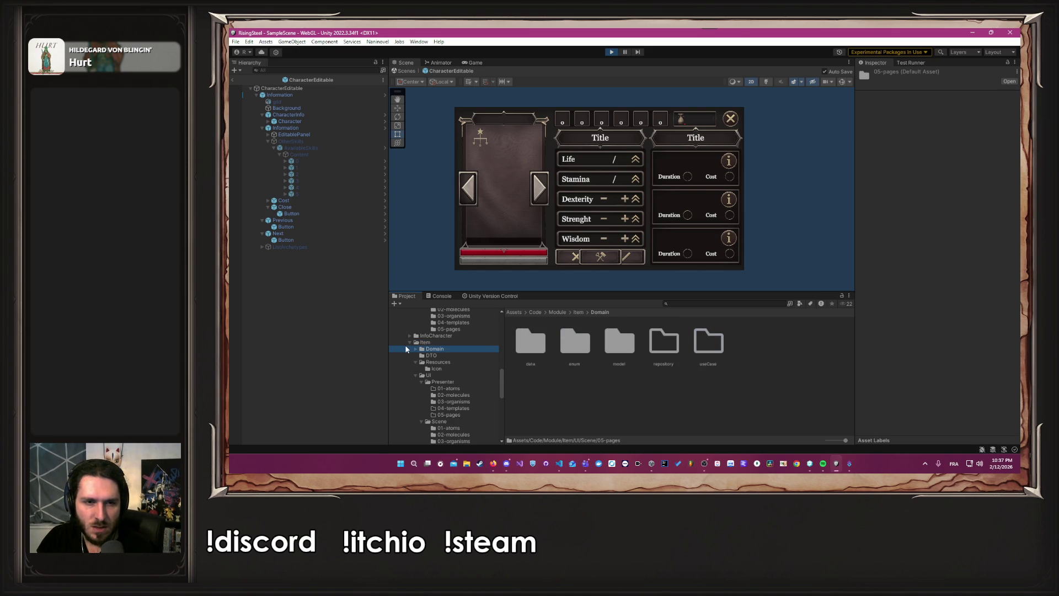
click(408, 343)
- Open the Magic module's ChooseElement page prefab and edit its Canvas Scaler match value
click(413, 348)
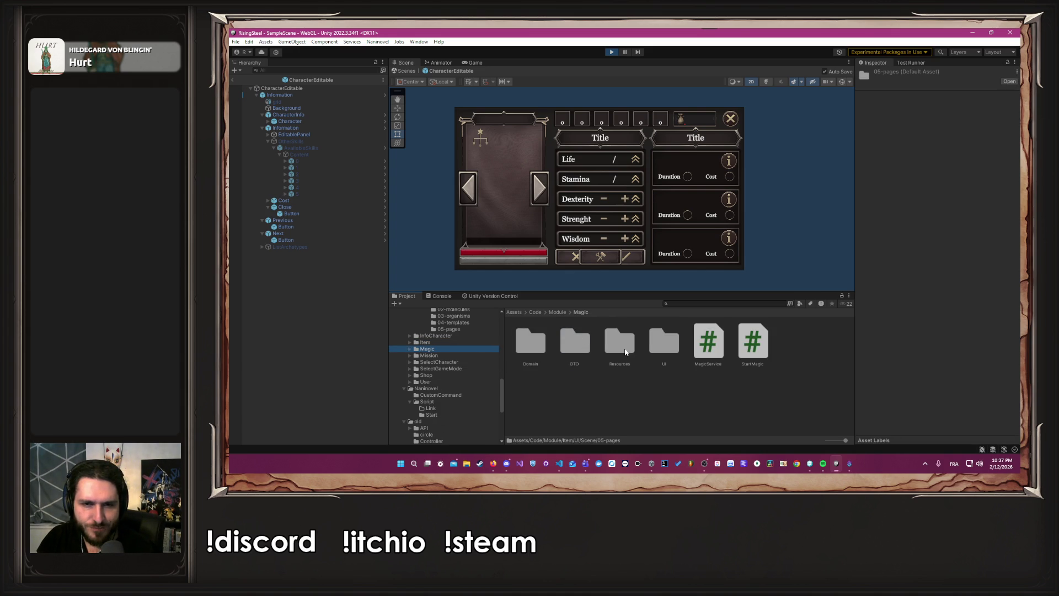
double_click(664, 342)
double_click(619, 342)
click(710, 347)
double_click(710, 346)
double_click(531, 341)
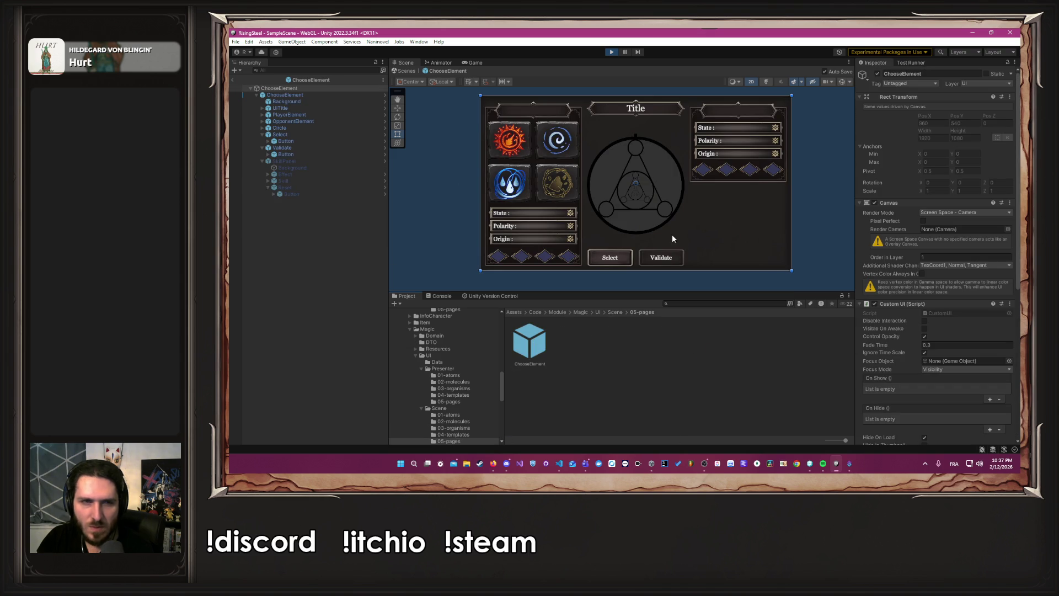
scroll(912, 284, down, 10)
click(944, 323)
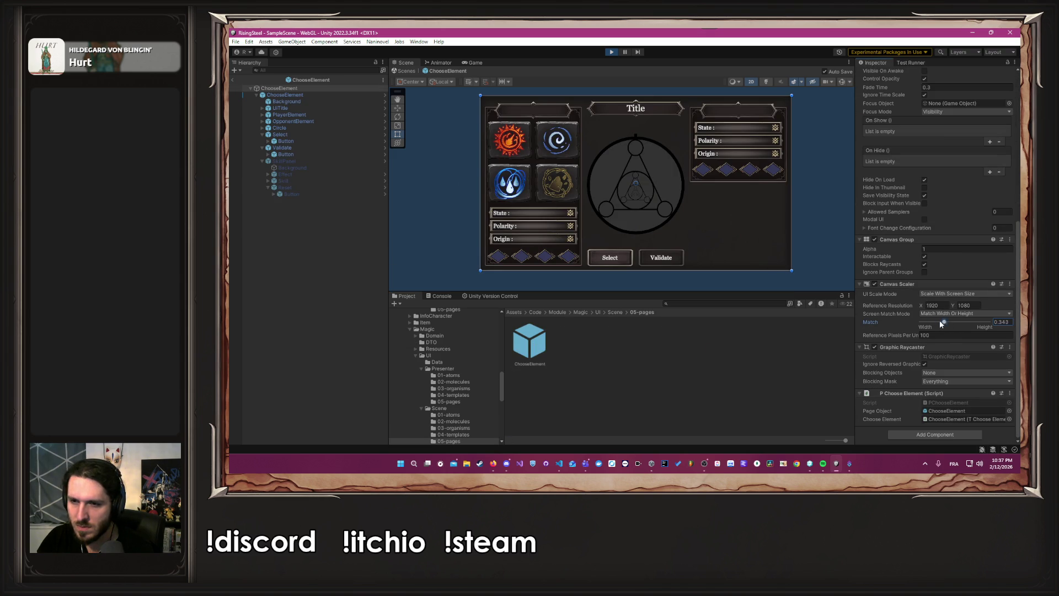
click(607, 369)
scroll(428, 352, up, 2)
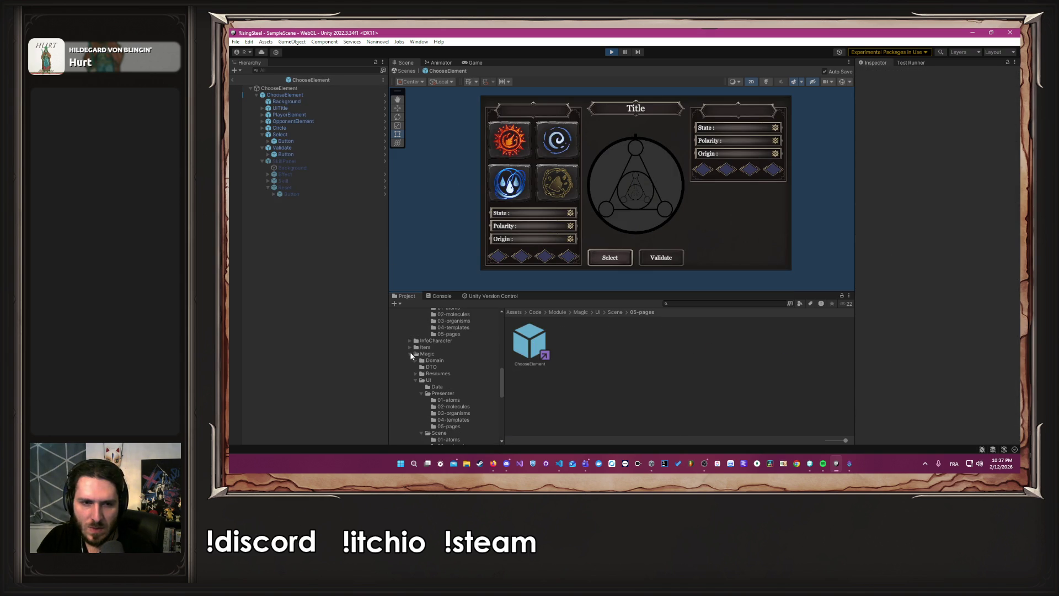
- Open the Mission page prefab and type 0 as its Canvas Scaler match value
click(410, 354)
click(428, 360)
double_click(659, 344)
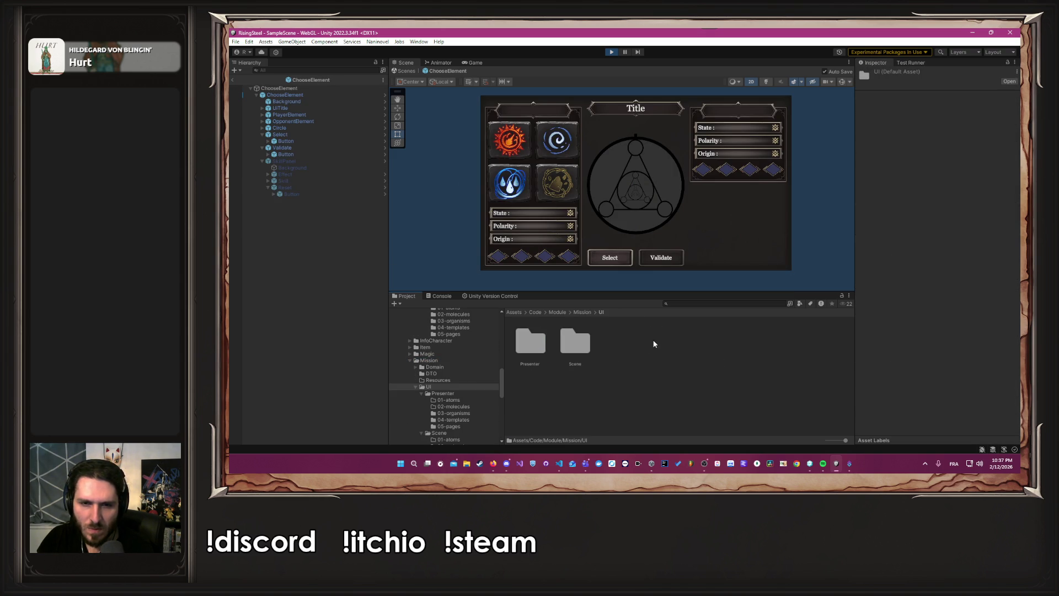
double_click(573, 342)
double_click(709, 342)
click(539, 342)
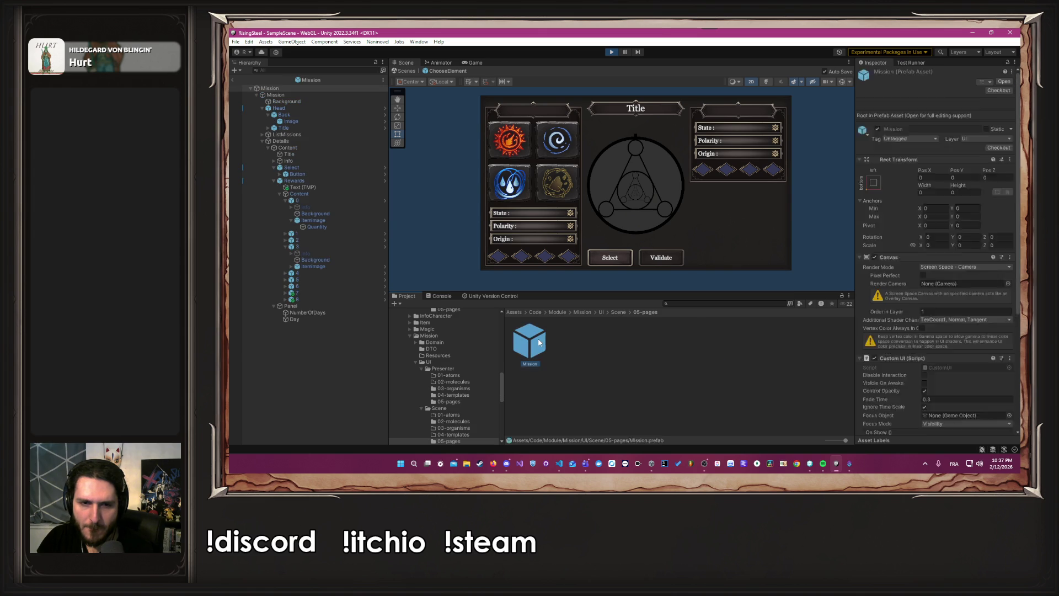
double_click(538, 342)
scroll(925, 277, down, 5)
click(998, 322)
text(0)
scroll(449, 381, down, 5)
scroll(448, 380, up, 2)
- Open SelectCharacter's RecruitmentMainCharacter prefab and drag its Canvas Scaler match to width (0)
click(439, 349)
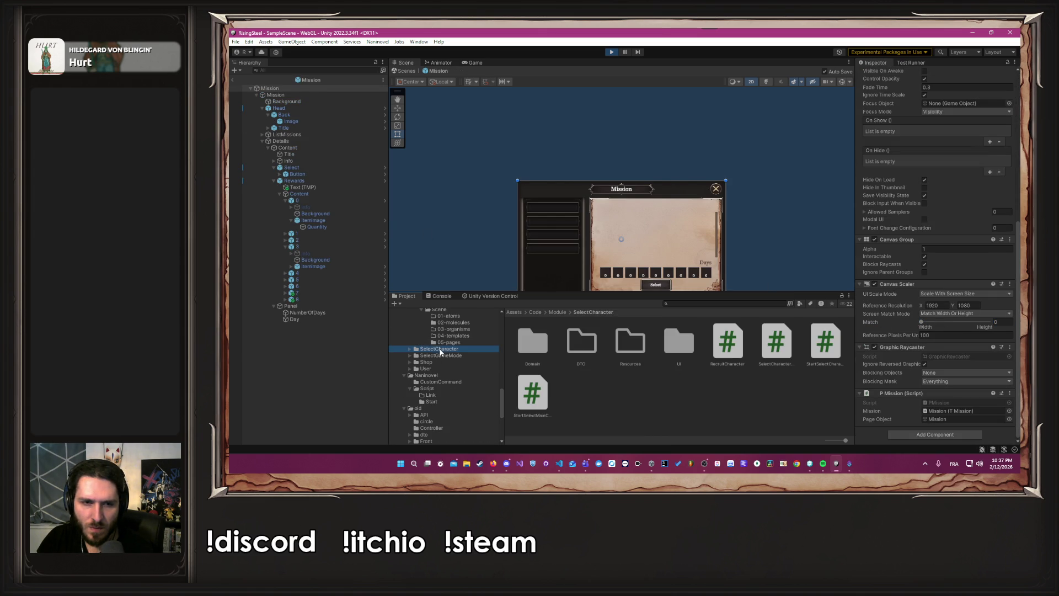
double_click(679, 342)
double_click(581, 342)
double_click(727, 342)
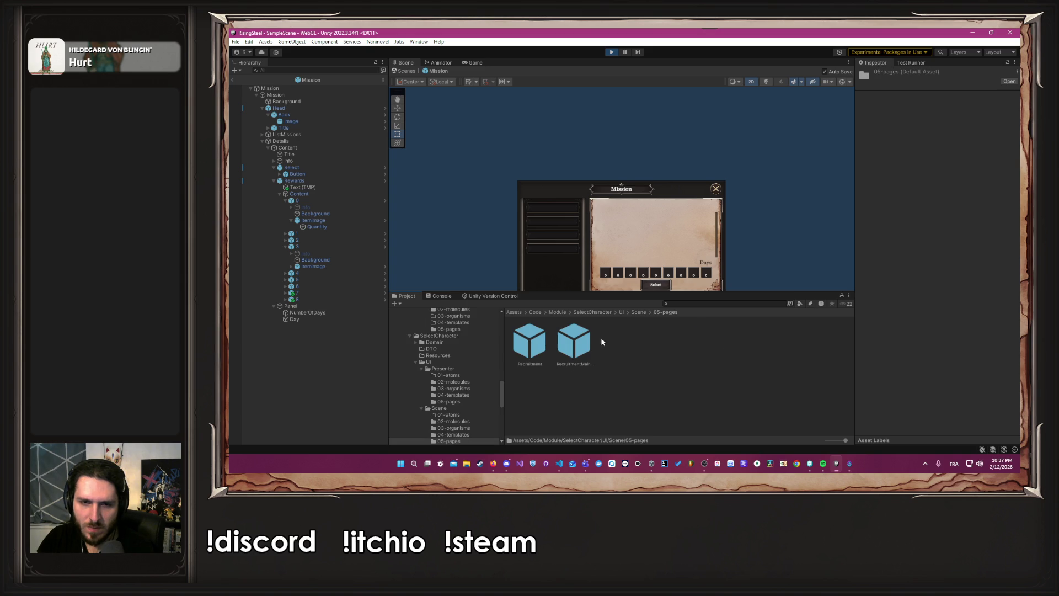
double_click(531, 337)
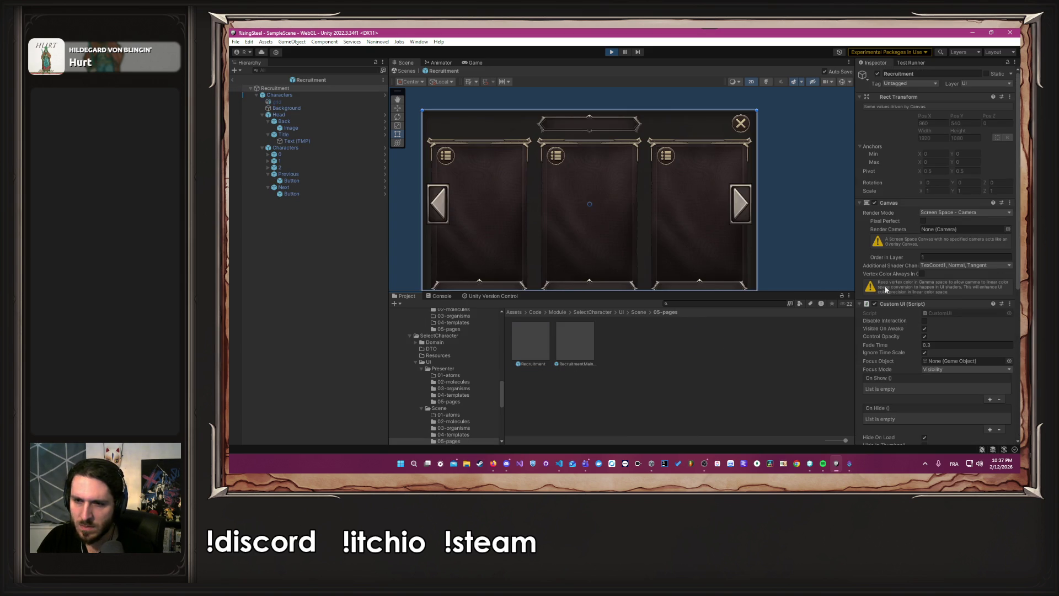
scroll(916, 307, down, 5)
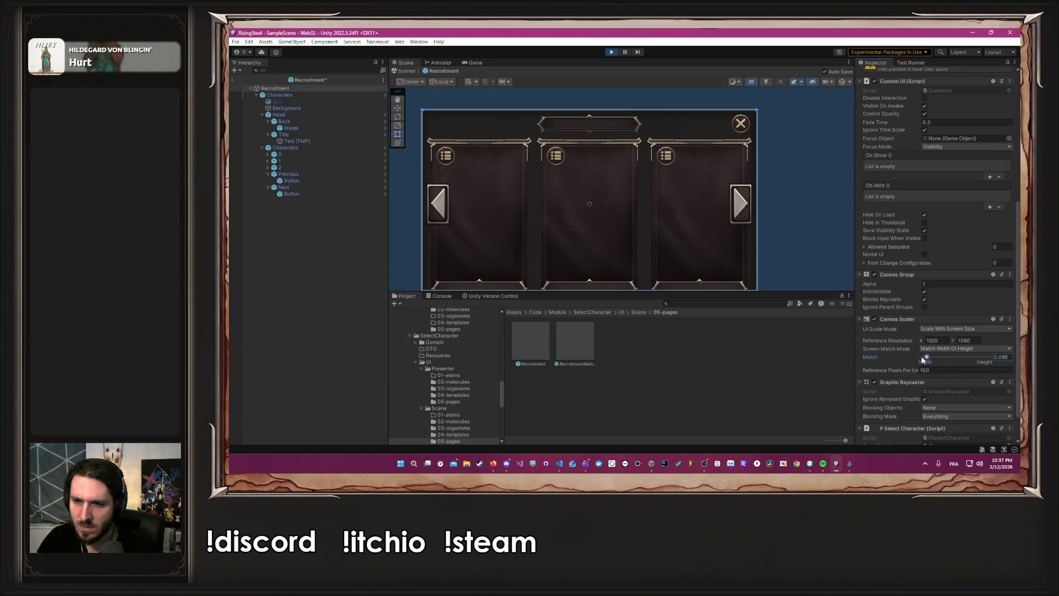
double_click(572, 347)
scroll(938, 325, down, 1)
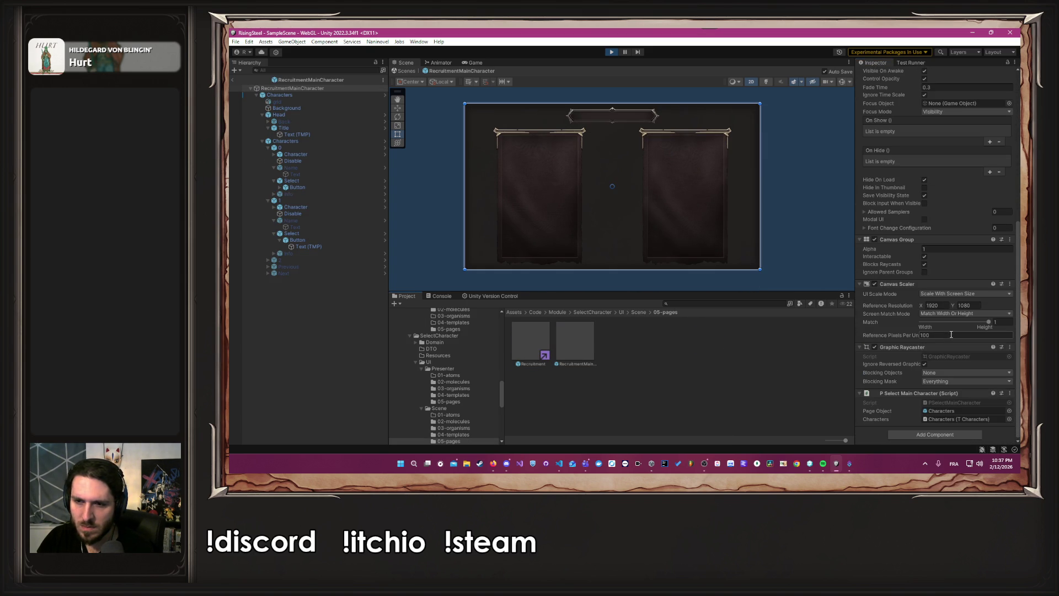
drag(987, 322, 889, 325)
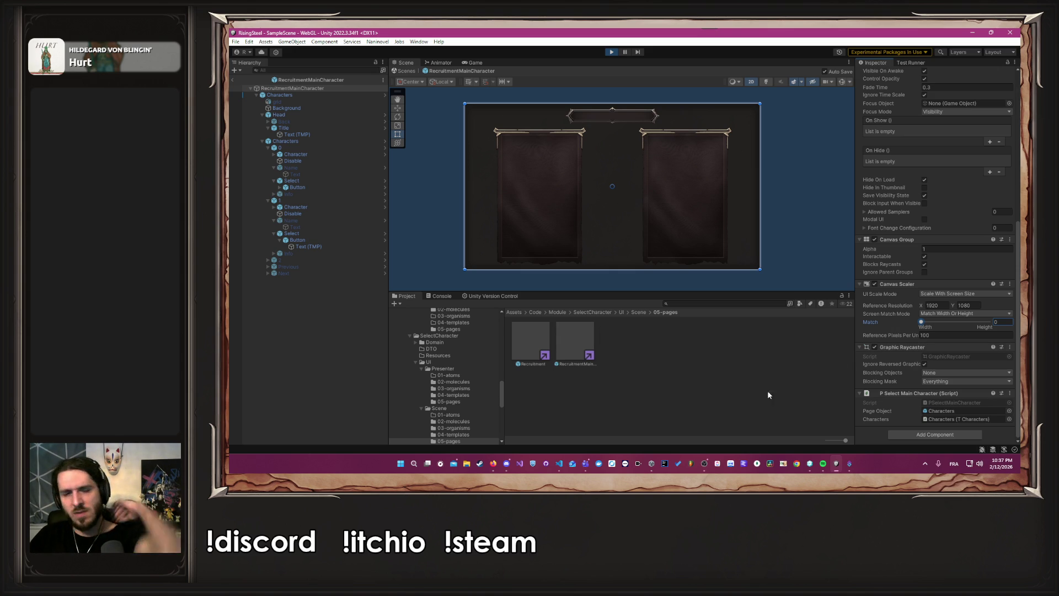
scroll(468, 404, down, 3)
- Open the SelectGameMode page prefab from its UI/Scene/05-pages folder
click(441, 399)
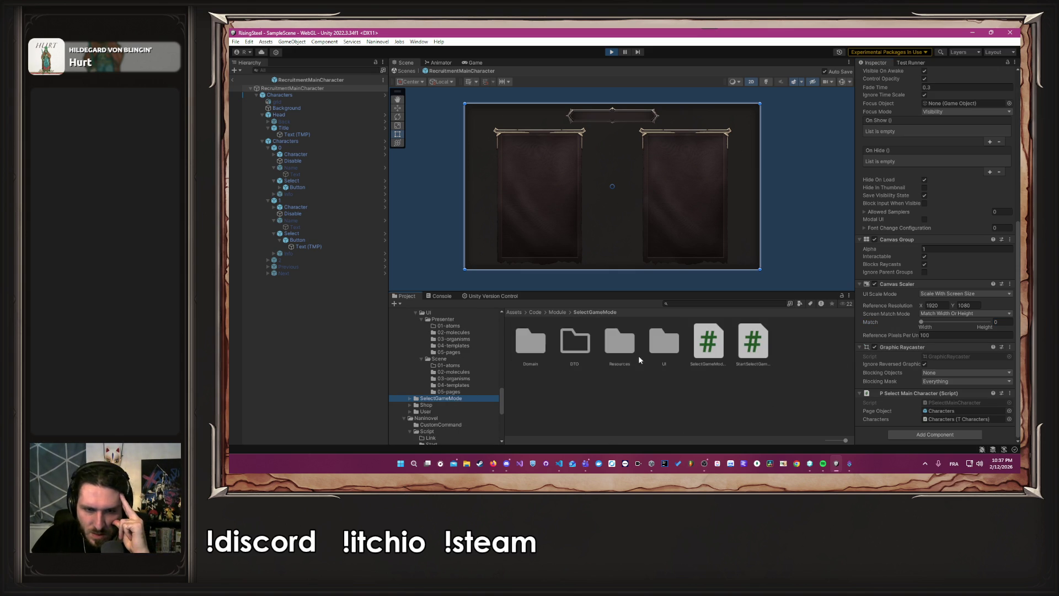
double_click(662, 345)
double_click(575, 342)
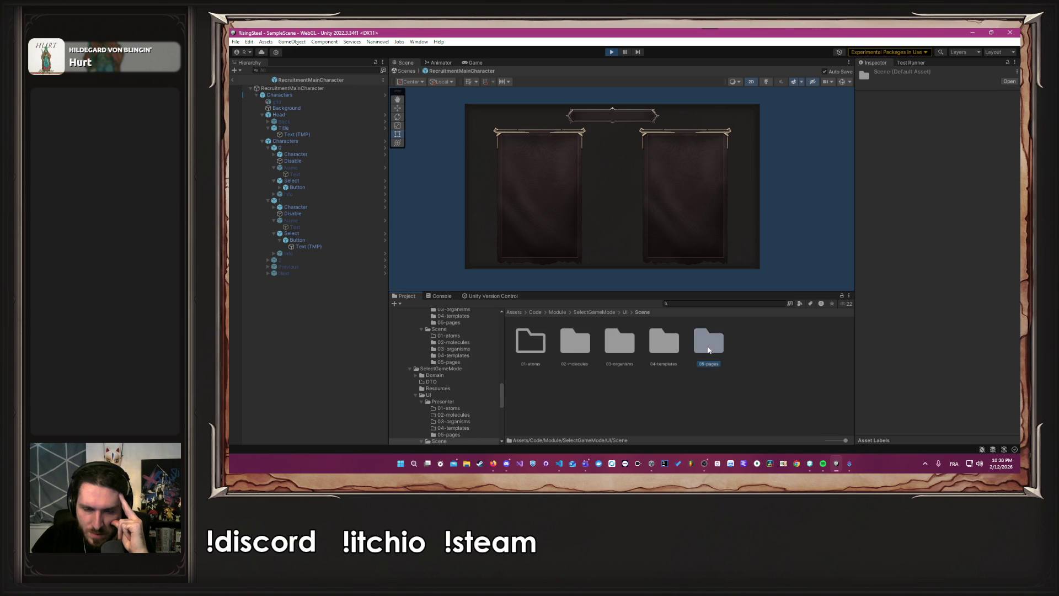
double_click(709, 345)
double_click(518, 342)
- Open the Shop page prefab and set its Canvas Scaler match to width (0)
click(439, 408)
double_click(709, 342)
double_click(530, 342)
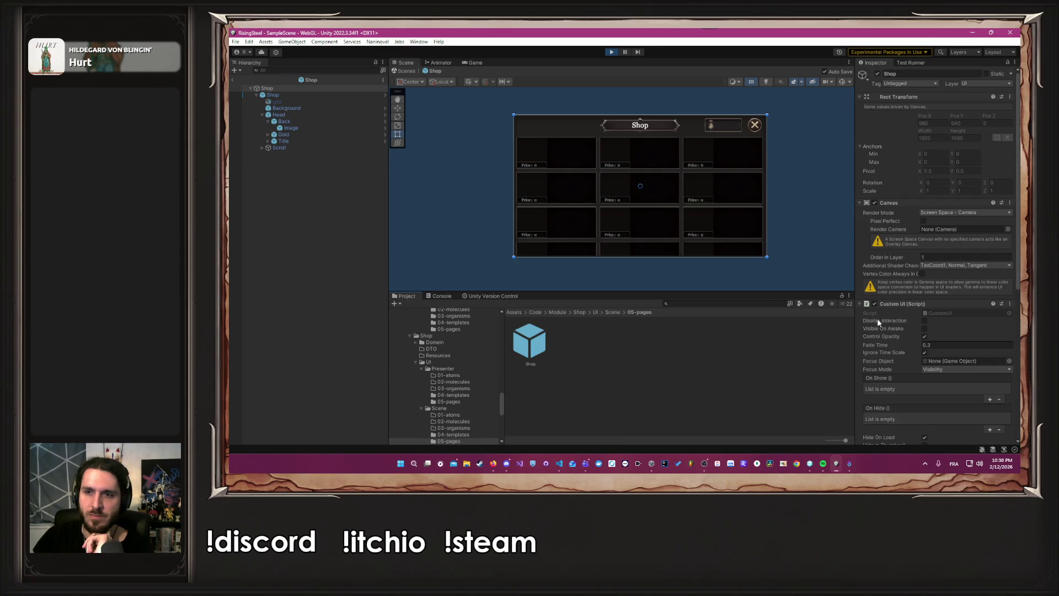
scroll(935, 331, down, 10)
drag(938, 323, 906, 320)
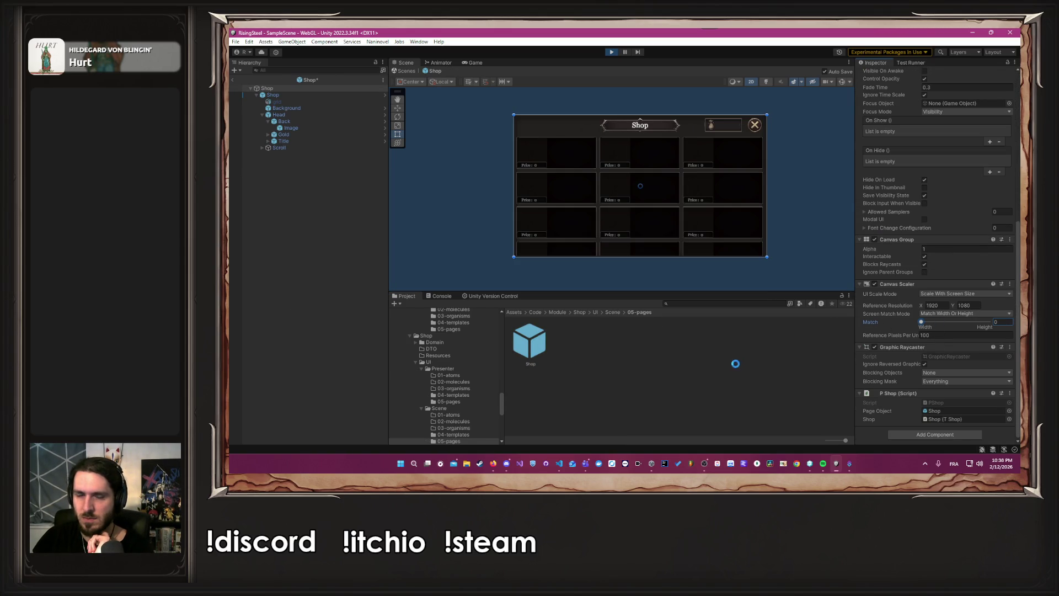
scroll(464, 408, down, 3)
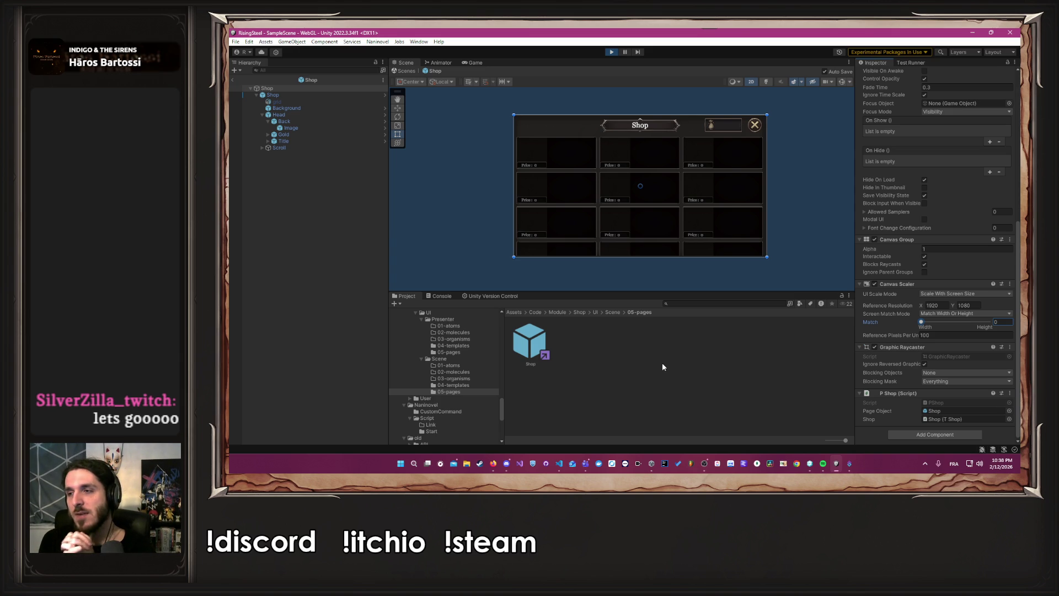
click(491, 150)
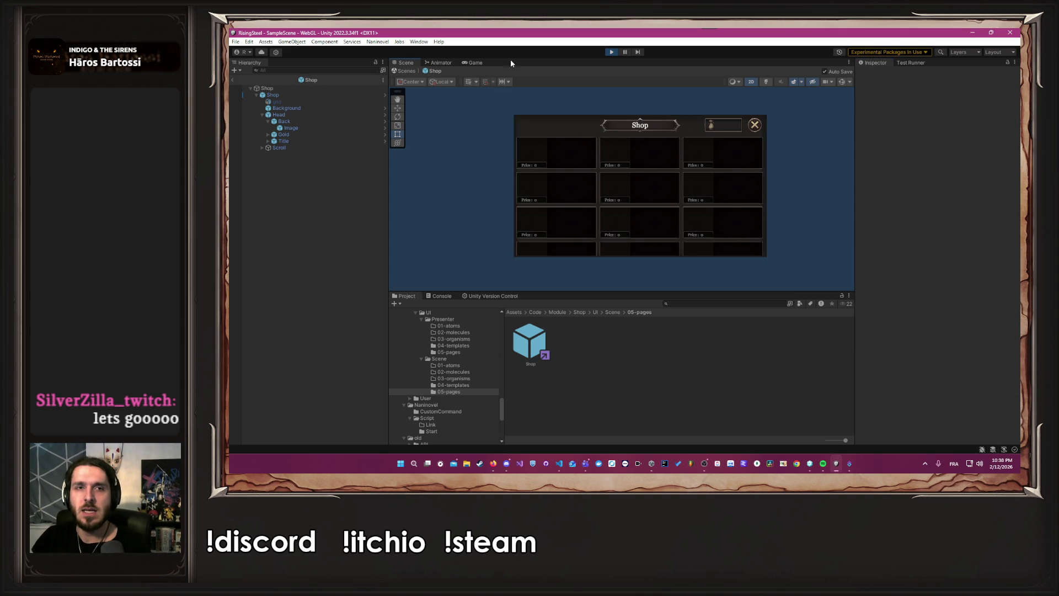
- Briefly run and stop the game, then set Naninovel's Start Game Script to StartNewGame
click(473, 62)
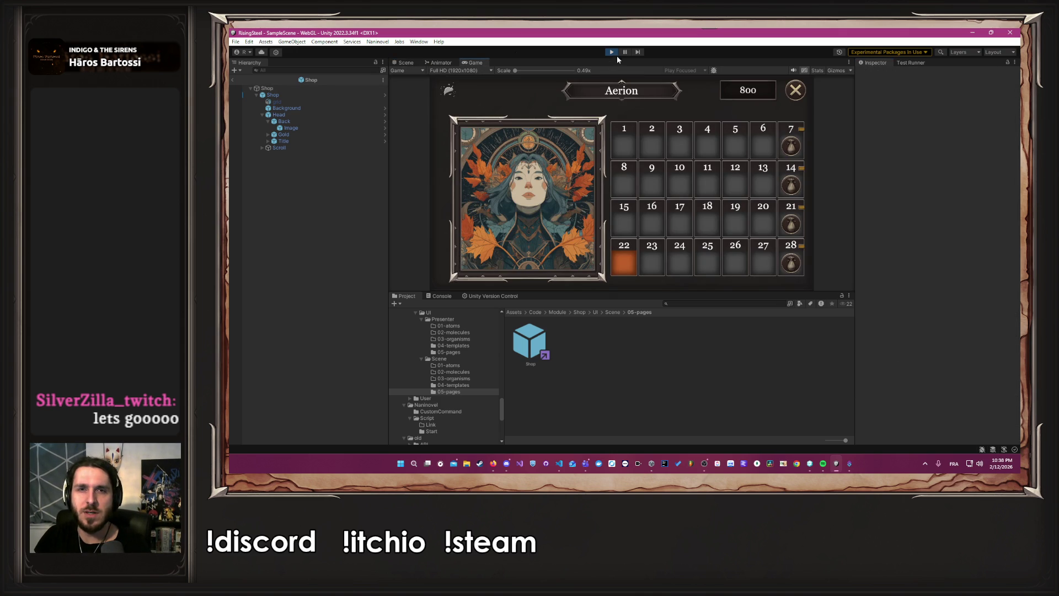
click(614, 52)
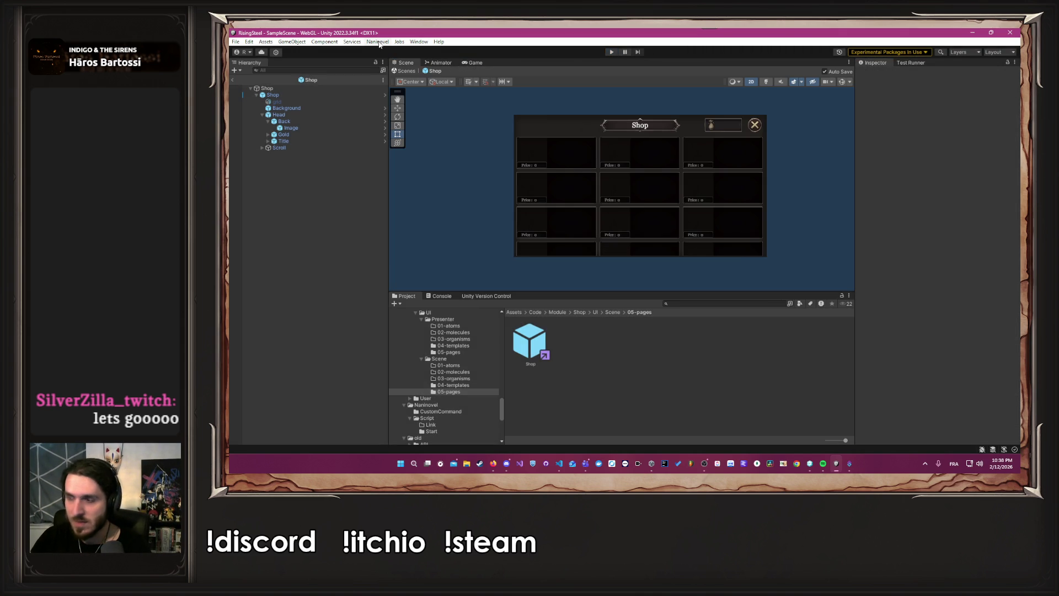
click(378, 43)
mouse_move(419, 91)
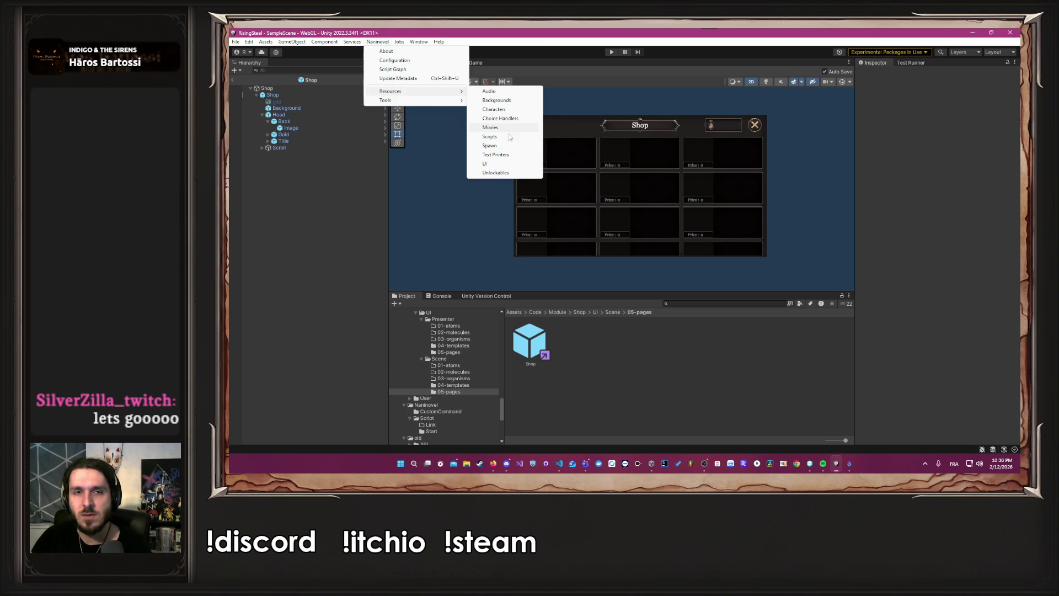
click(490, 136)
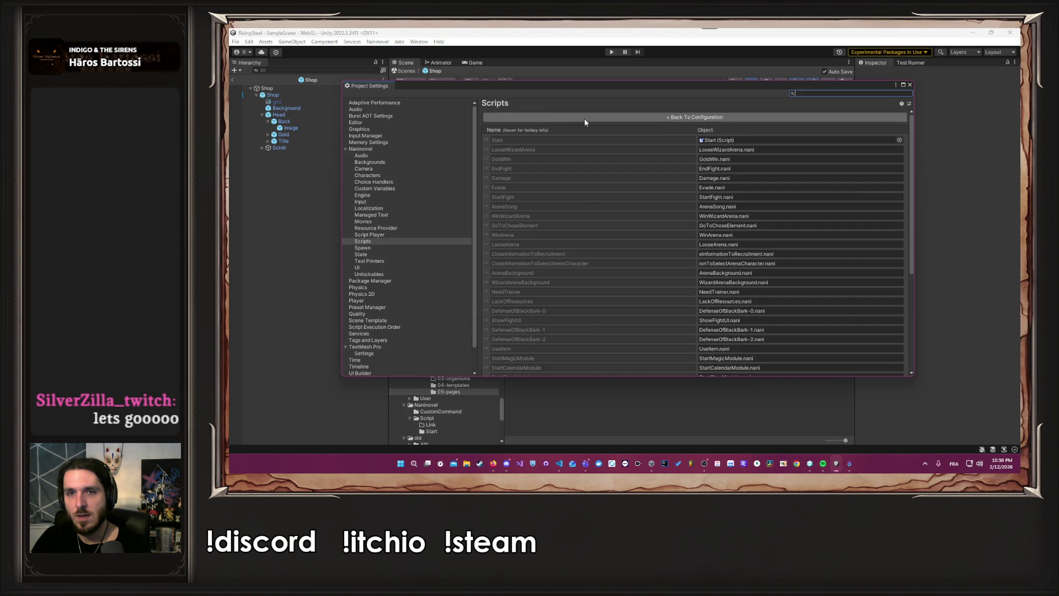
click(616, 191)
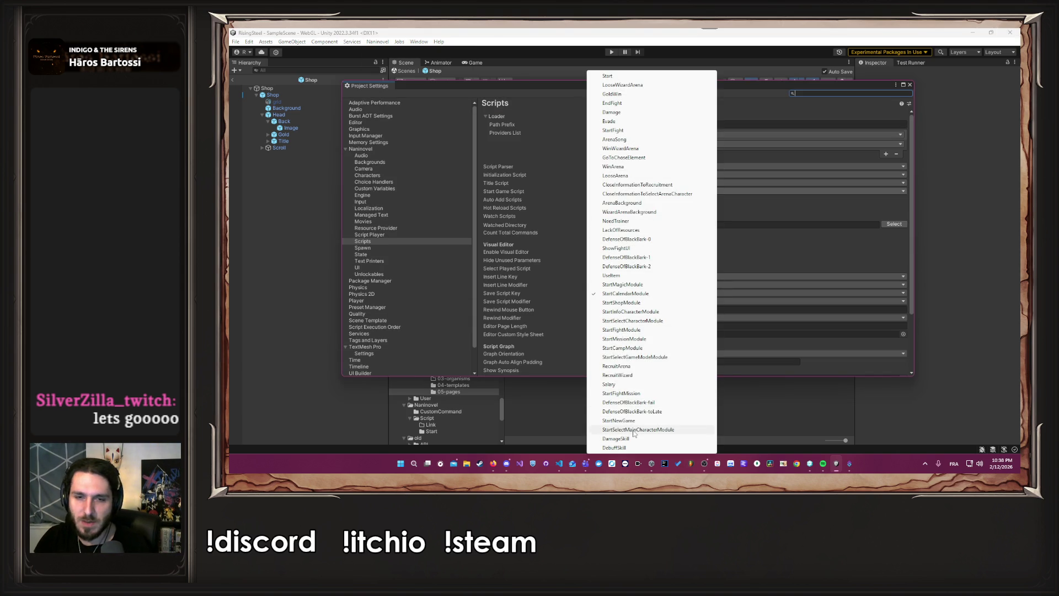
click(618, 421)
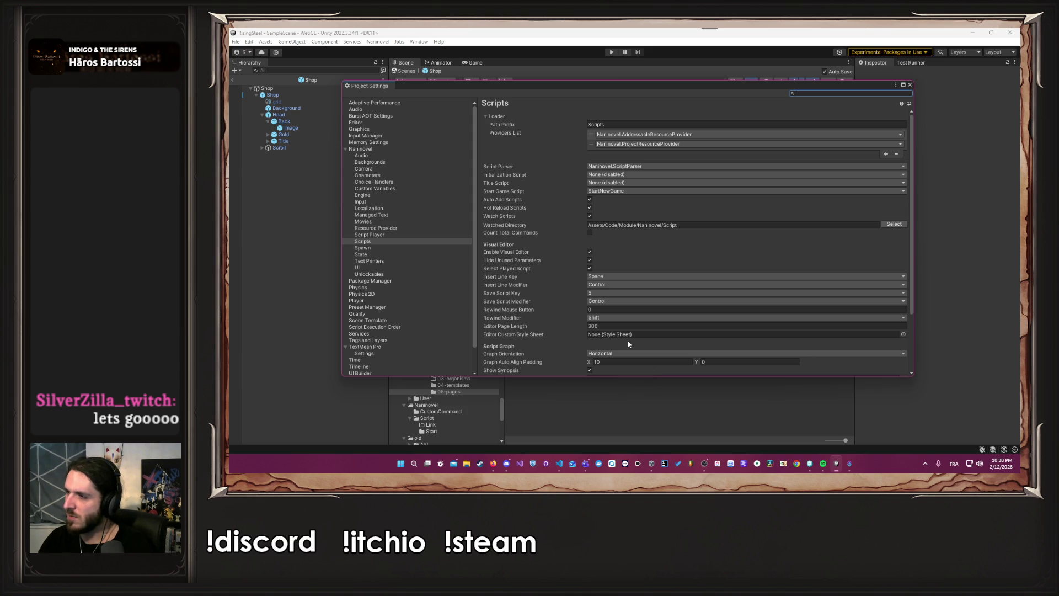
click(910, 85)
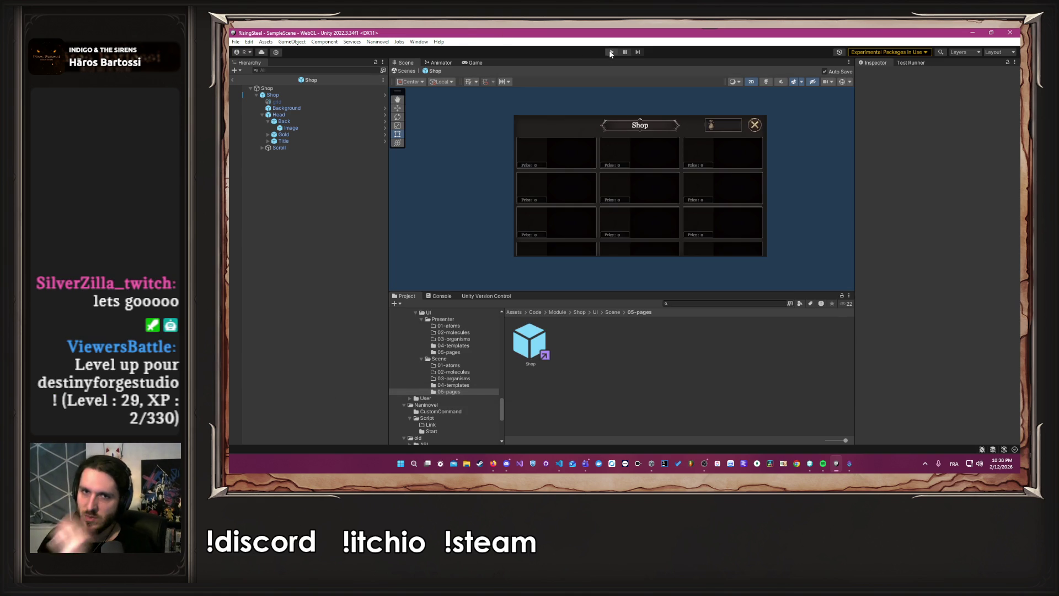
- Play the game, compare 750x1334 portrait and Full HD, and start a new game
click(610, 52)
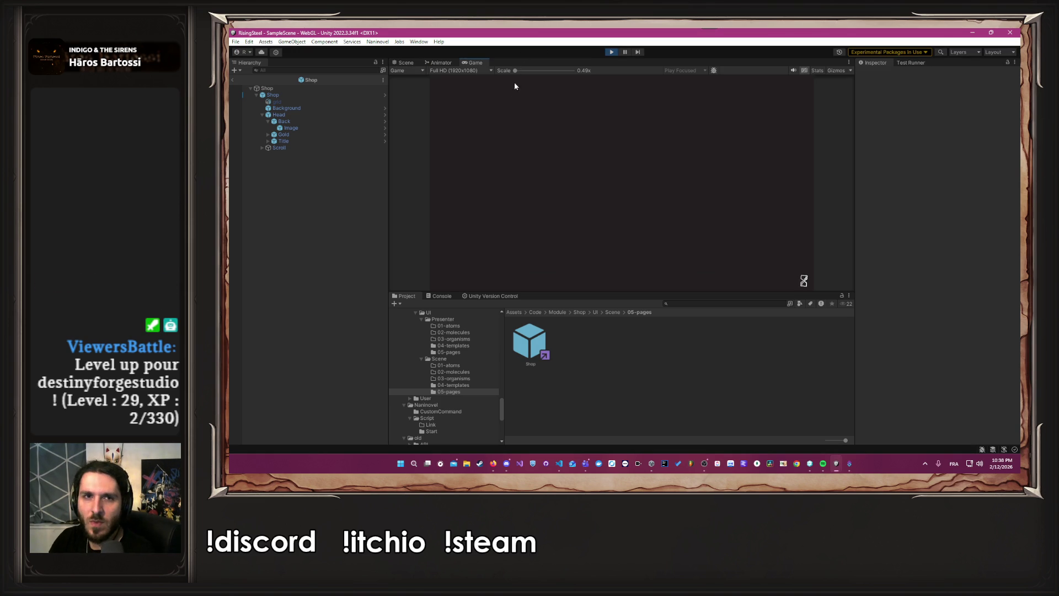
click(454, 70)
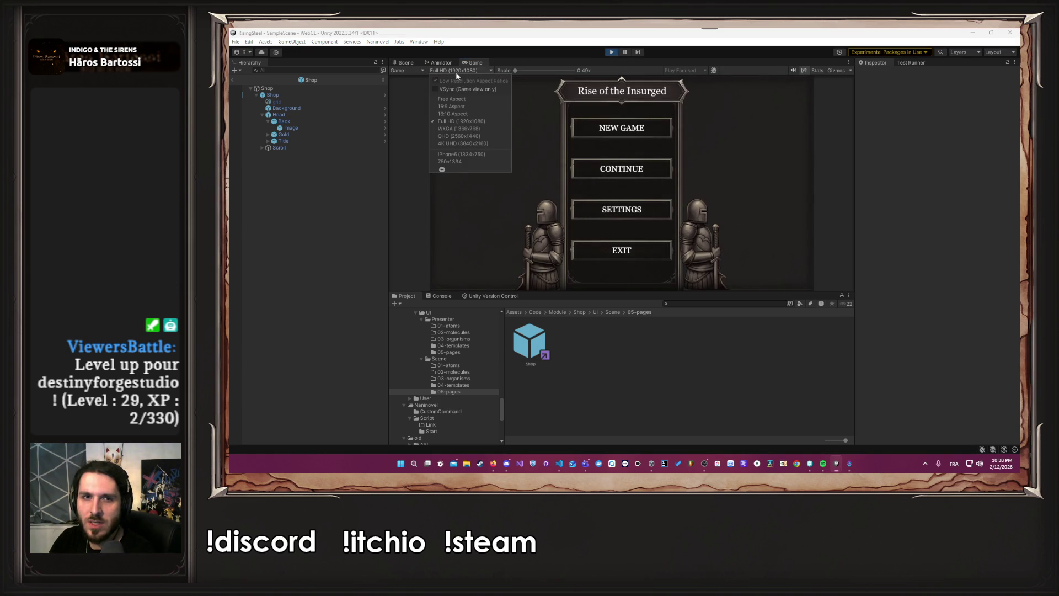
click(465, 158)
click(465, 70)
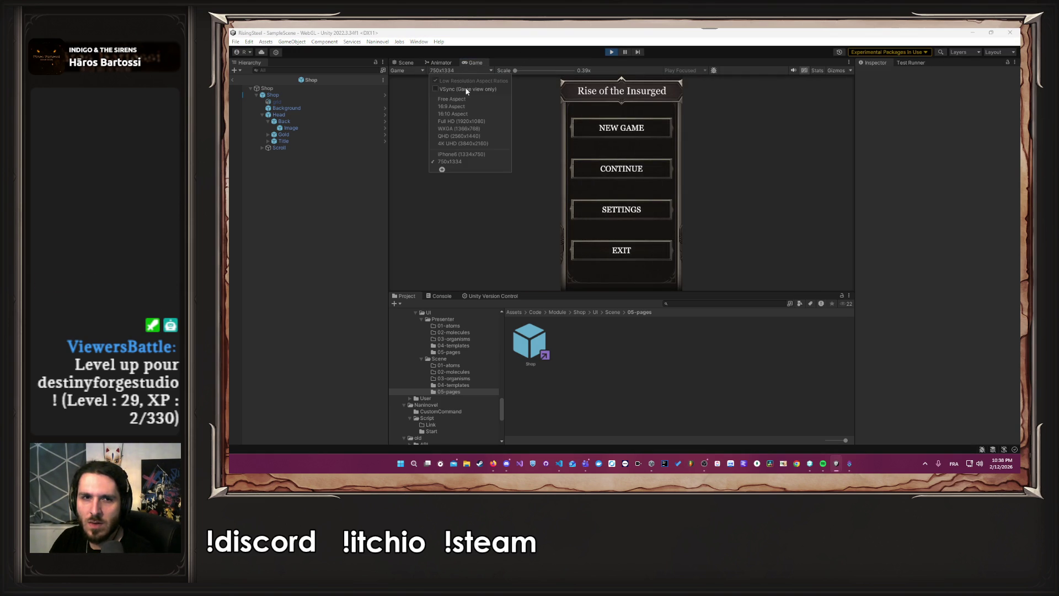
click(471, 121)
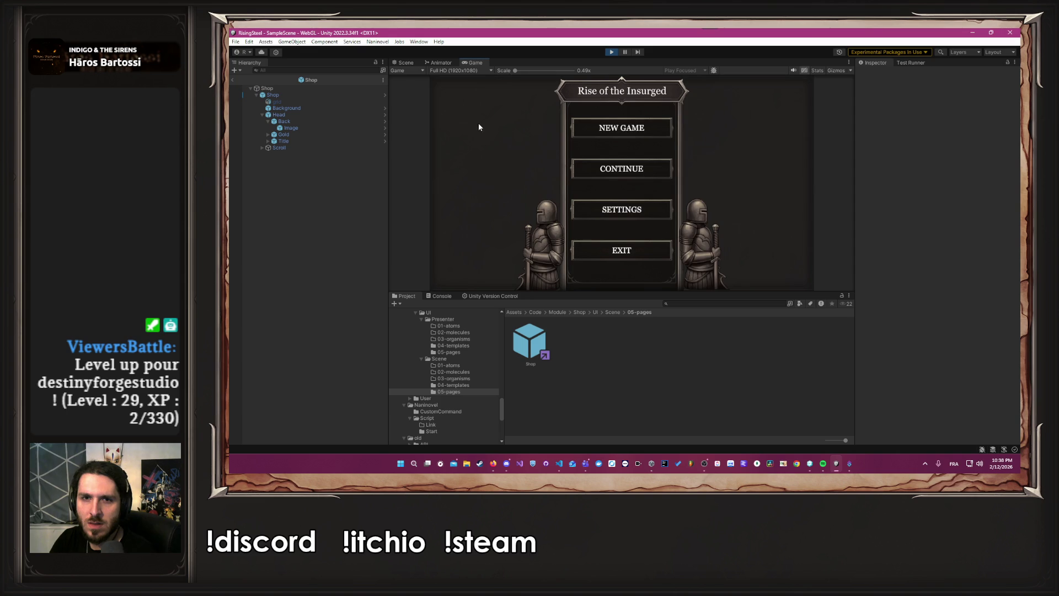
click(621, 128)
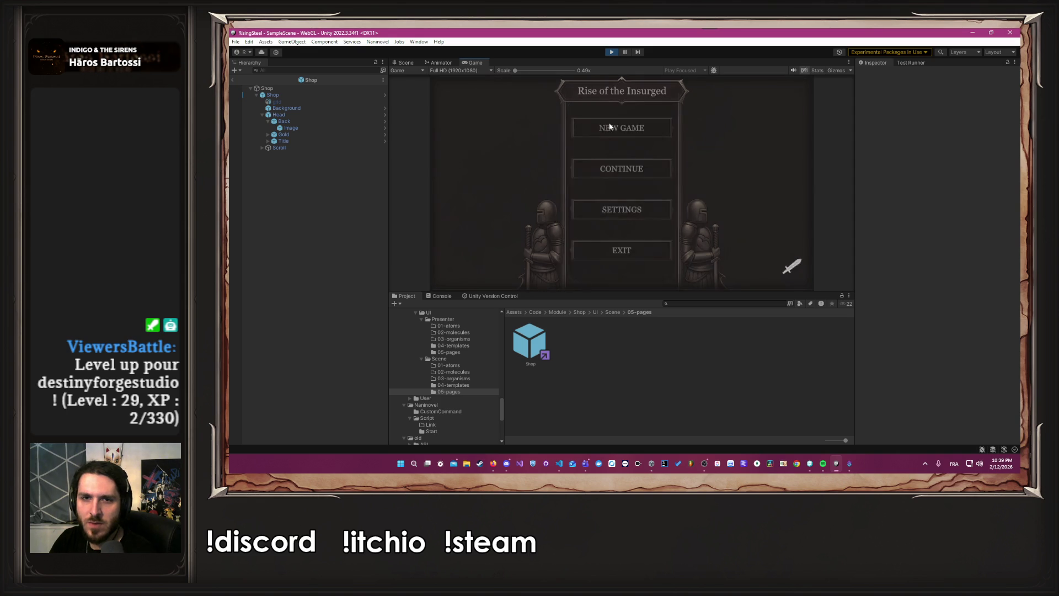
- Check the name prompt at 750x1334 and Full HD, then submit a player name
click(476, 71)
click(465, 161)
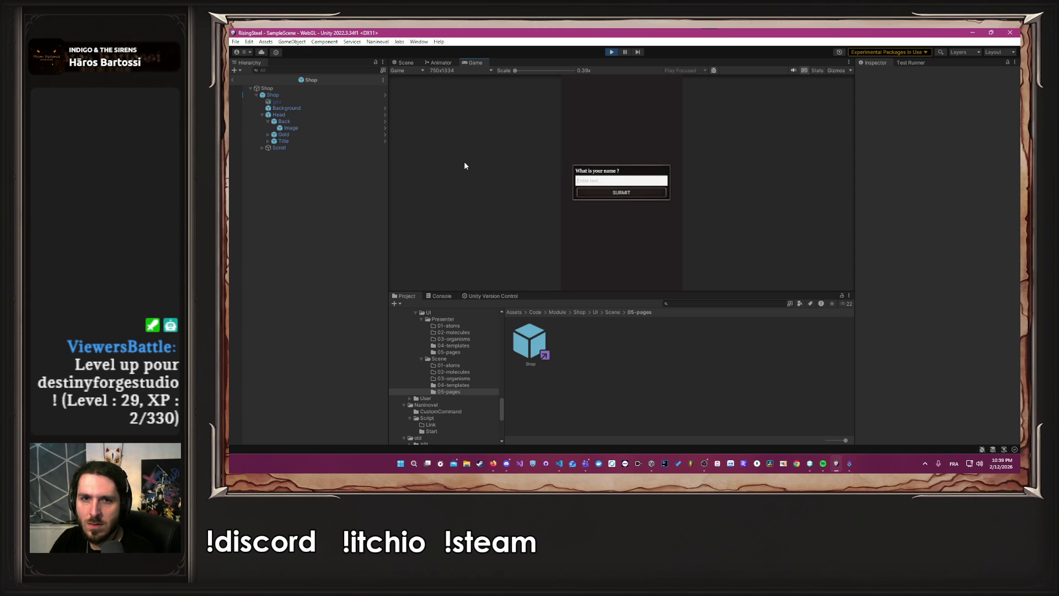
click(469, 71)
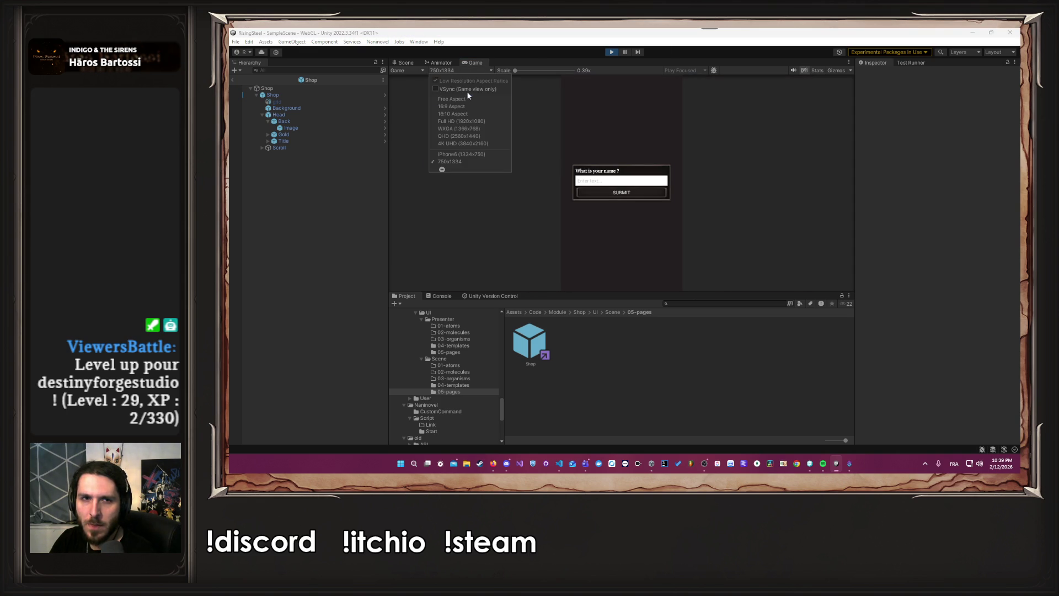
click(468, 122)
click(593, 182)
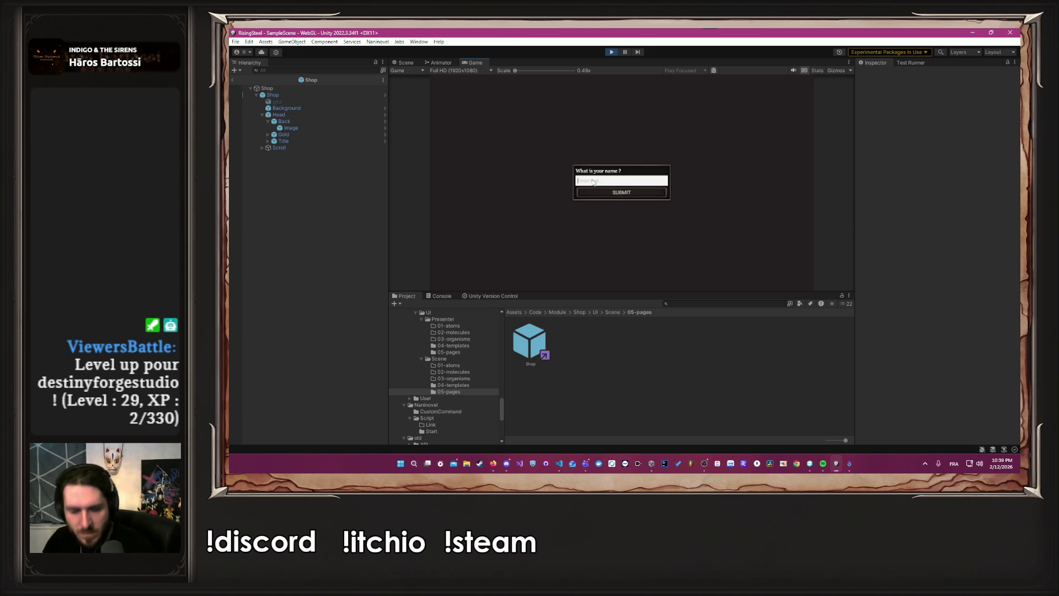
text(Albert)
key(Return)
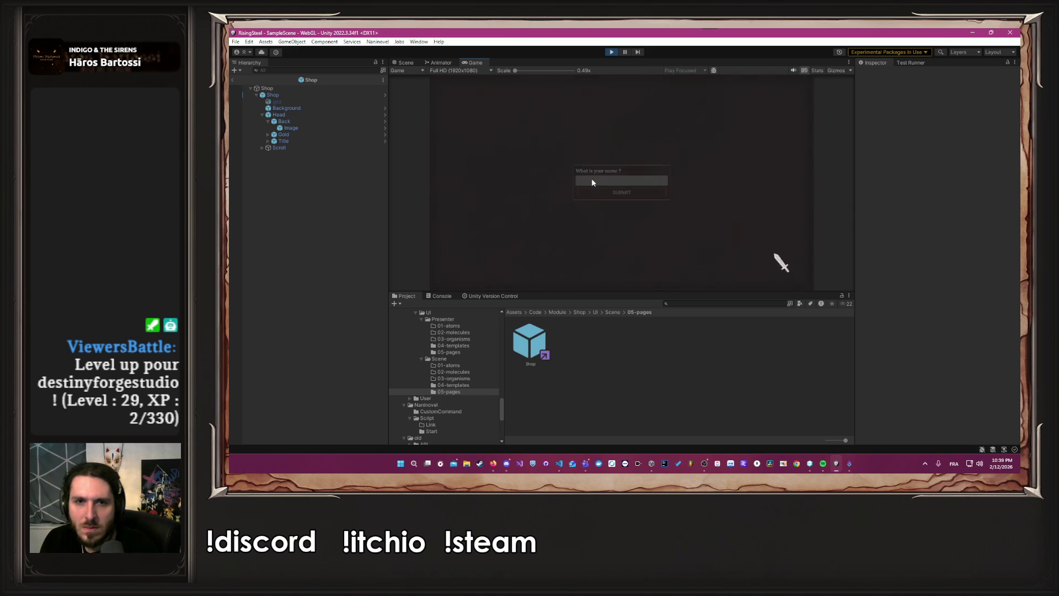
click(466, 71)
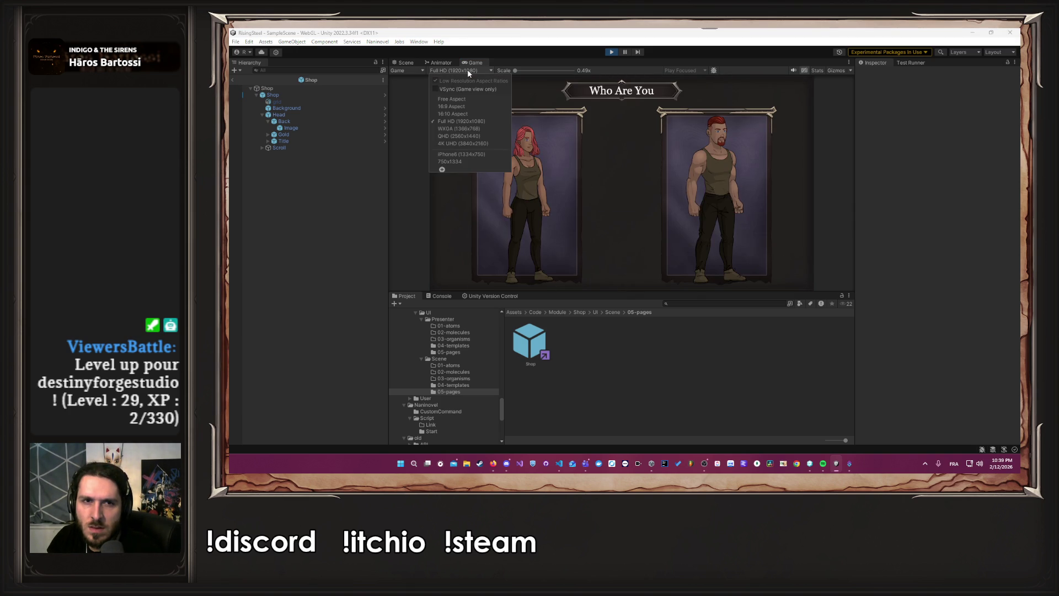
- In 750x1334 portrait, pick a character, continue to the camp and open the shop
click(470, 163)
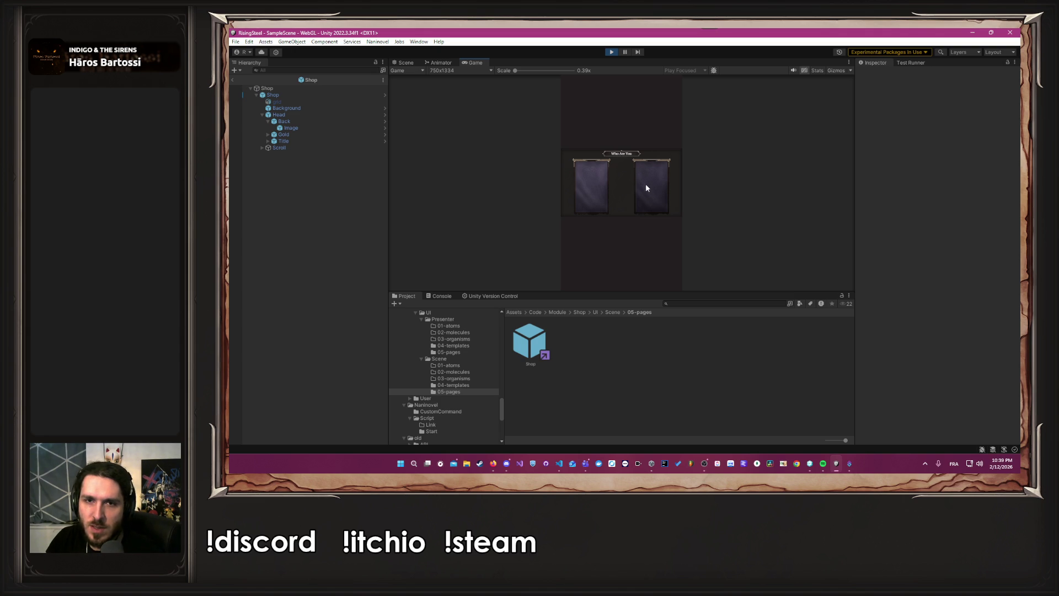
click(646, 183)
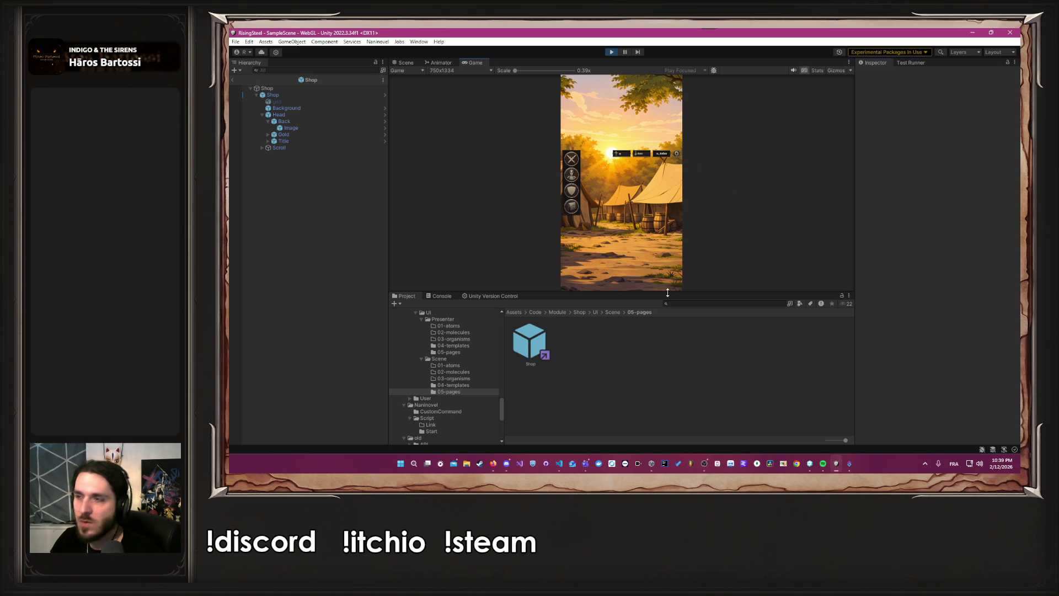
click(574, 207)
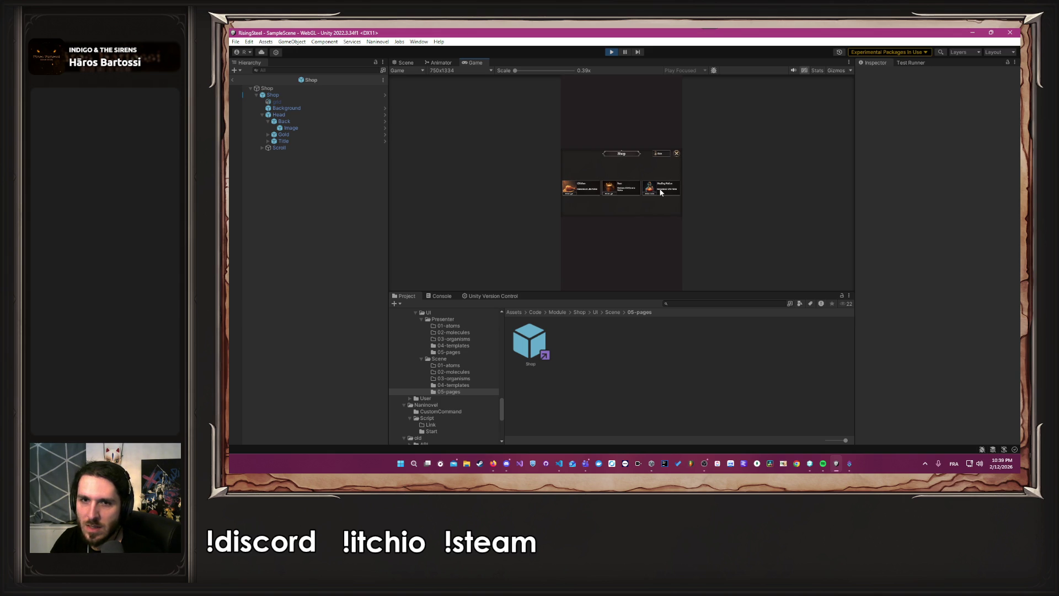
- Check the shop at Full HD, then close it to return to the camp
click(674, 155)
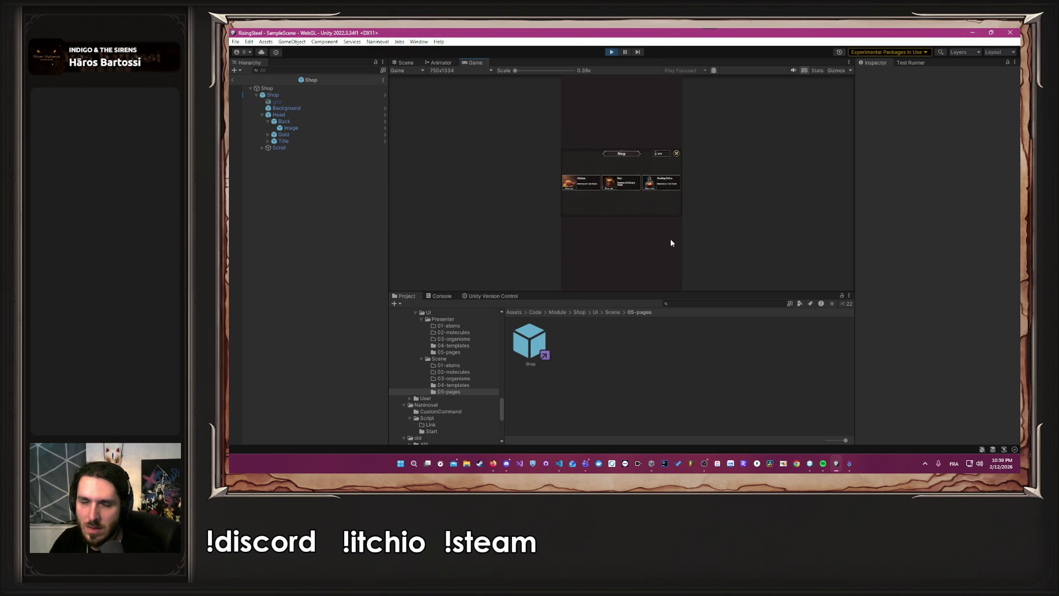
click(448, 72)
click(486, 122)
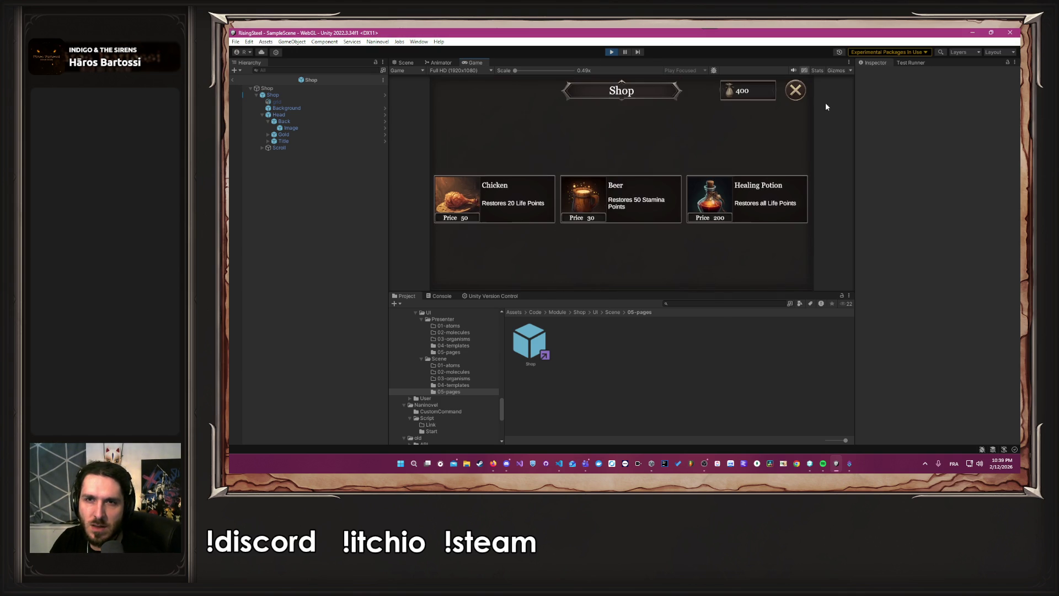
click(796, 92)
click(463, 71)
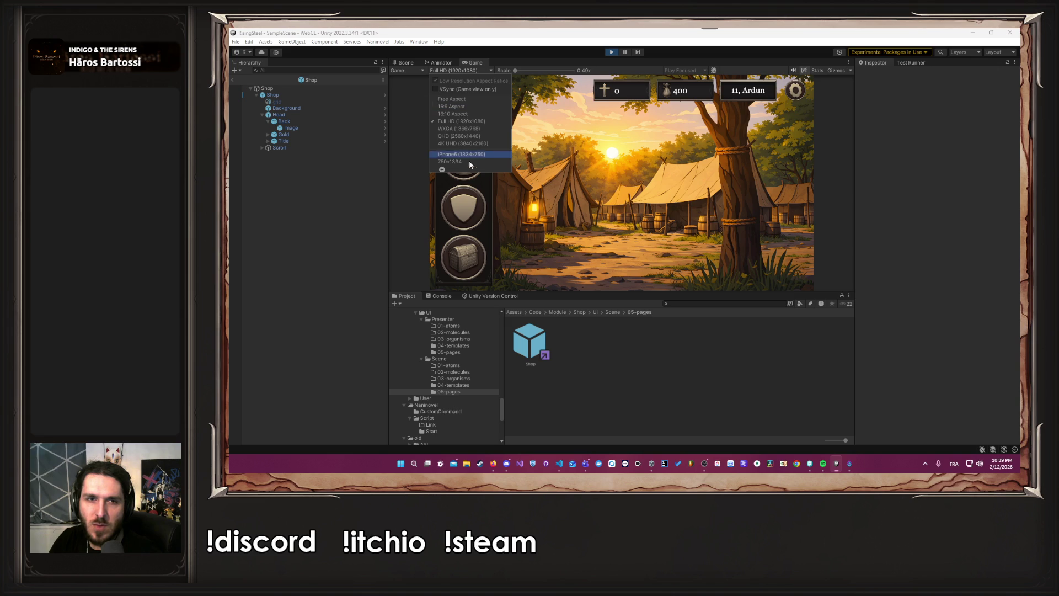
- At 750x1334 portrait, save the game to slot 2 from the pause menu and return to camp
click(472, 161)
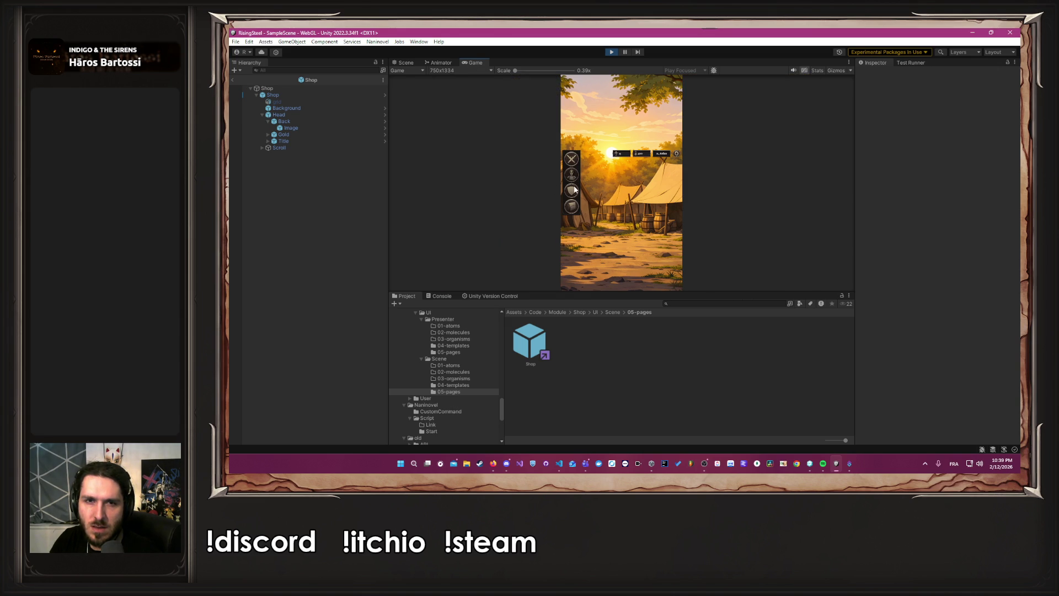
click(677, 153)
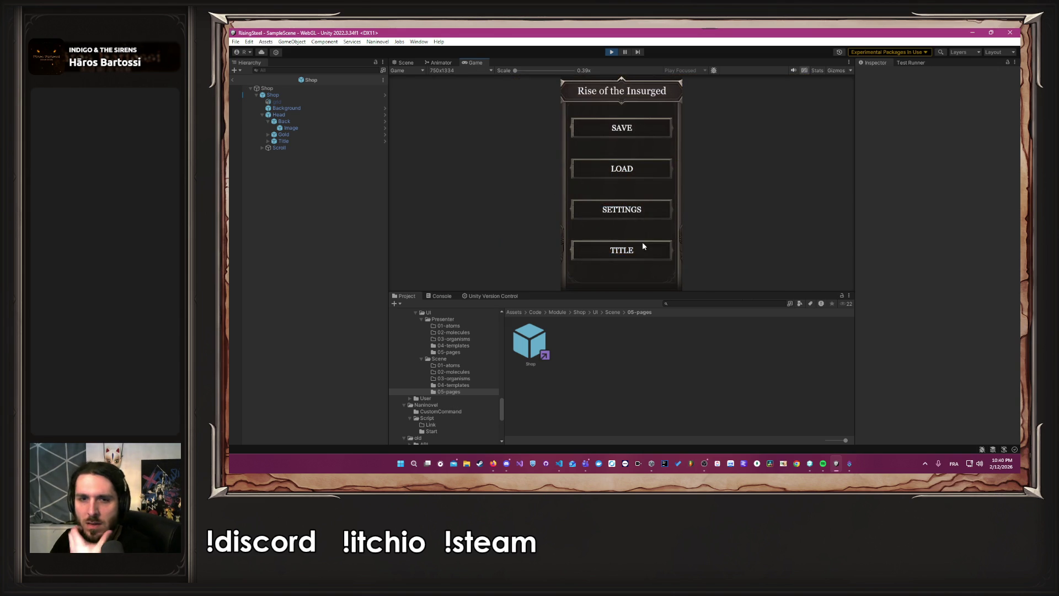
click(614, 127)
click(621, 148)
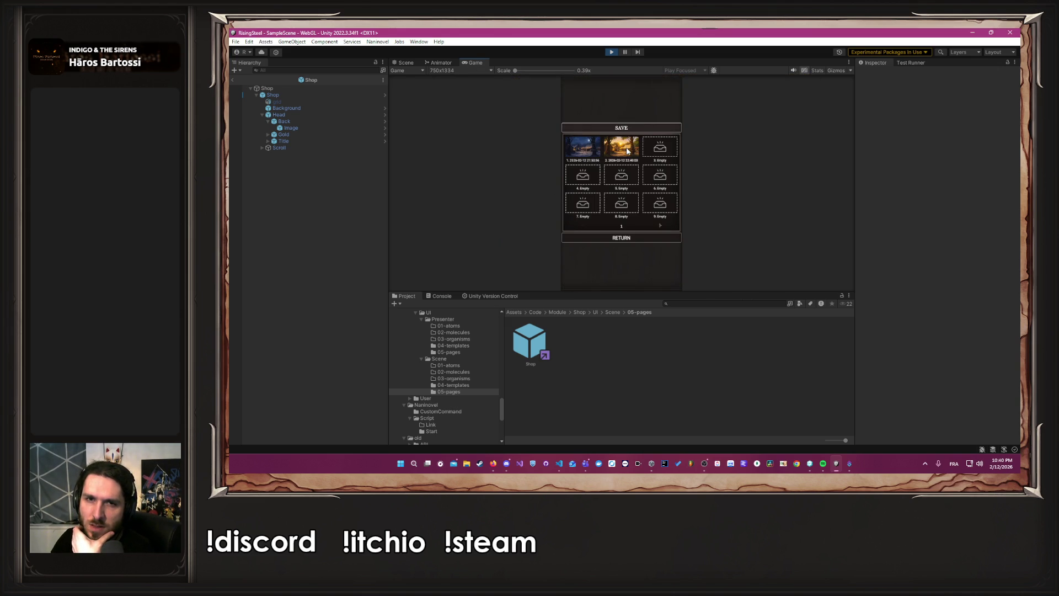
click(628, 236)
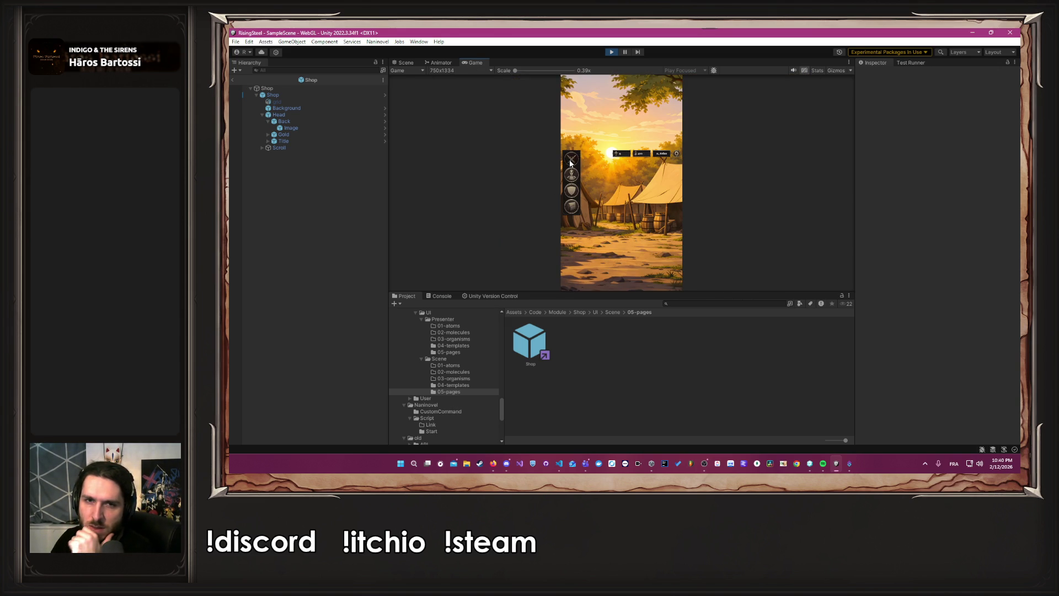
- Check the training and statistics panels, open the shop, then stop the play test
click(570, 162)
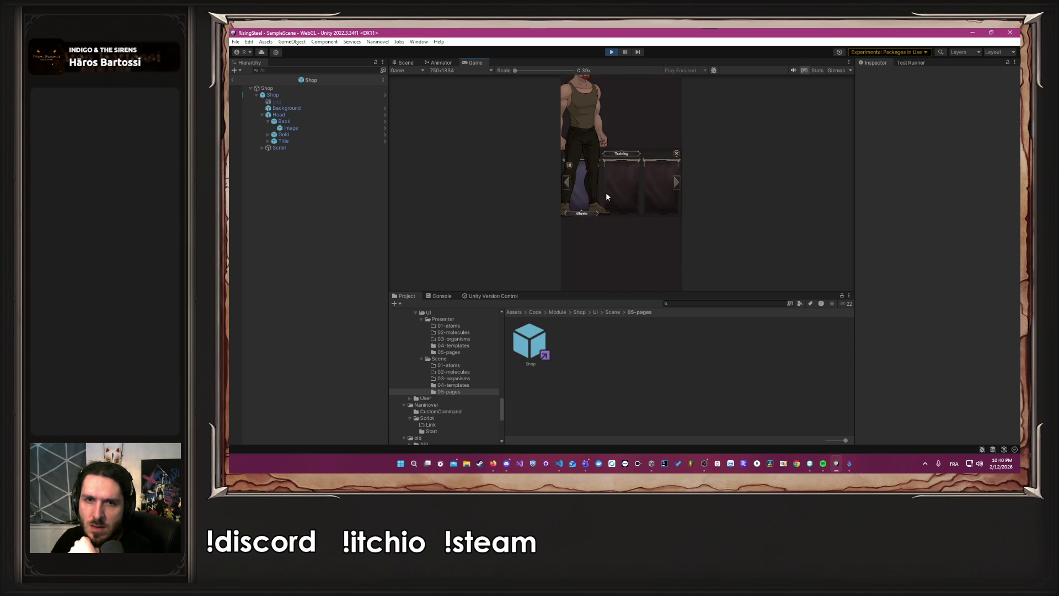
click(677, 154)
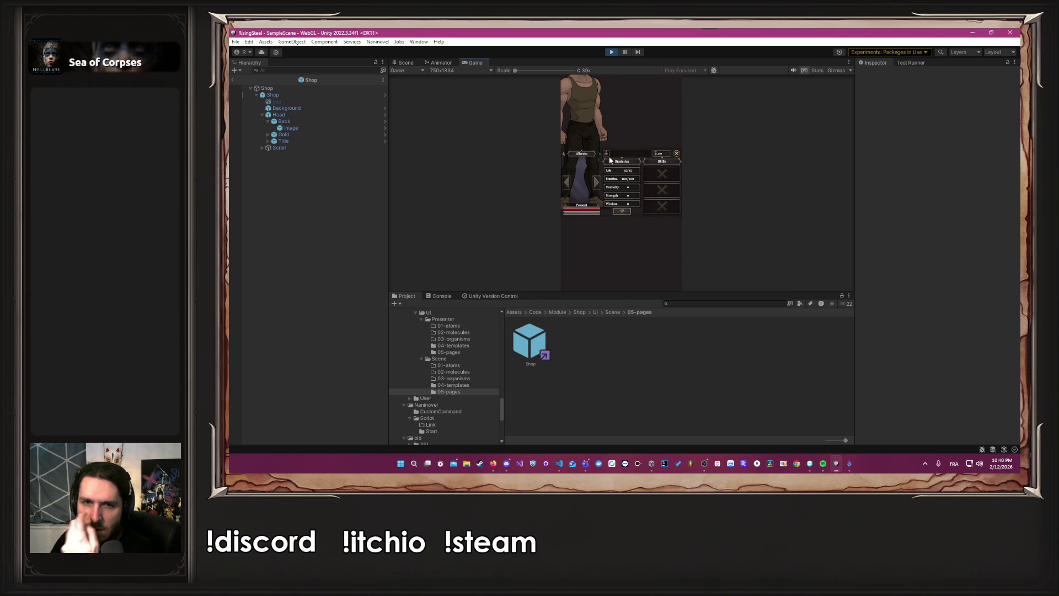
click(676, 154)
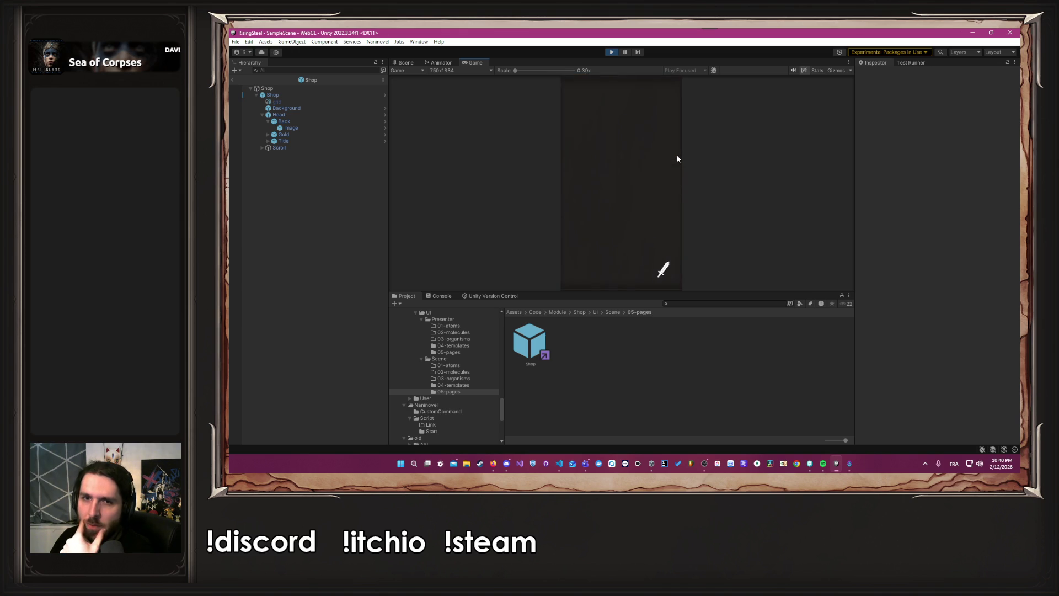
click(677, 155)
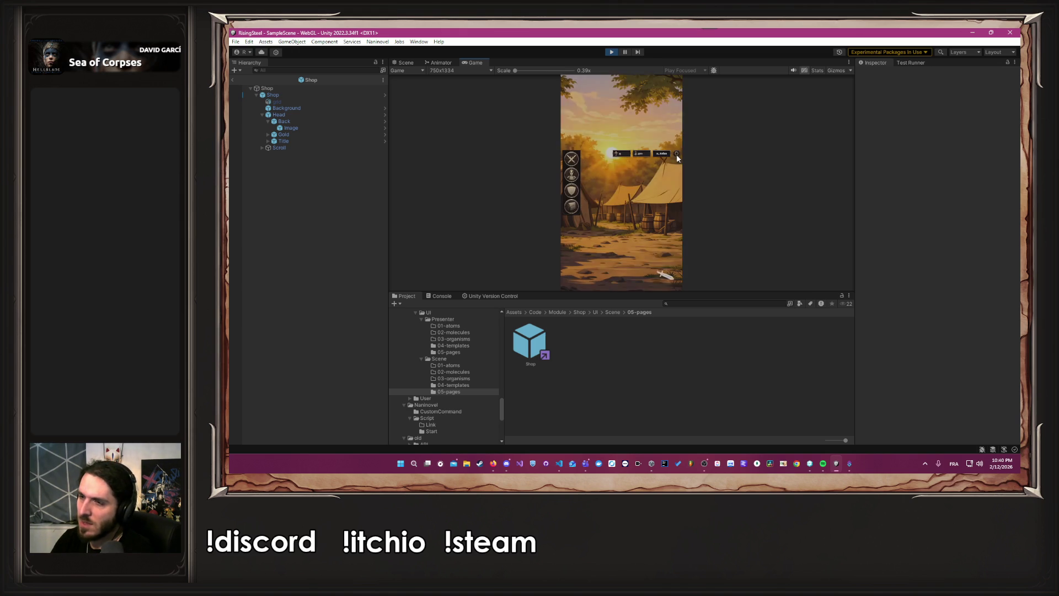
click(570, 206)
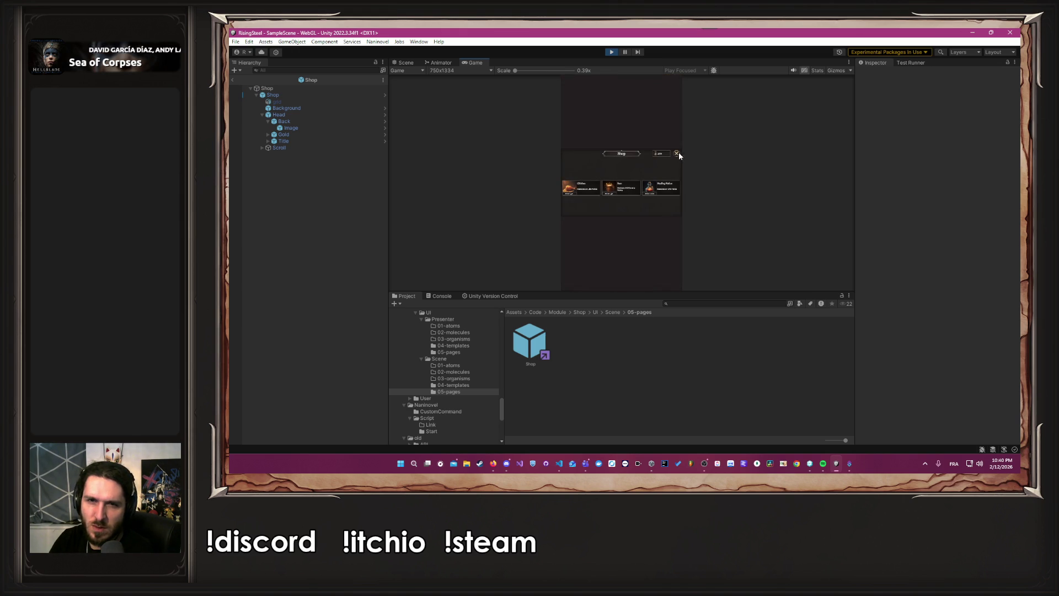
click(612, 51)
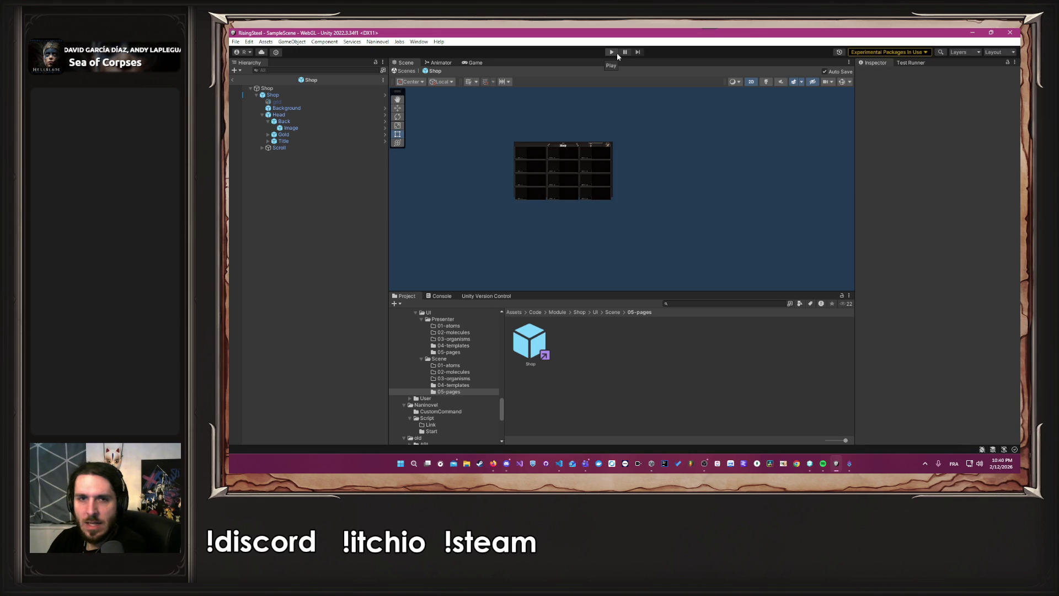
- Reset the Game view resolution to Full HD (1920x1080)
click(475, 62)
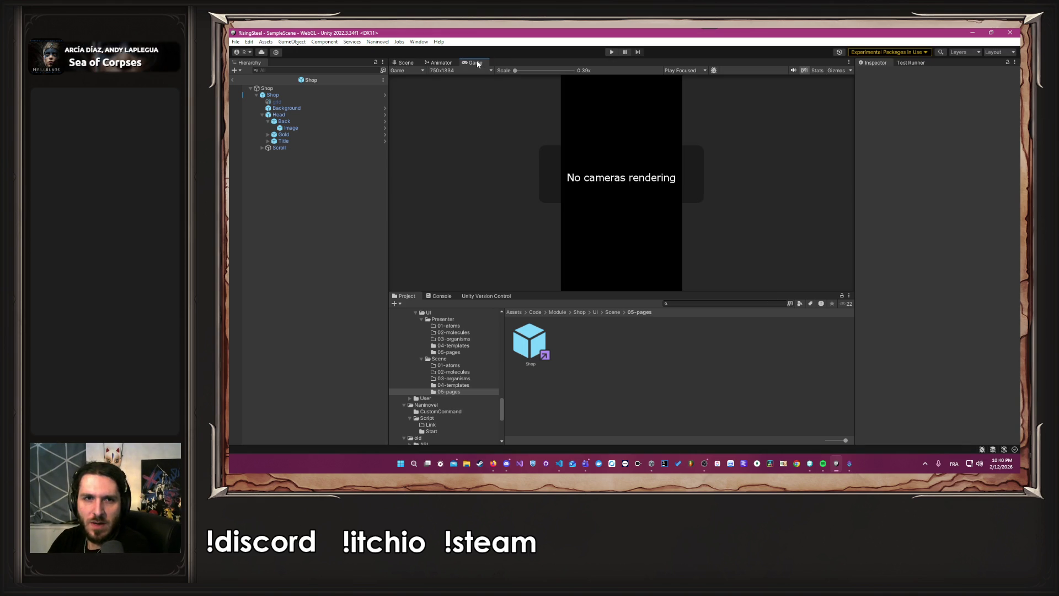
click(483, 71)
click(478, 117)
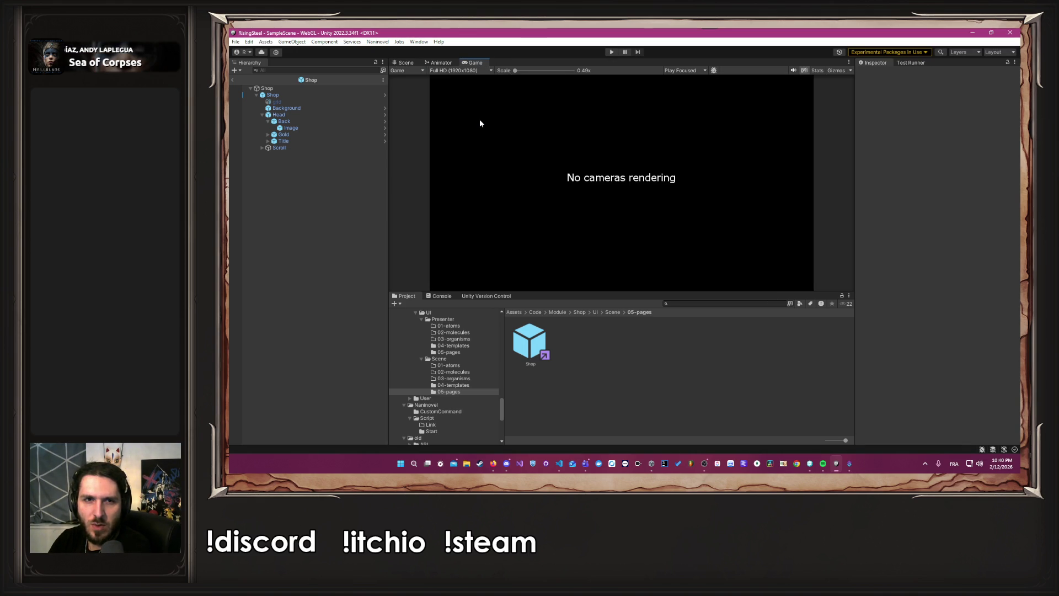
- Zoom into the Shop prefab in the Scene view and select the close button's Image
key(ctrl+1)
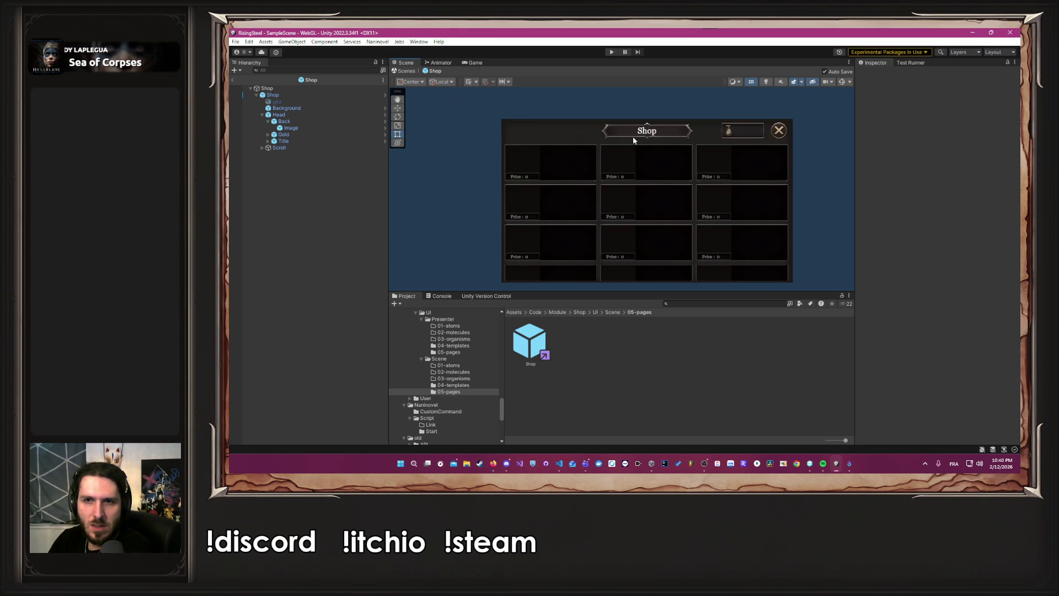
scroll(780, 130, up, 3)
click(312, 128)
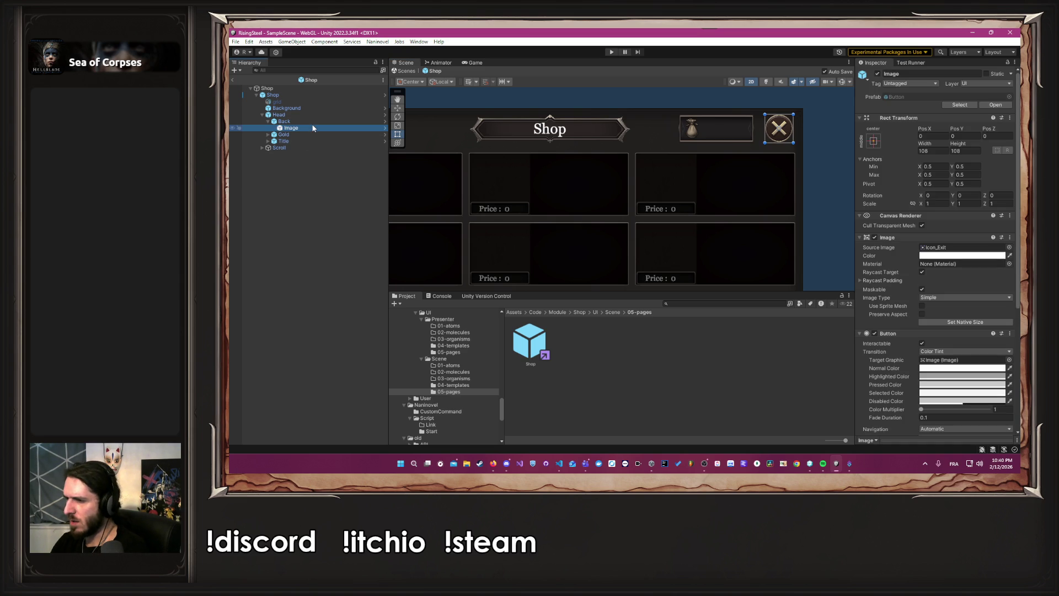
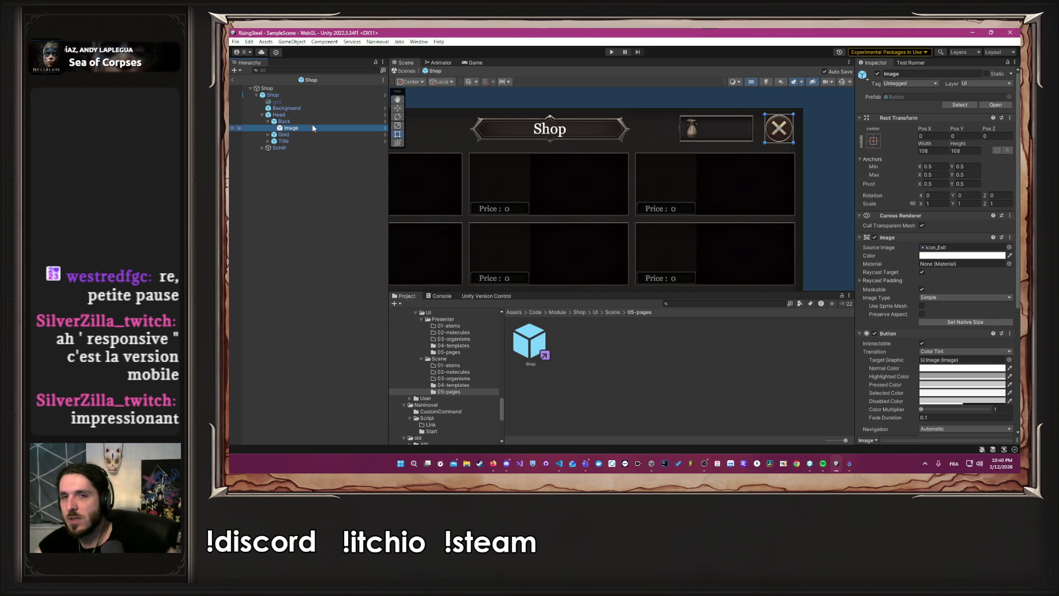
- Anchor the shop's close button Image to the top-right corner
click(873, 141)
click(939, 203)
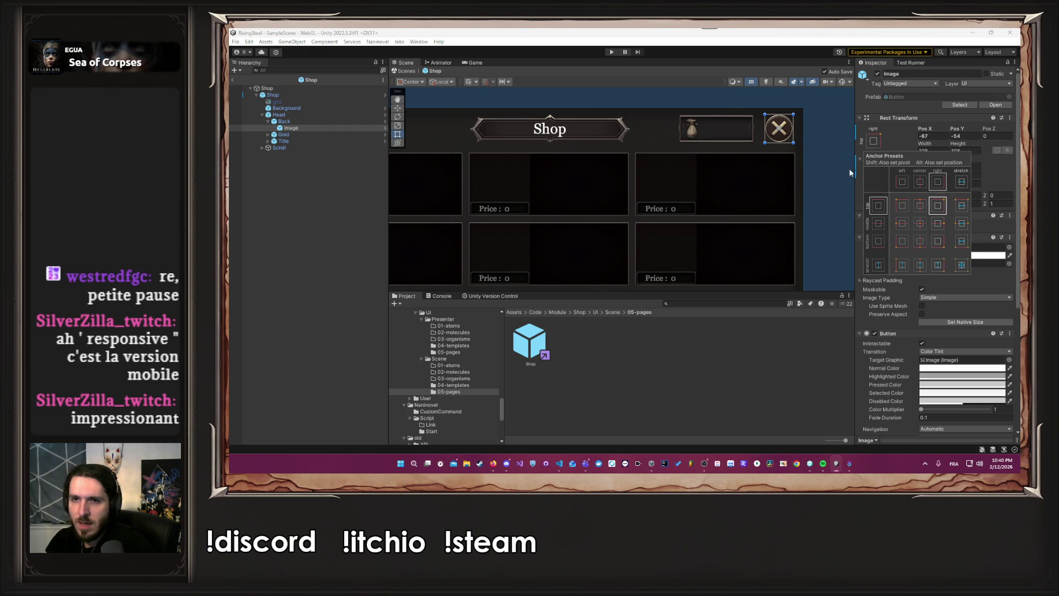
click(827, 158)
- Give the Head bar the top-stretch anchor preset and start Play mode
click(279, 114)
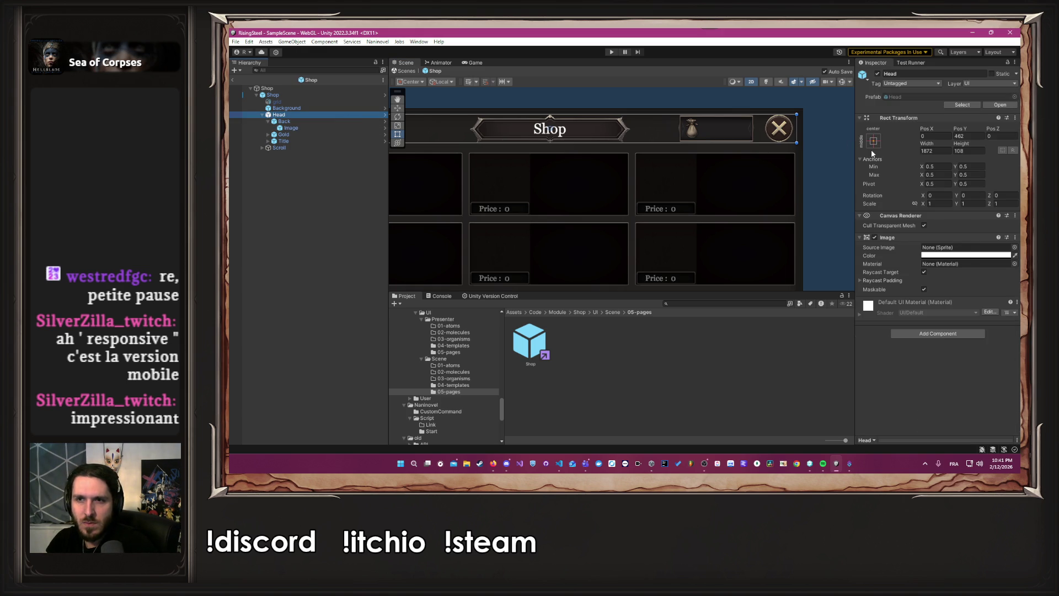
click(873, 145)
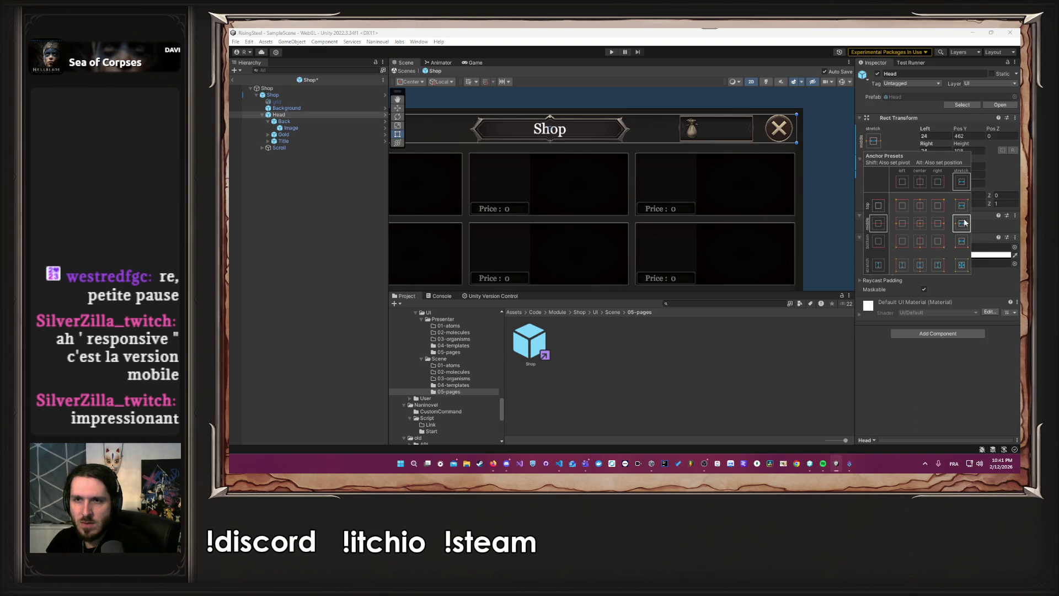
click(829, 161)
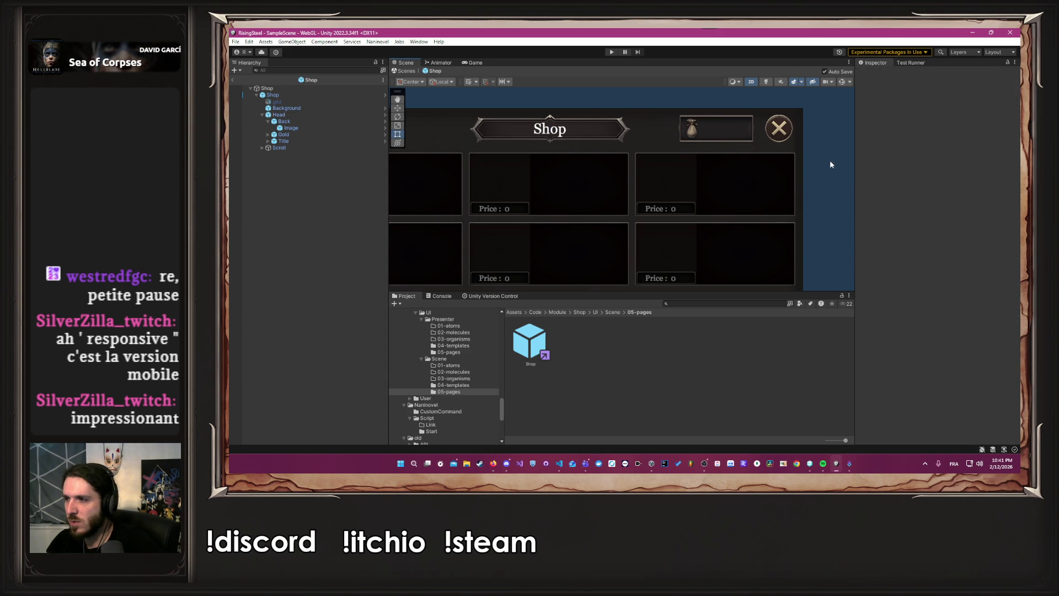
click(610, 51)
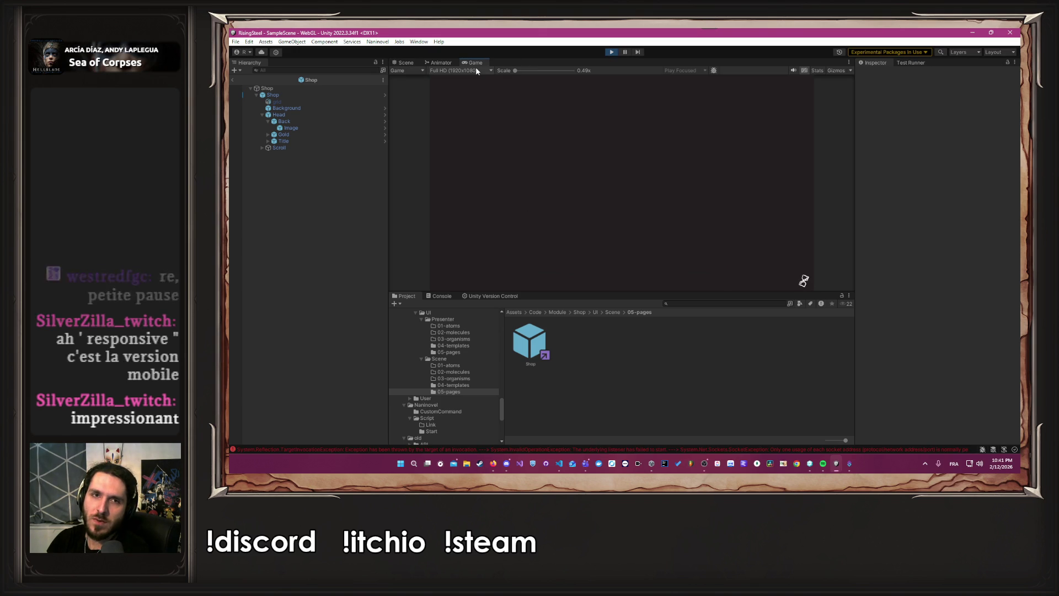
- Start a new game with the player name 'A'
click(608, 132)
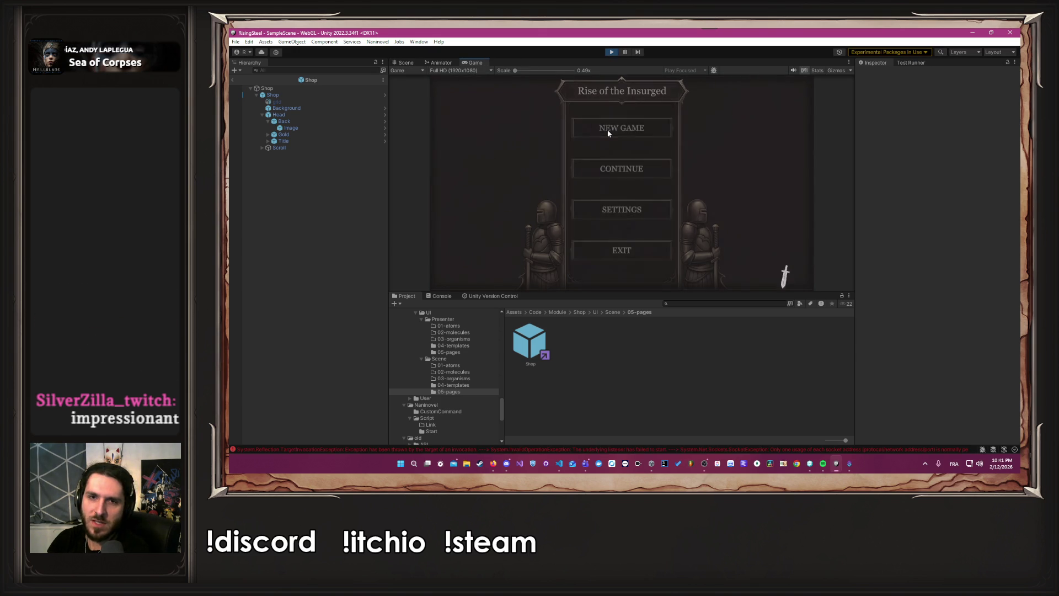
text(Albert)
key(Return)
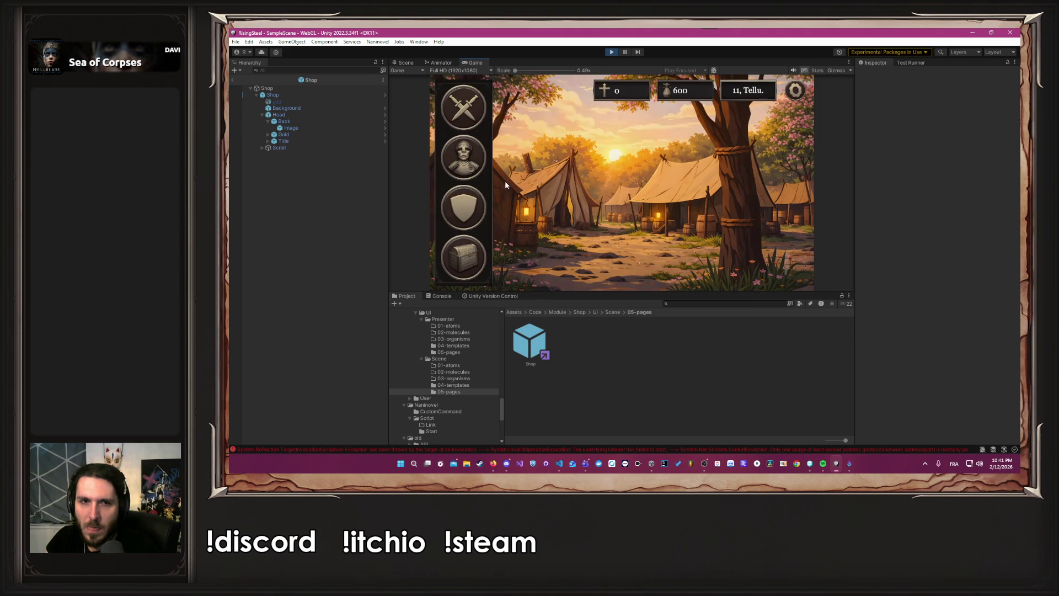
- Preview the game at 16:10 aspect and open then close the shop screen
click(480, 70)
click(475, 113)
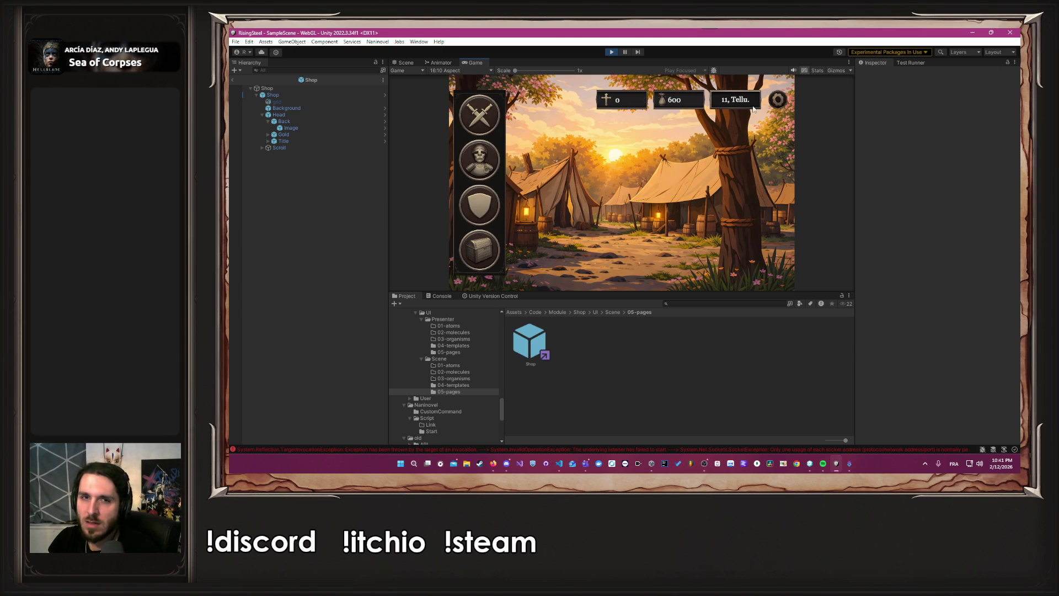
click(492, 236)
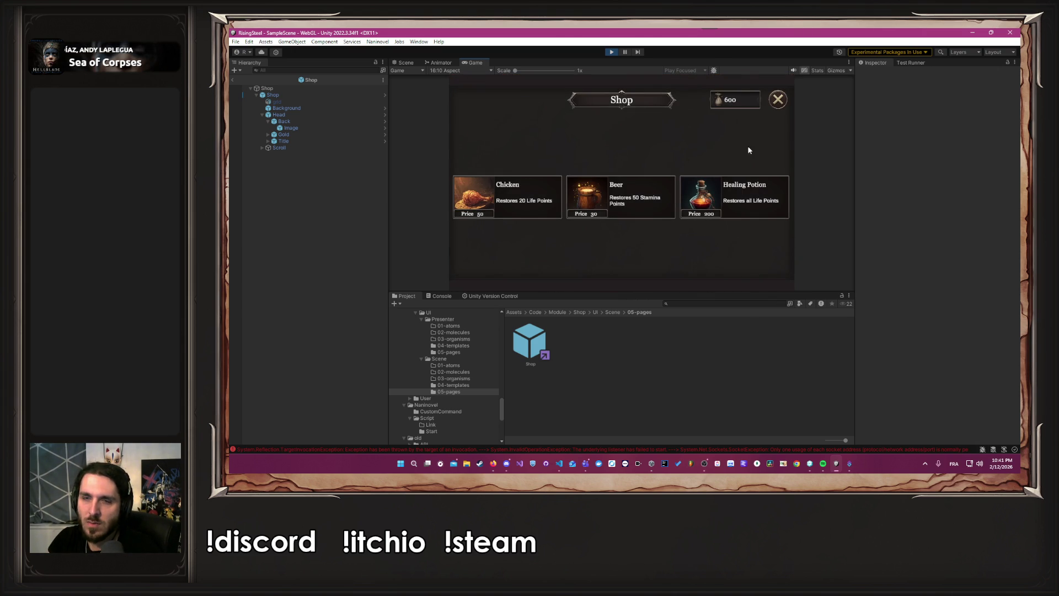
click(777, 100)
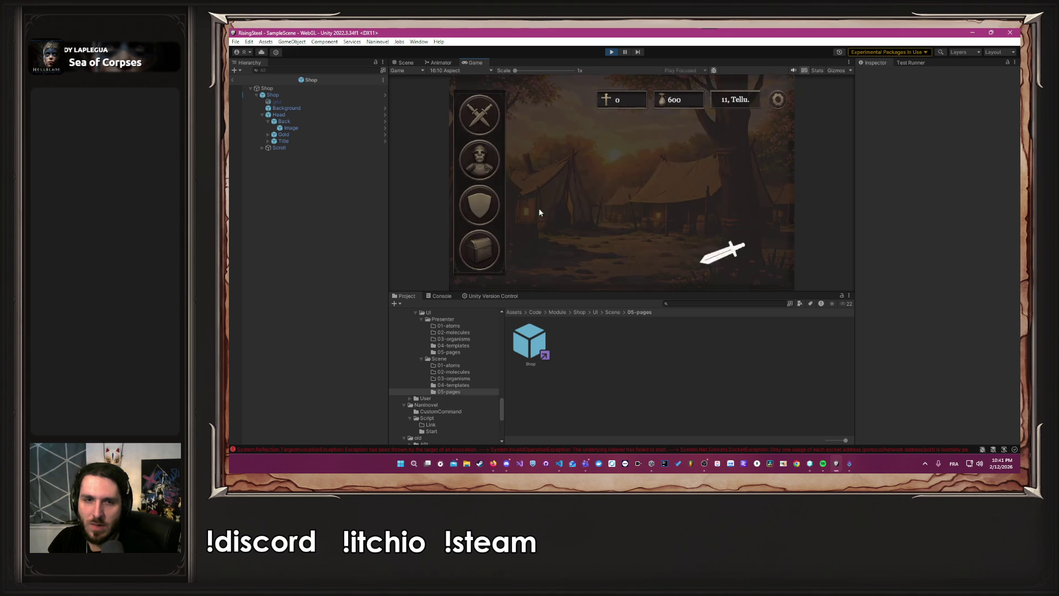
- Switch the Game view to 750x1334 portrait, open the shop, and enlarge the Game view
click(464, 71)
click(480, 159)
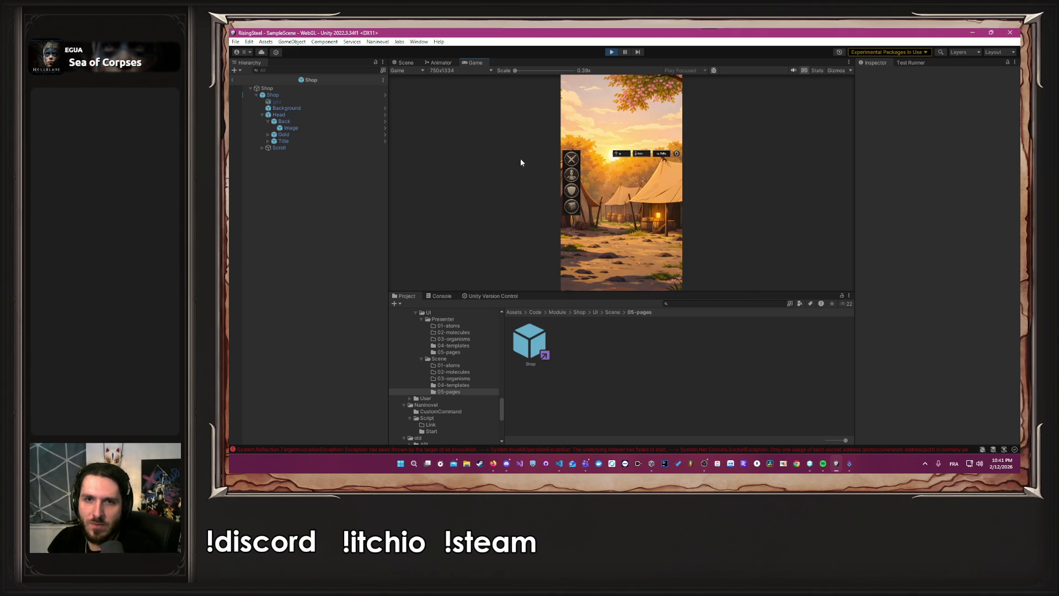
click(576, 206)
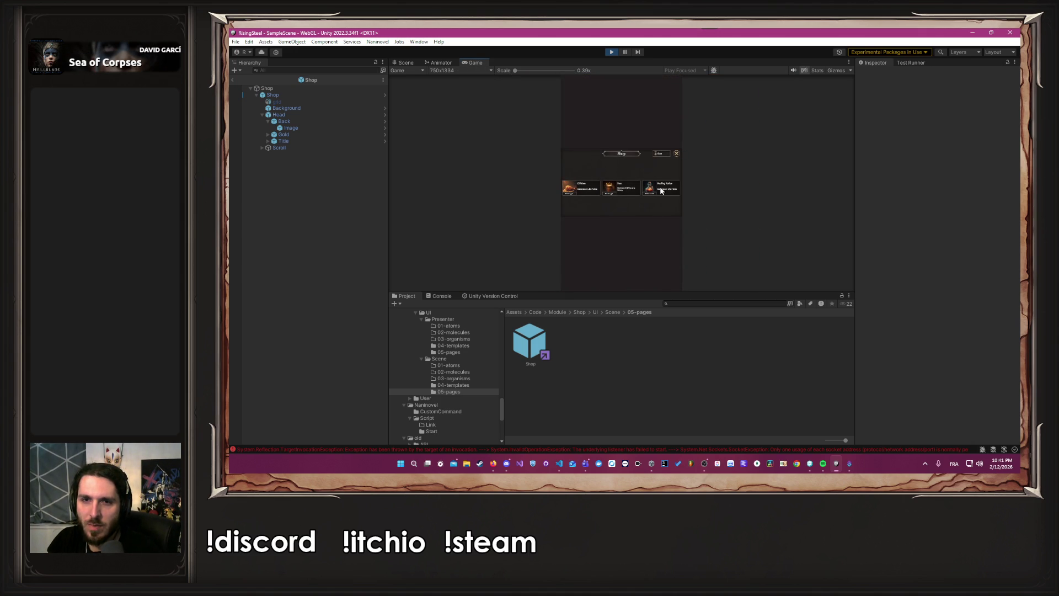
drag(655, 290, 659, 403)
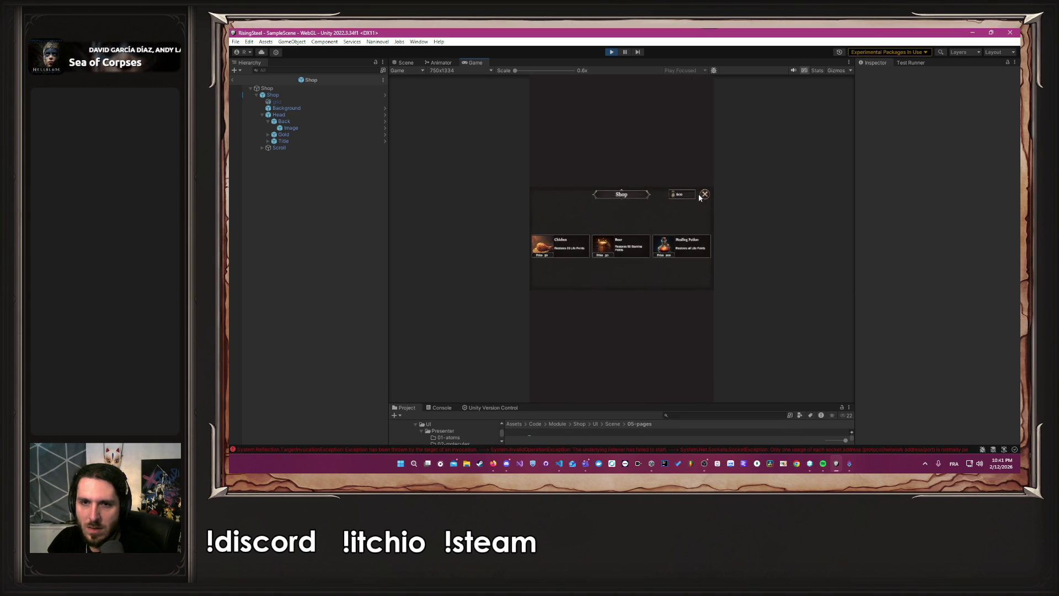
- Check the shop at iPhone6 landscape, then return to 16:10 and reopen the shop
click(469, 71)
click(474, 156)
click(836, 131)
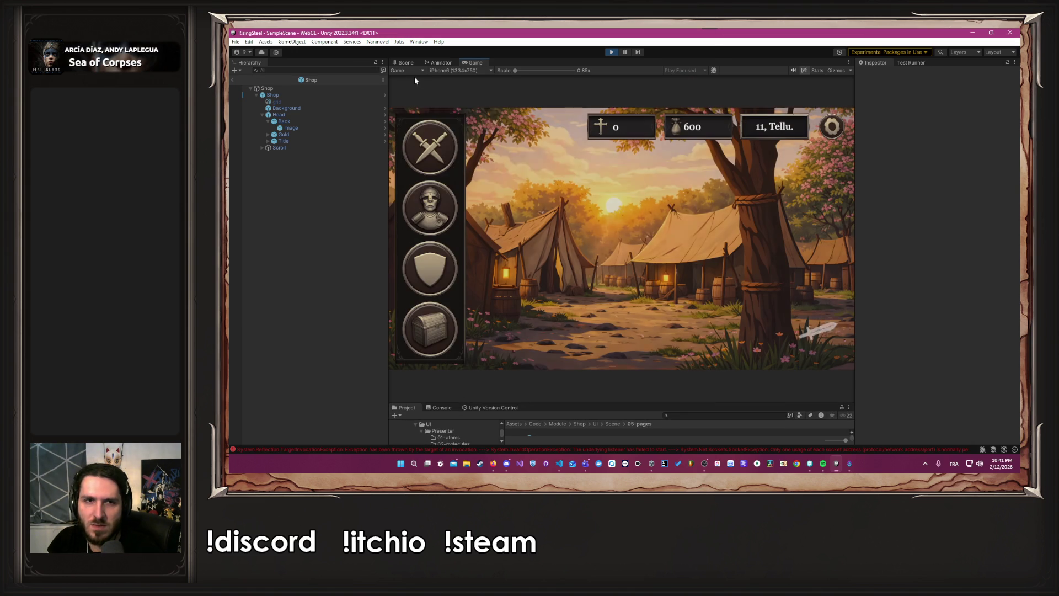
click(444, 71)
click(468, 114)
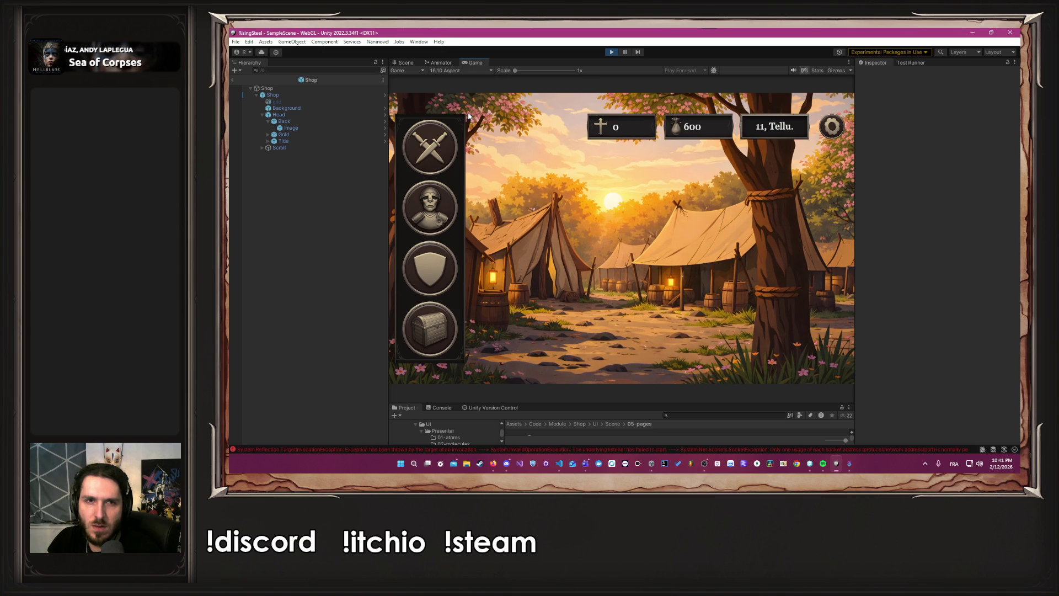
click(832, 127)
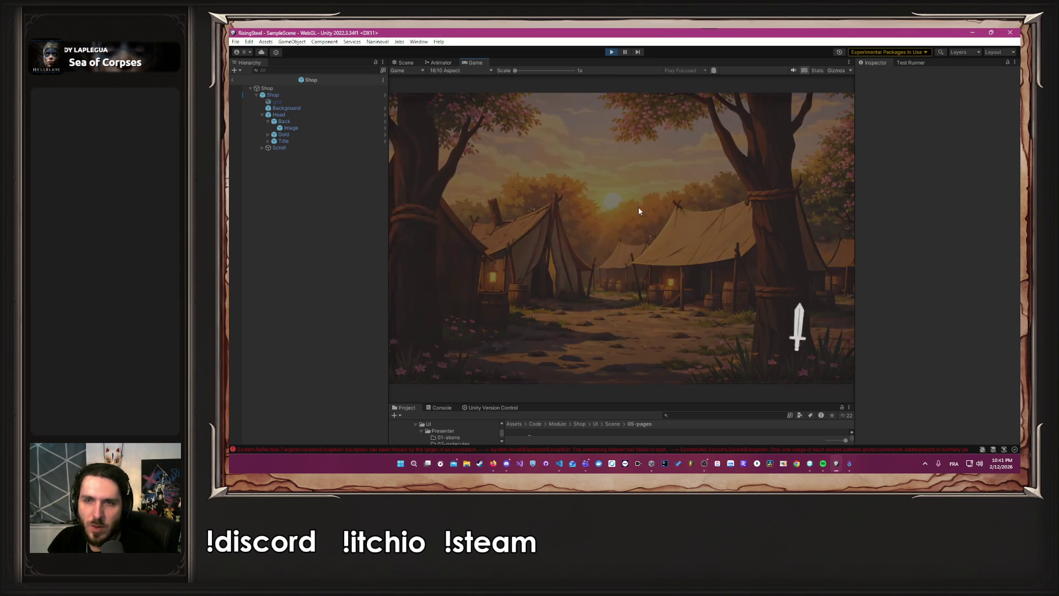
- Close the shop and toggle the cards page preview between 16:9 and 16:10
click(833, 129)
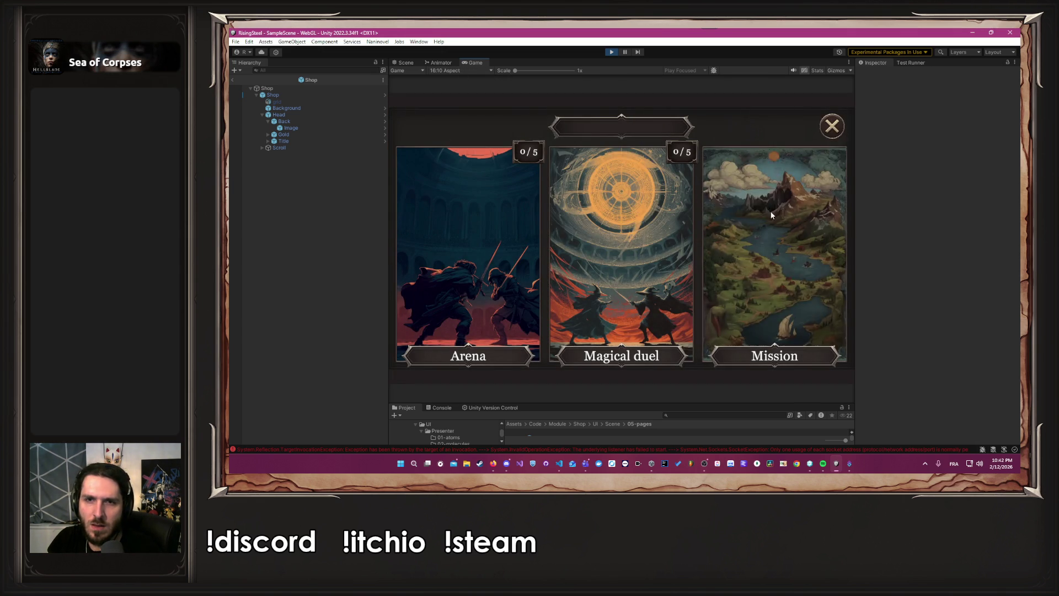
click(448, 71)
click(456, 106)
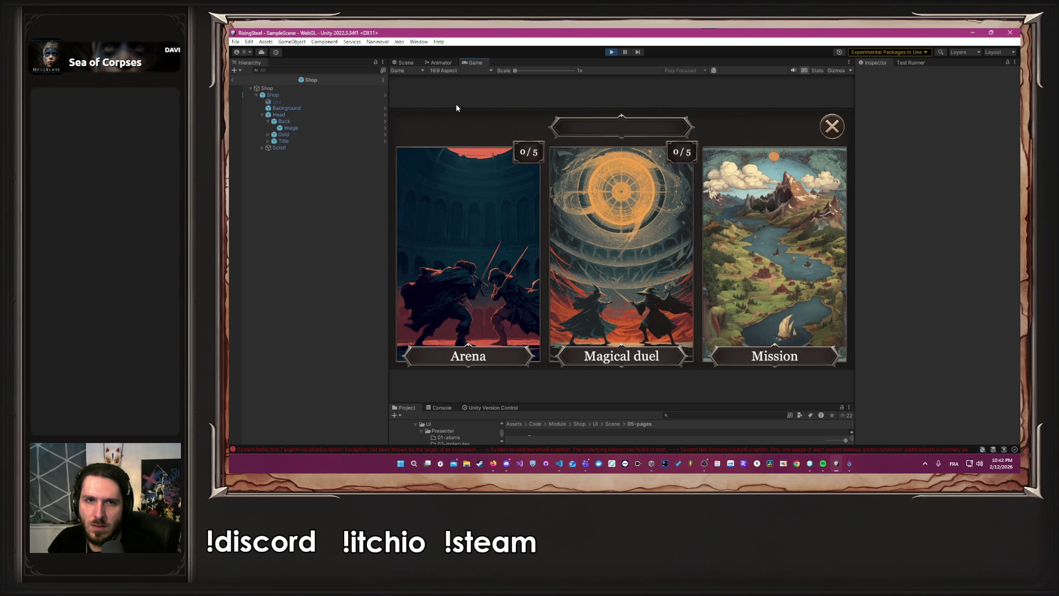
click(464, 73)
click(472, 113)
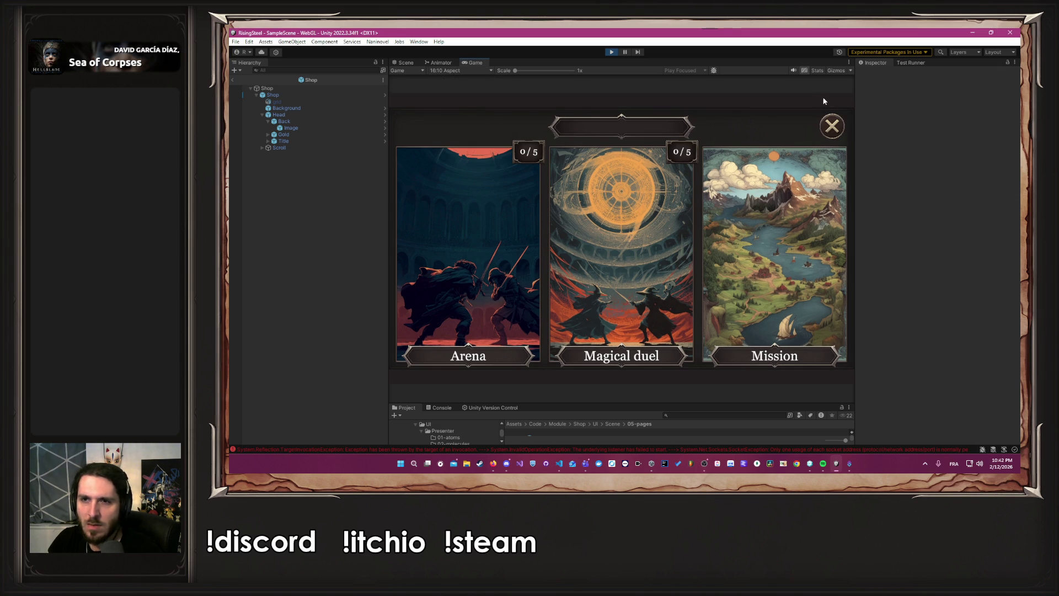
- Open and close the Mission, Arena and Magical duel panels, then stop the game
click(830, 129)
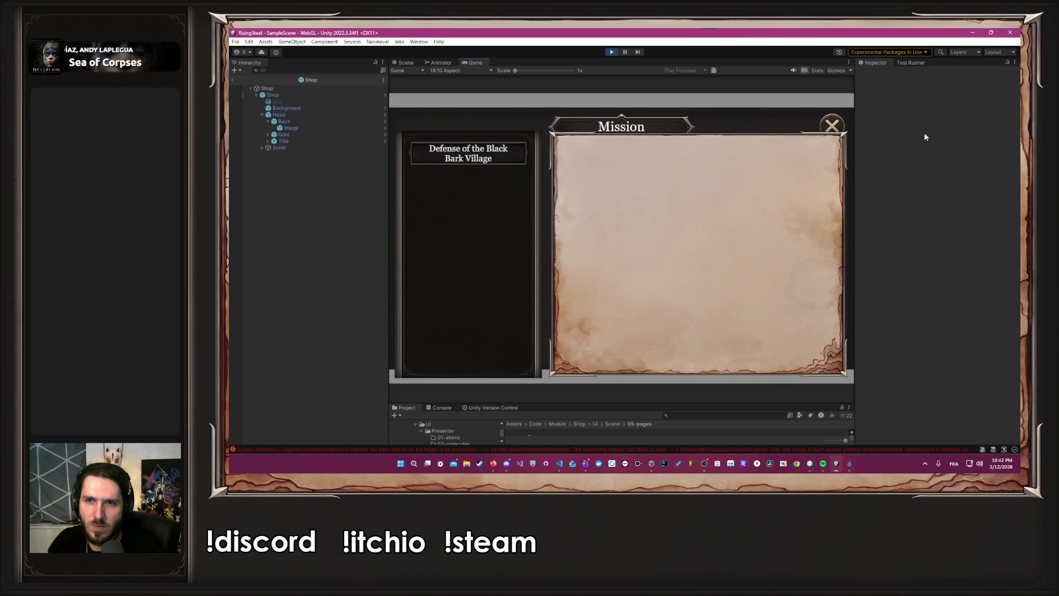
click(830, 126)
click(518, 215)
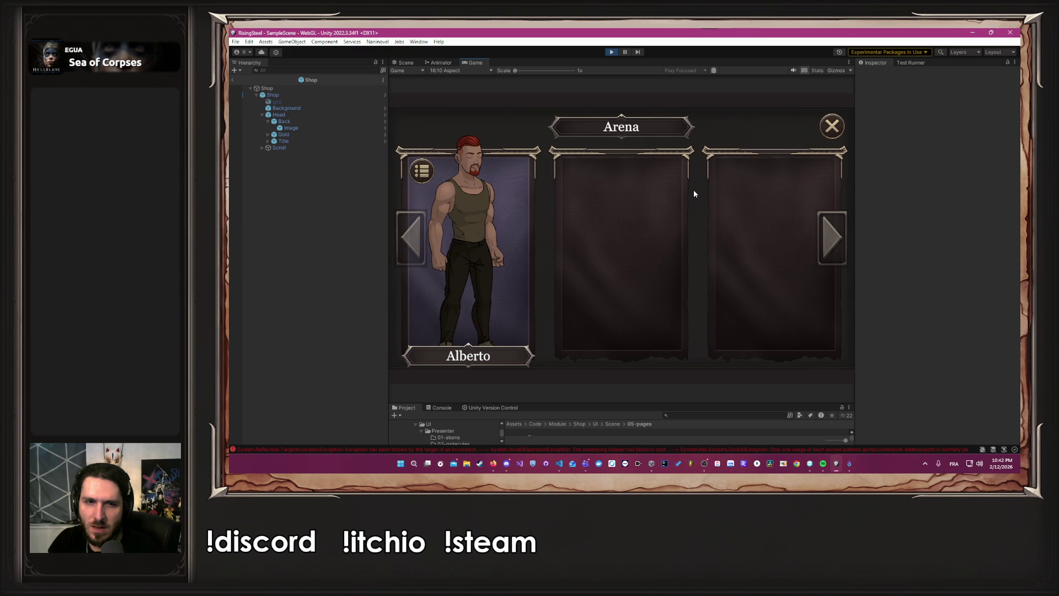
click(831, 126)
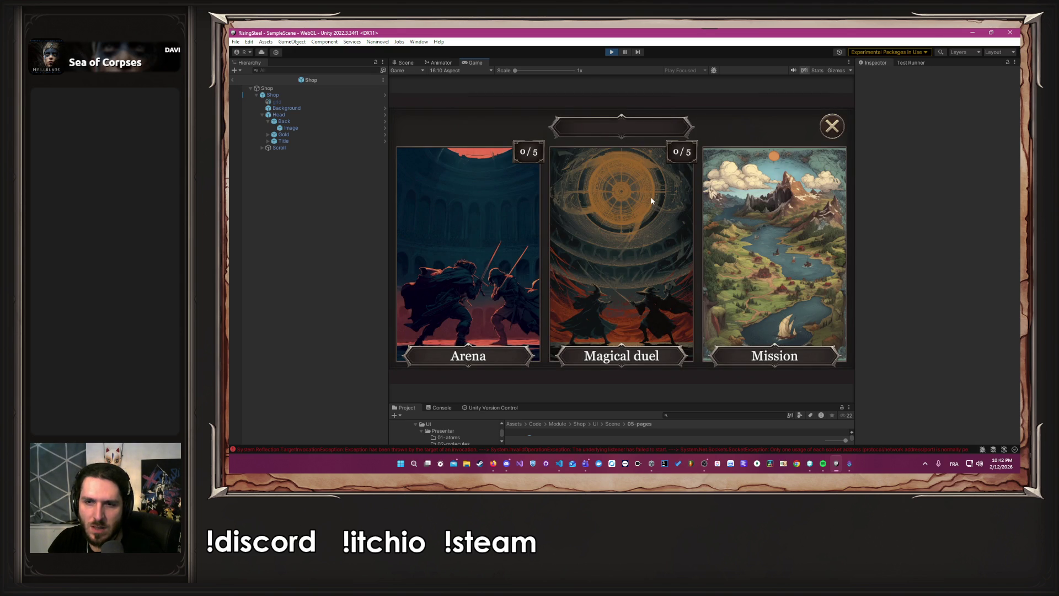
click(651, 197)
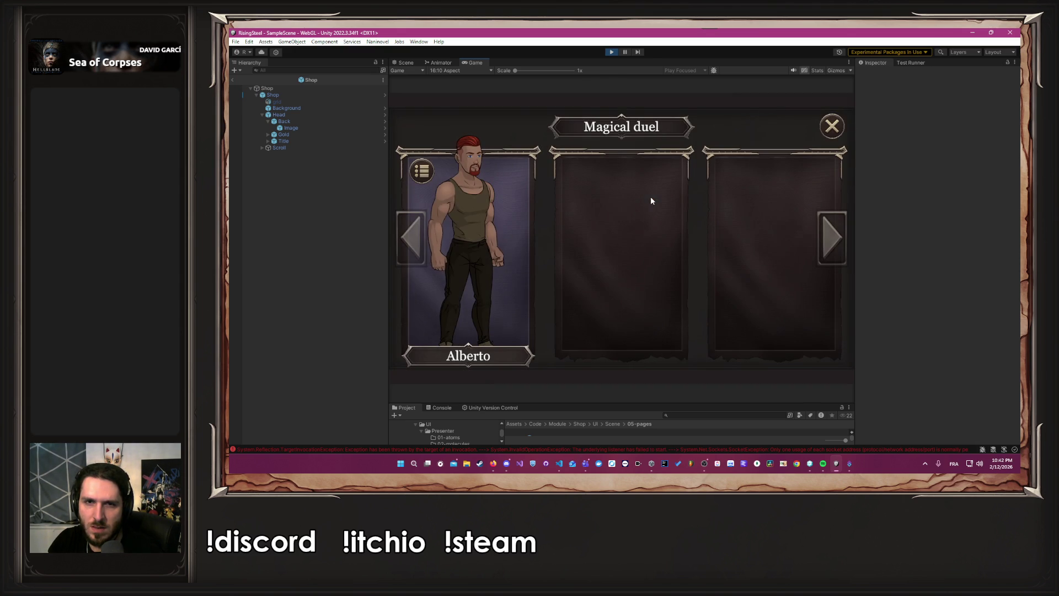
click(831, 126)
click(751, 179)
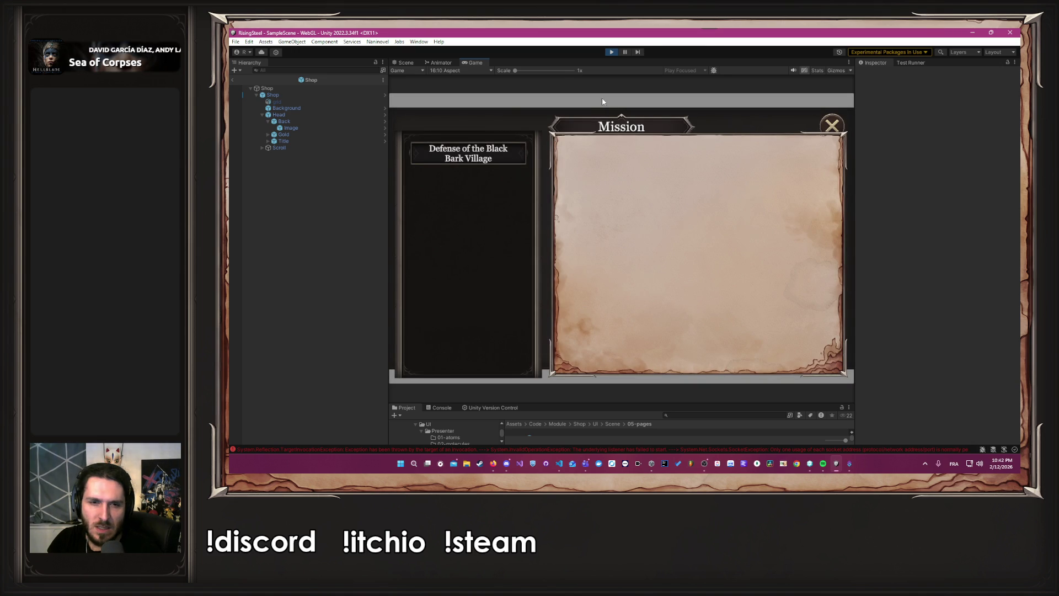
click(612, 52)
click(472, 63)
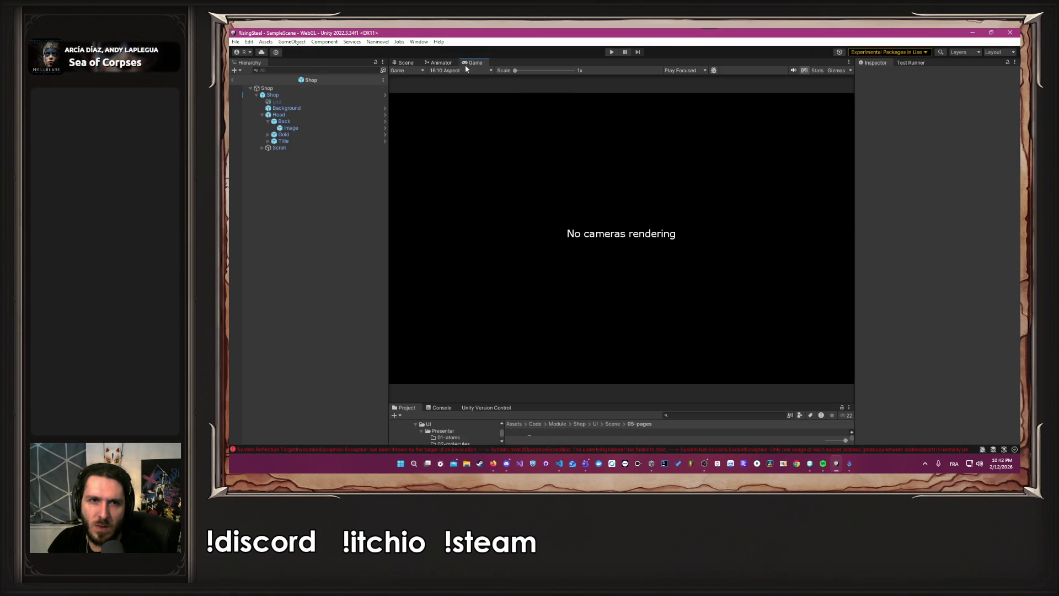
- Set the Game view back to Full HD and return to the Scene view
click(456, 70)
click(462, 127)
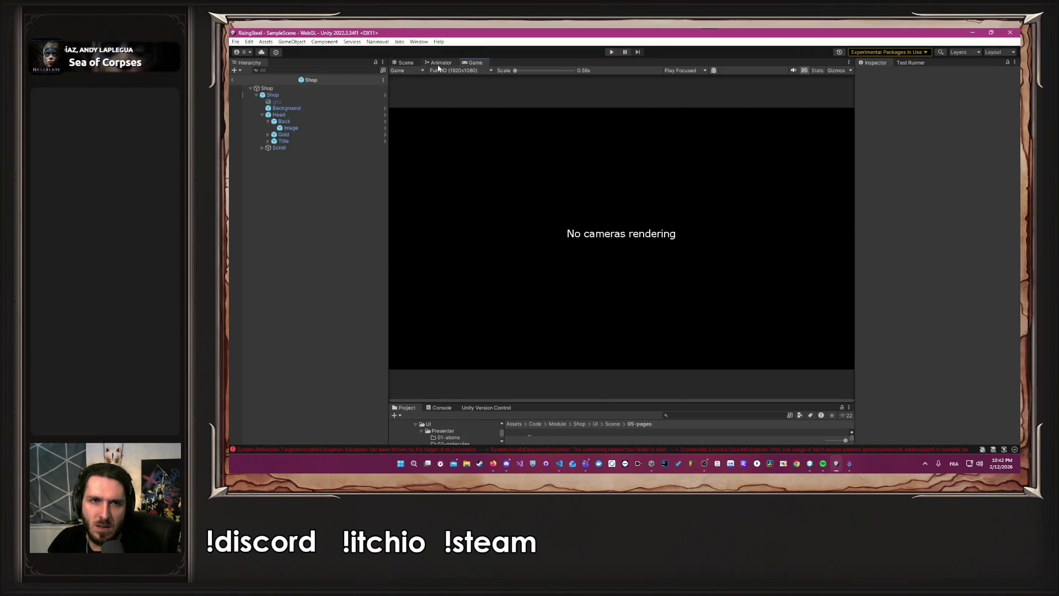
click(404, 63)
- Collapse the Camp folder and browse into SelectCharacter's UI/Scene/05-pages folder
drag(575, 403, 574, 244)
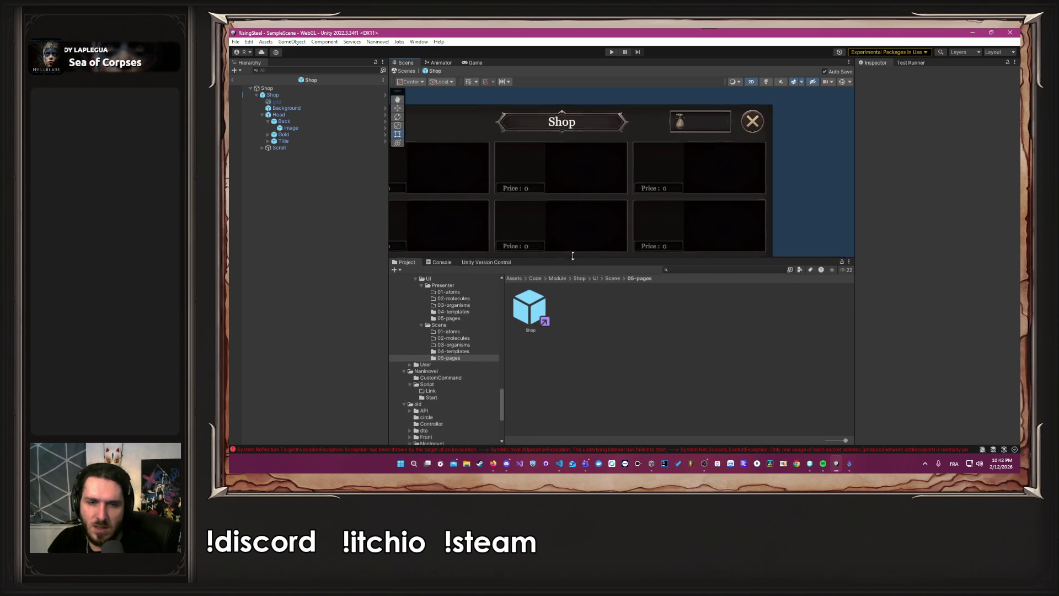
scroll(441, 353, down, 5)
scroll(434, 361, up, 10)
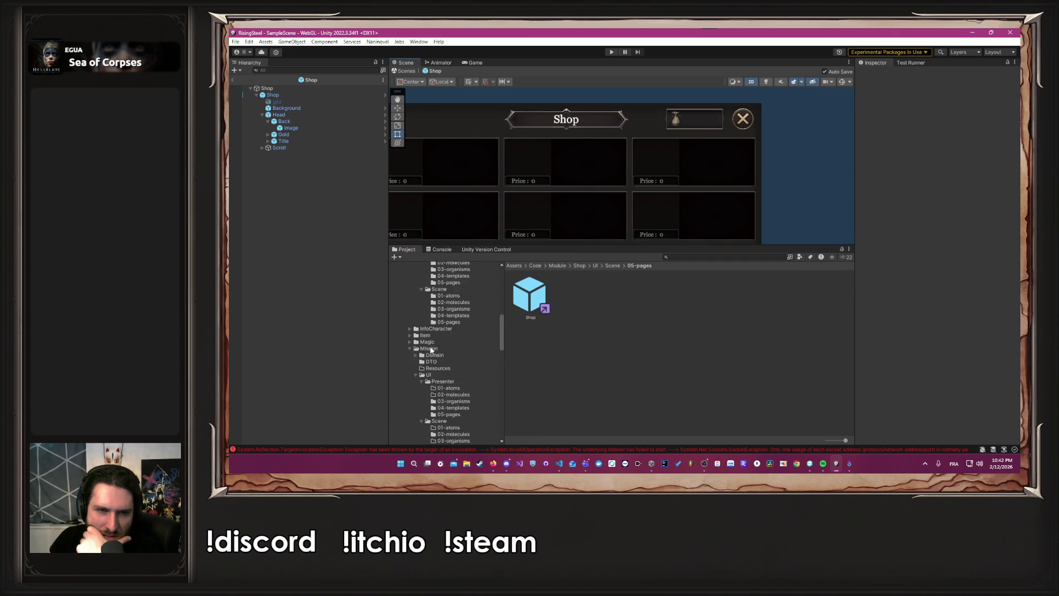
click(408, 359)
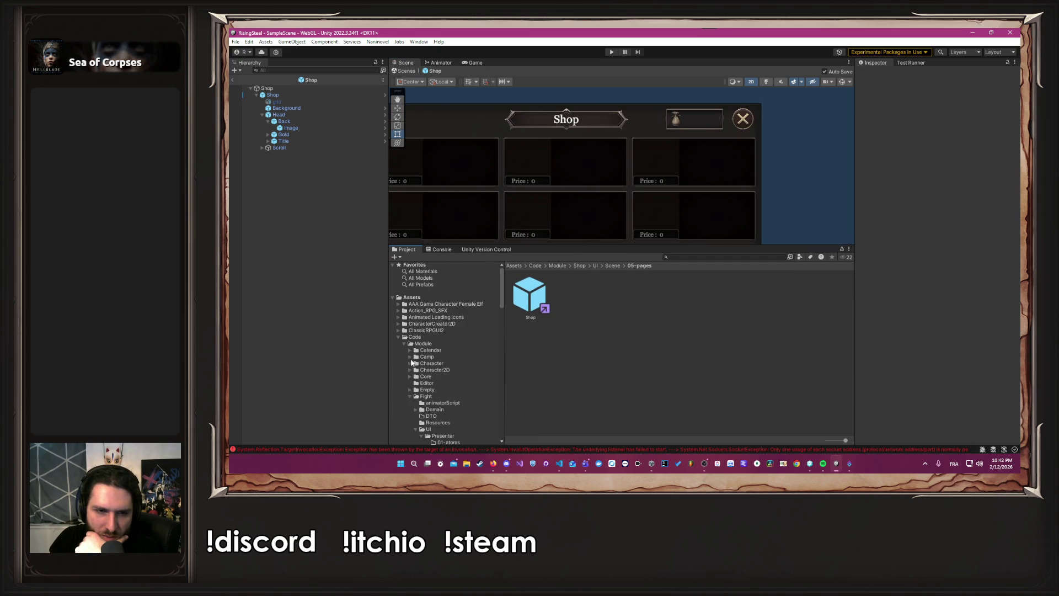
scroll(409, 395, down, 3)
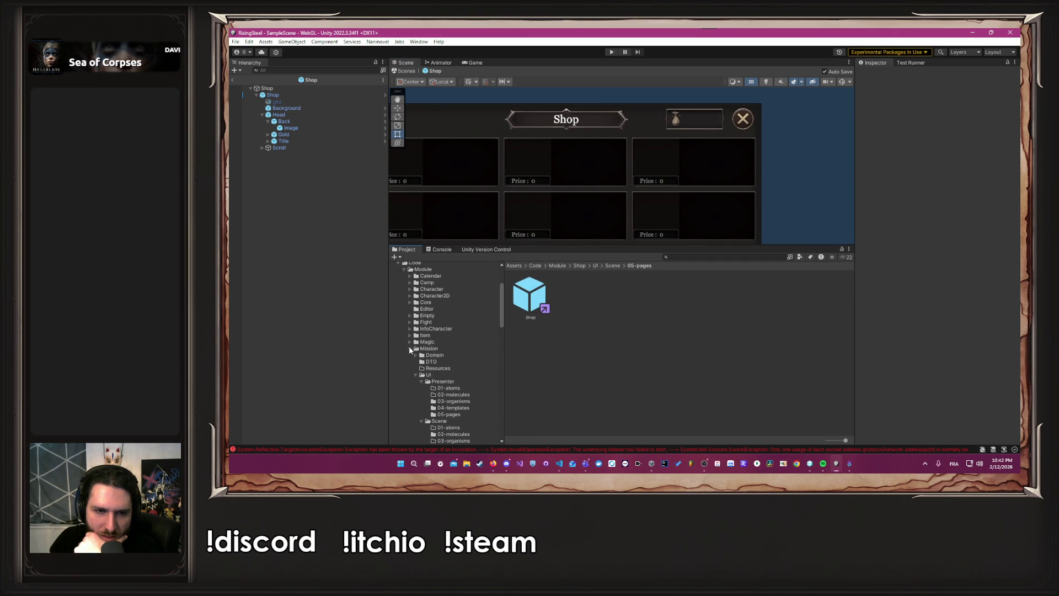
scroll(453, 396, down, 3)
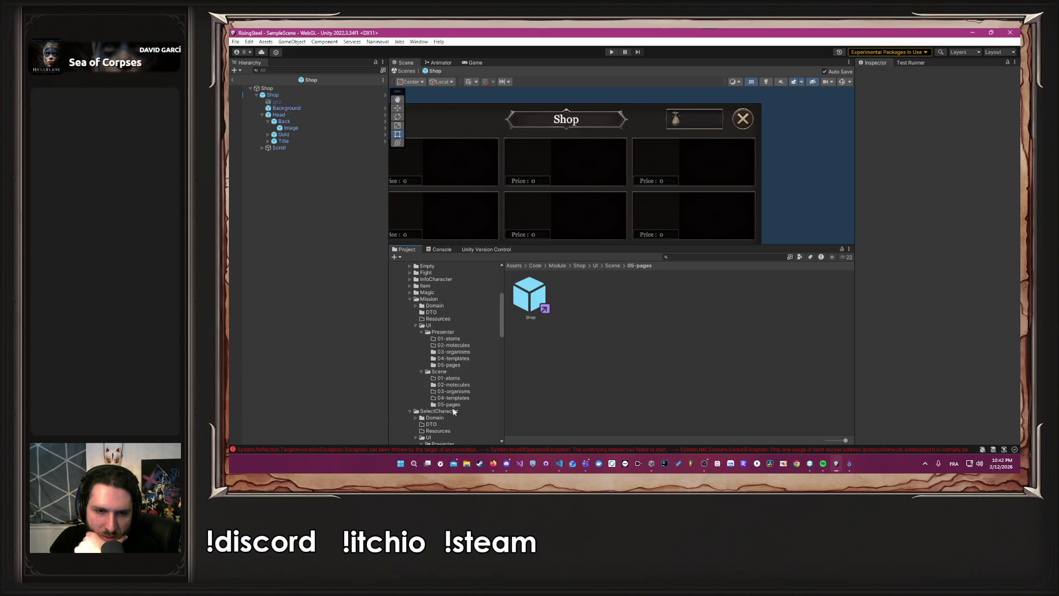
click(439, 411)
double_click(677, 295)
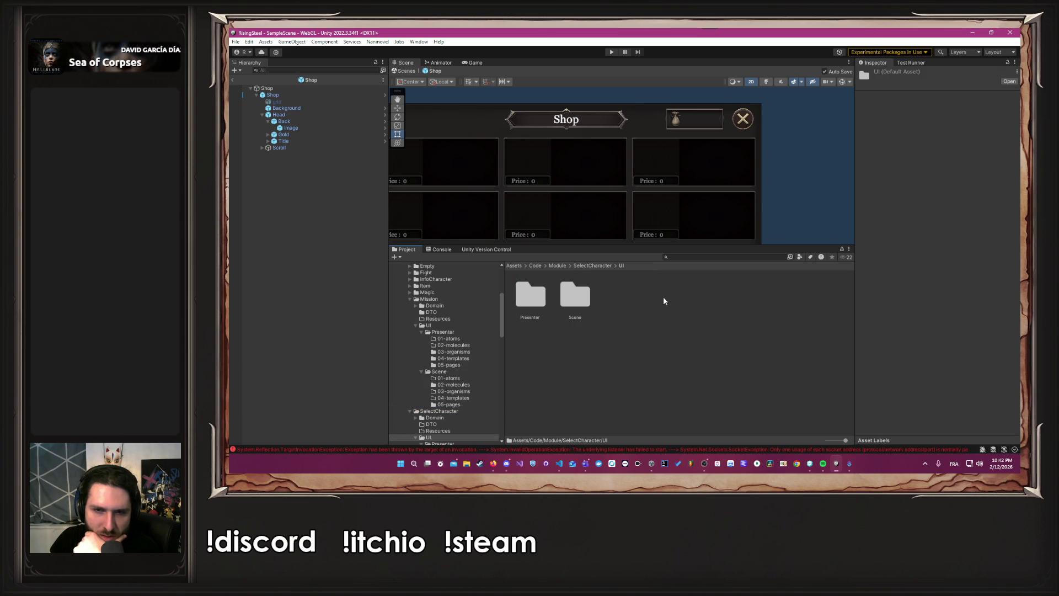
double_click(575, 295)
double_click(709, 295)
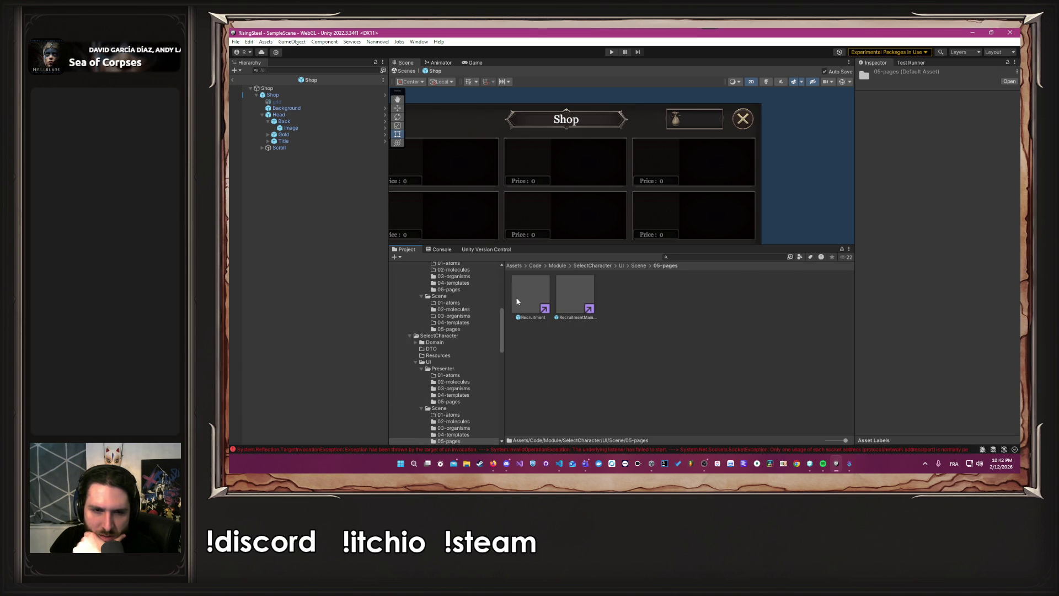
- Find the Mission module's 05-pages folder and open the Mission prefab in prefab mode
scroll(463, 347, down, 3)
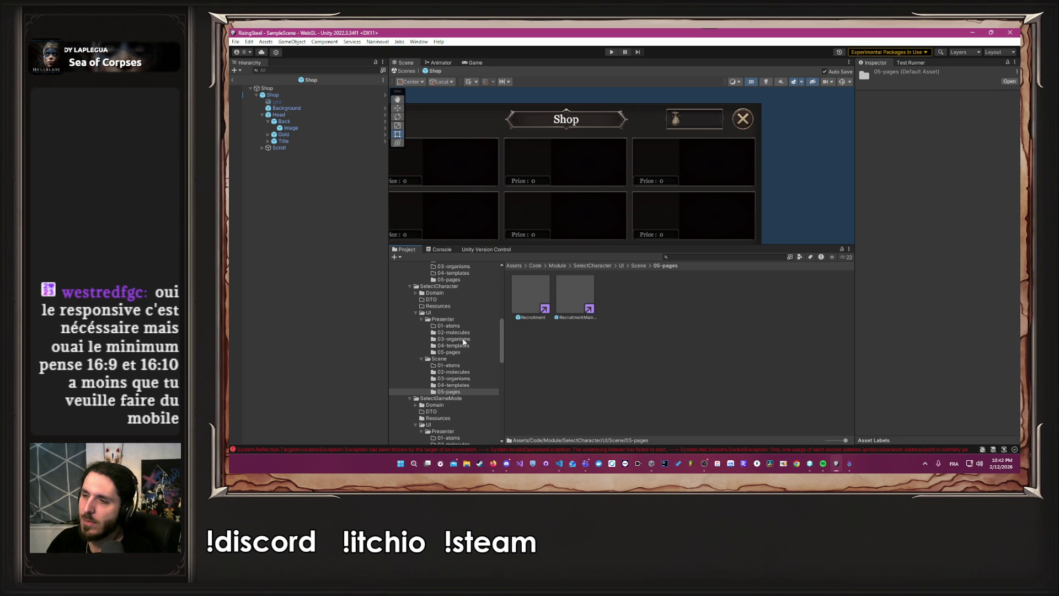
scroll(432, 370, down, 3)
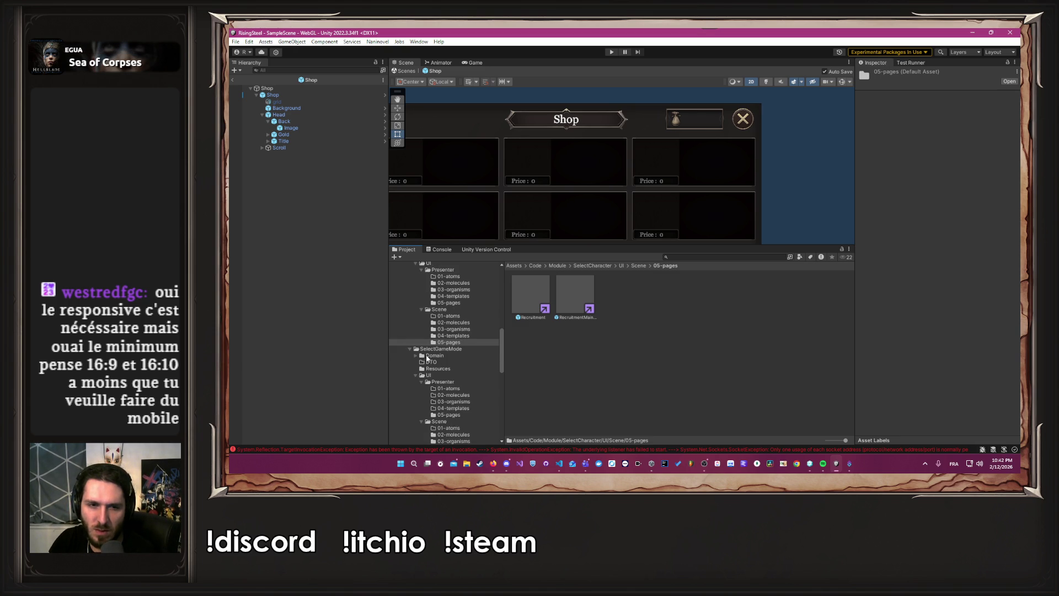
scroll(417, 351, down, 6)
scroll(455, 375, up, 20)
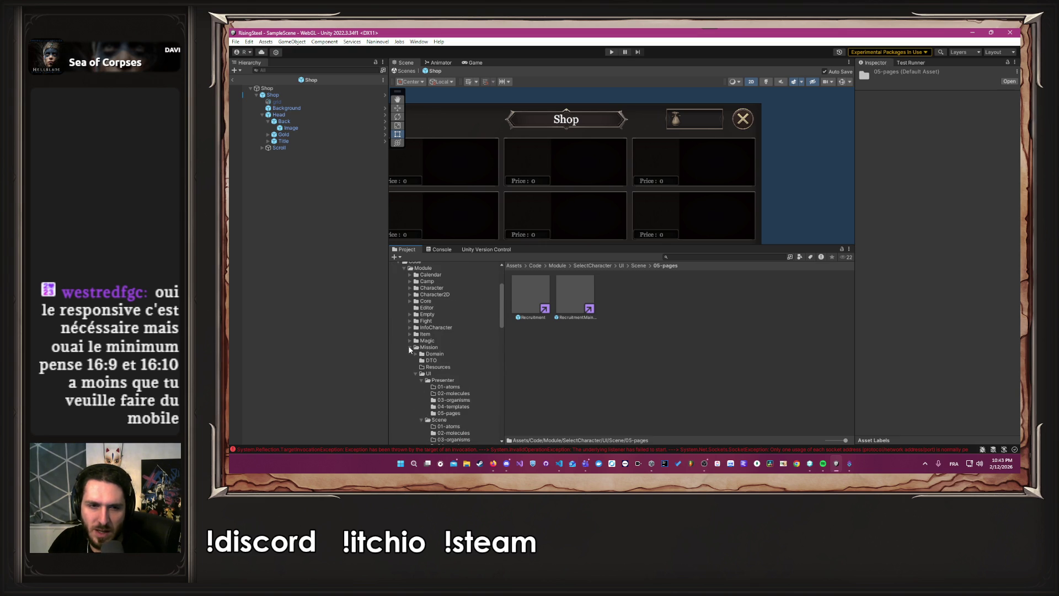
scroll(412, 355, down, 3)
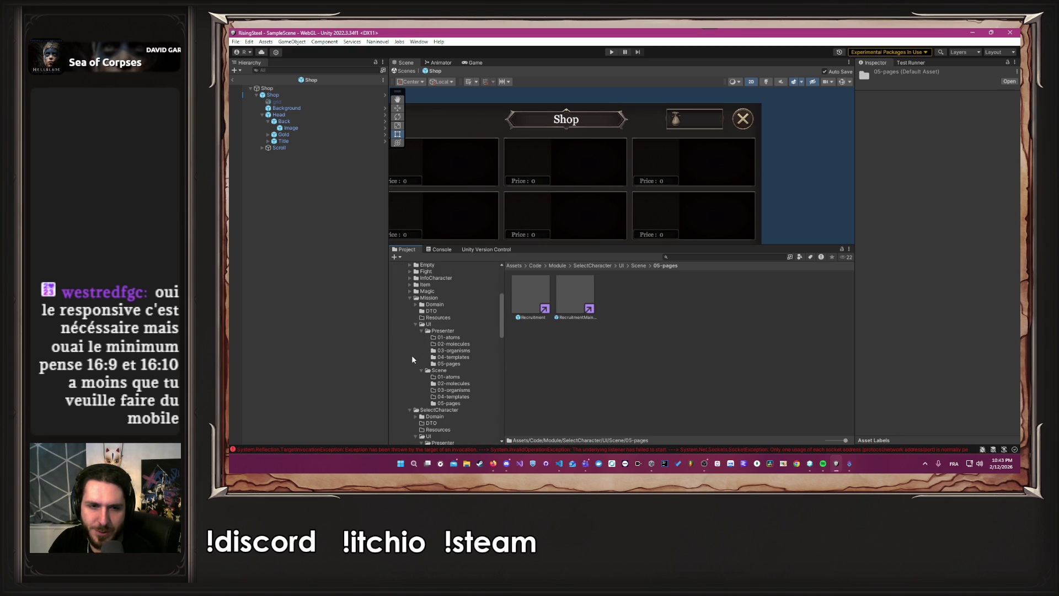
click(449, 403)
double_click(523, 300)
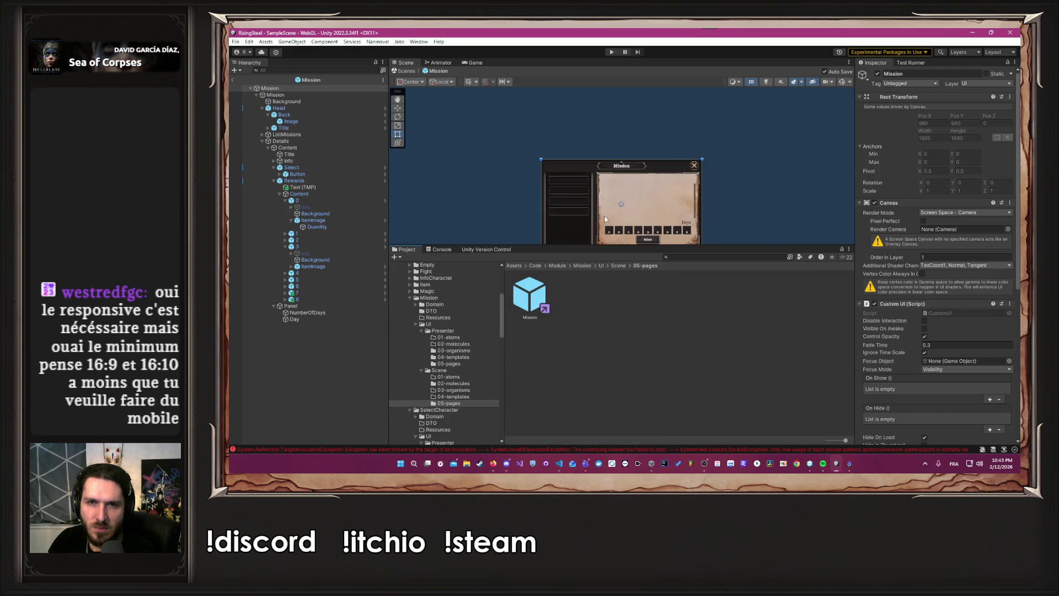
- Inspect the Background anchor presets, then select ListMissions to check its layout
click(286, 102)
click(872, 120)
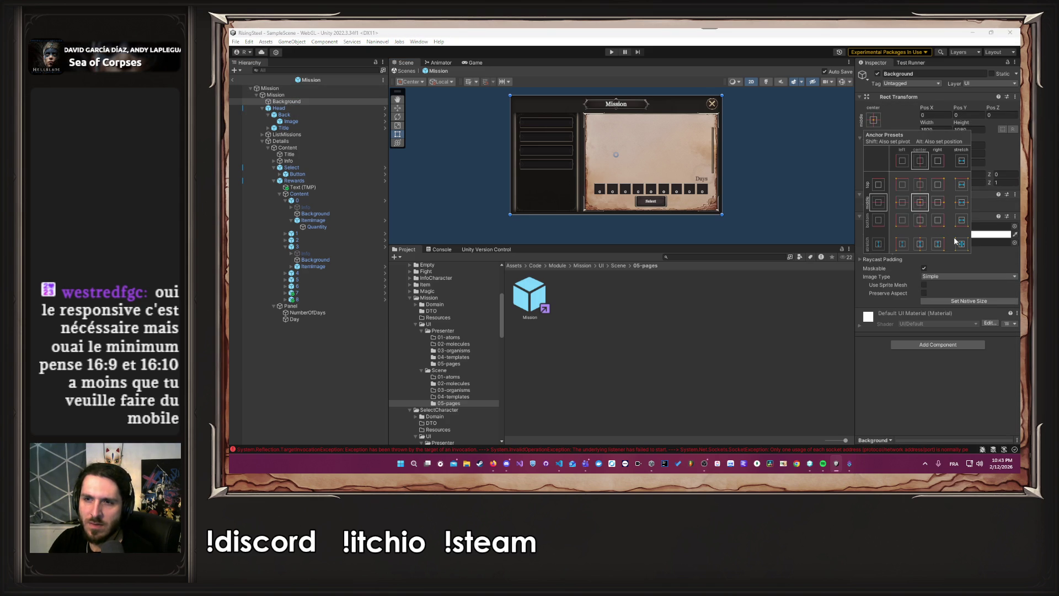
click(753, 165)
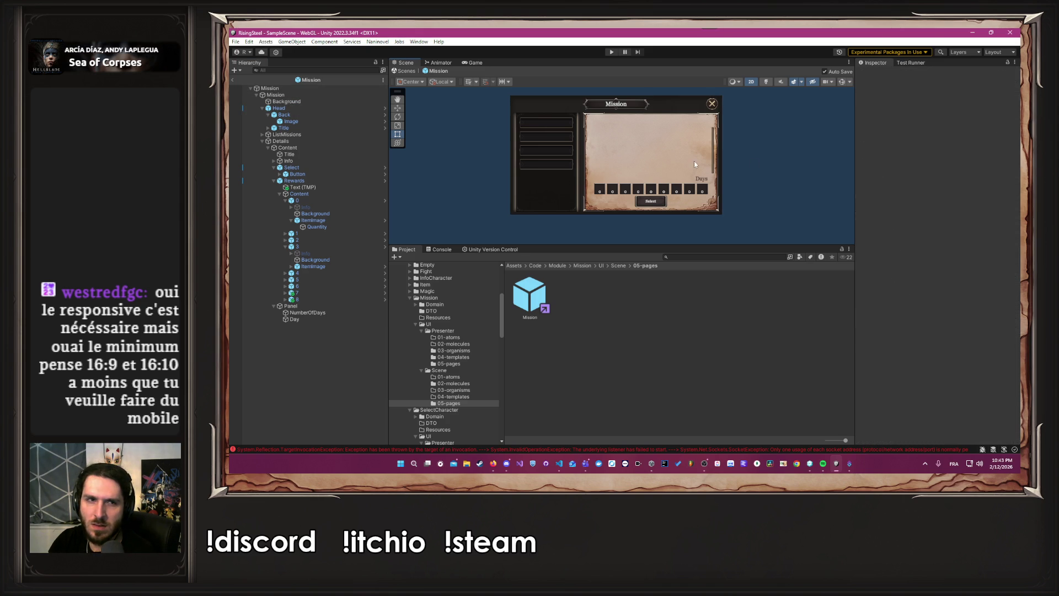
click(330, 134)
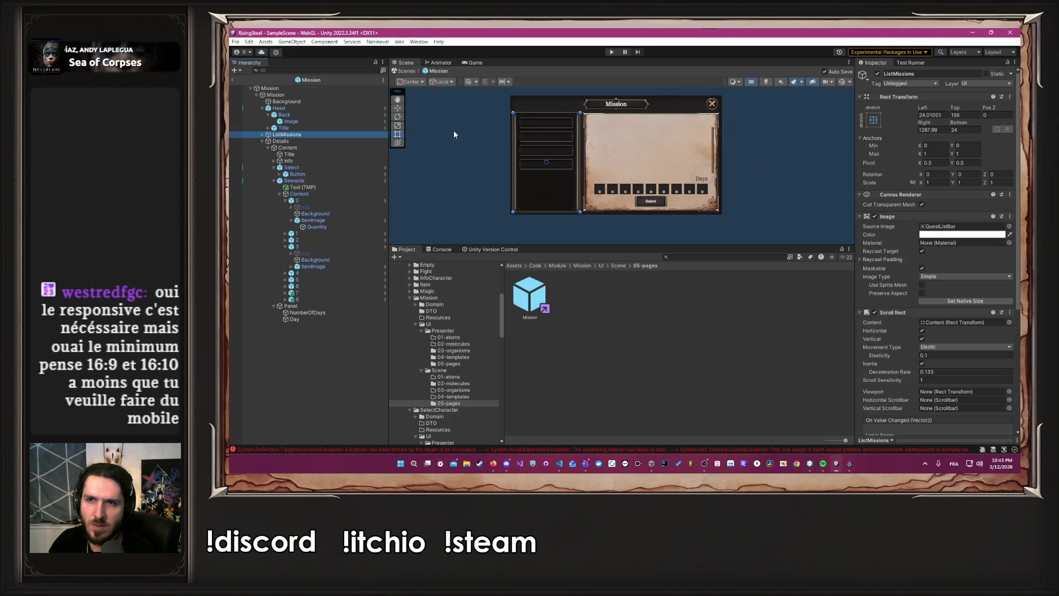
- Start Play mode and load the game from save slot 2
click(612, 53)
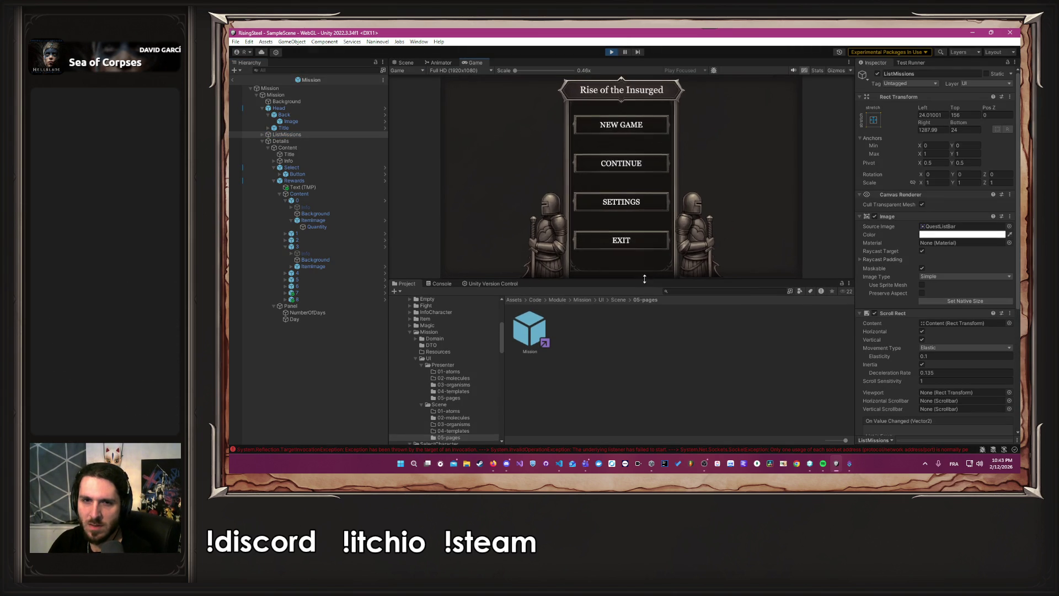
click(634, 164)
click(617, 147)
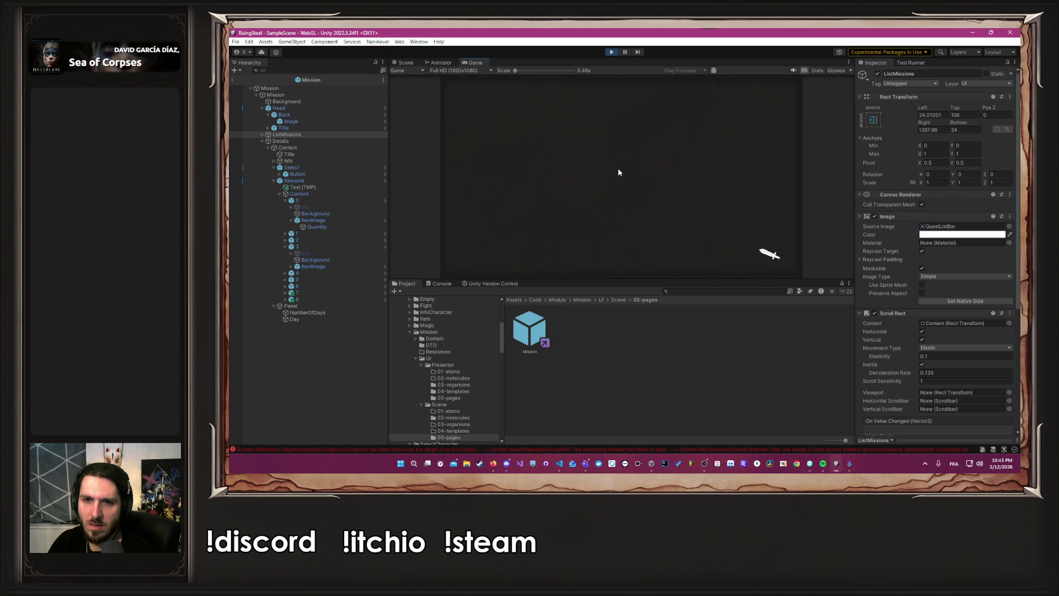
- Open and close the Mission panel, switch to 750x1334 portrait, and open the mission list
click(741, 172)
click(783, 89)
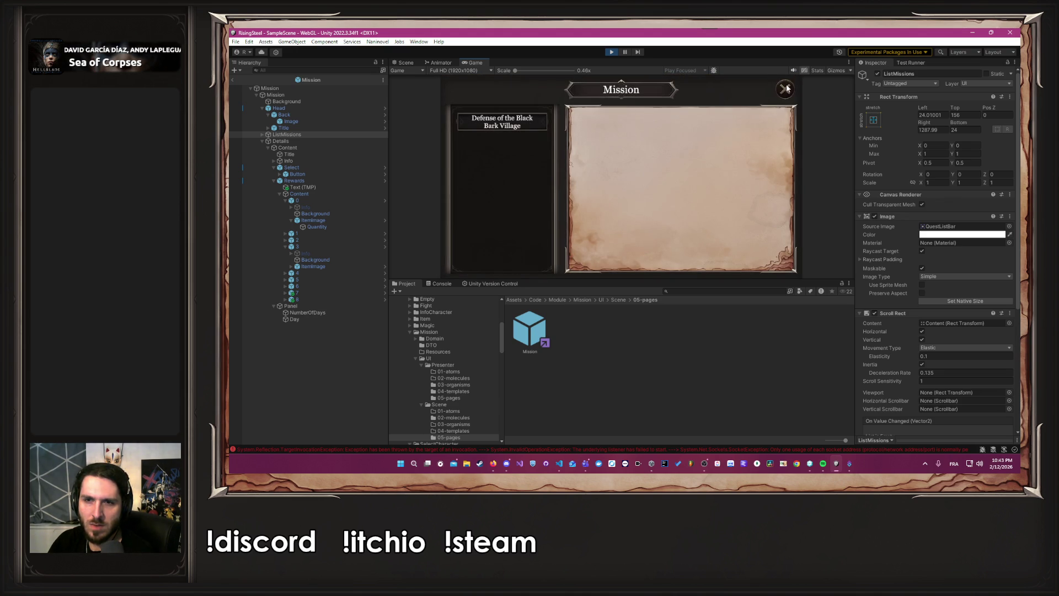
click(441, 70)
click(465, 160)
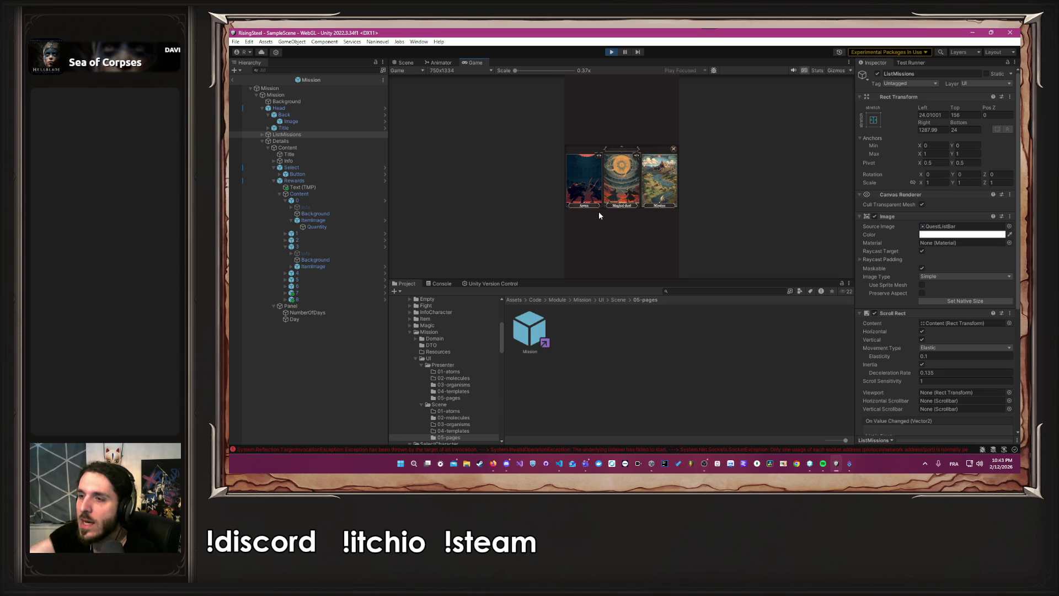
click(664, 171)
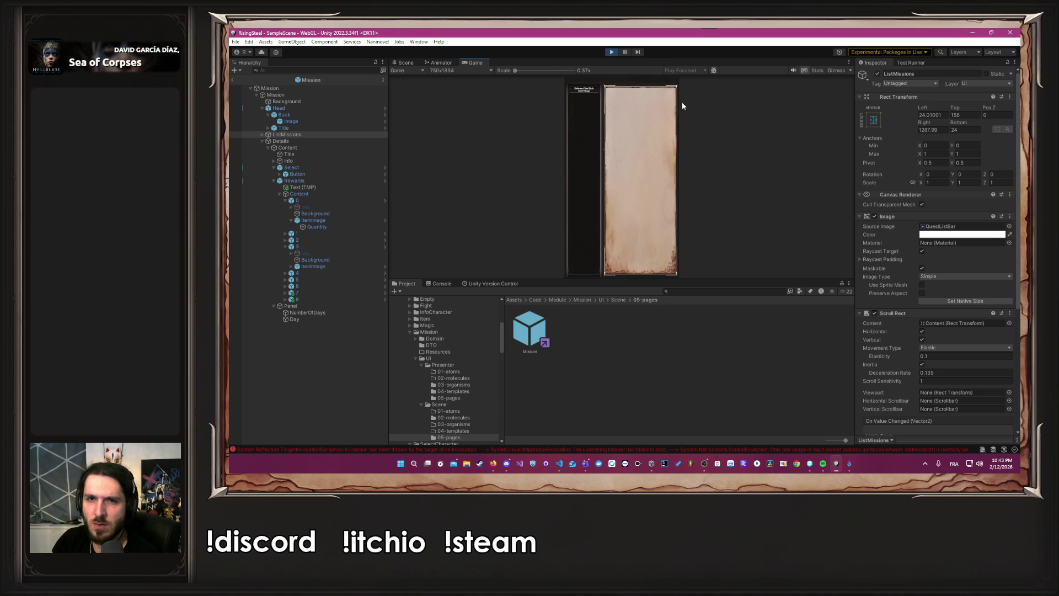
- Compare the mission list at Full HD and 16:10, reset to Full HD, and stop the game
click(461, 70)
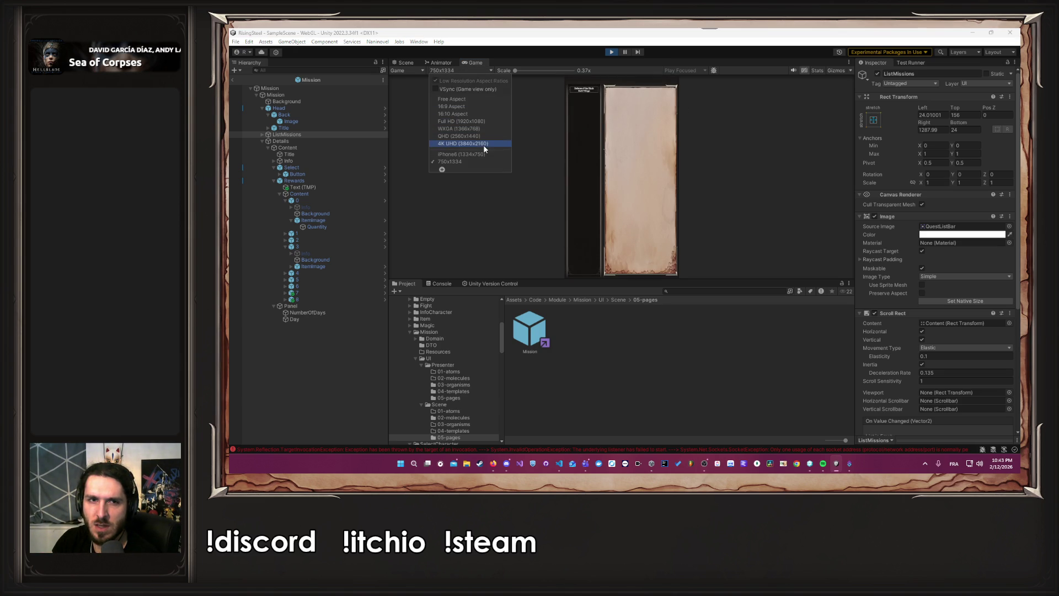
click(473, 121)
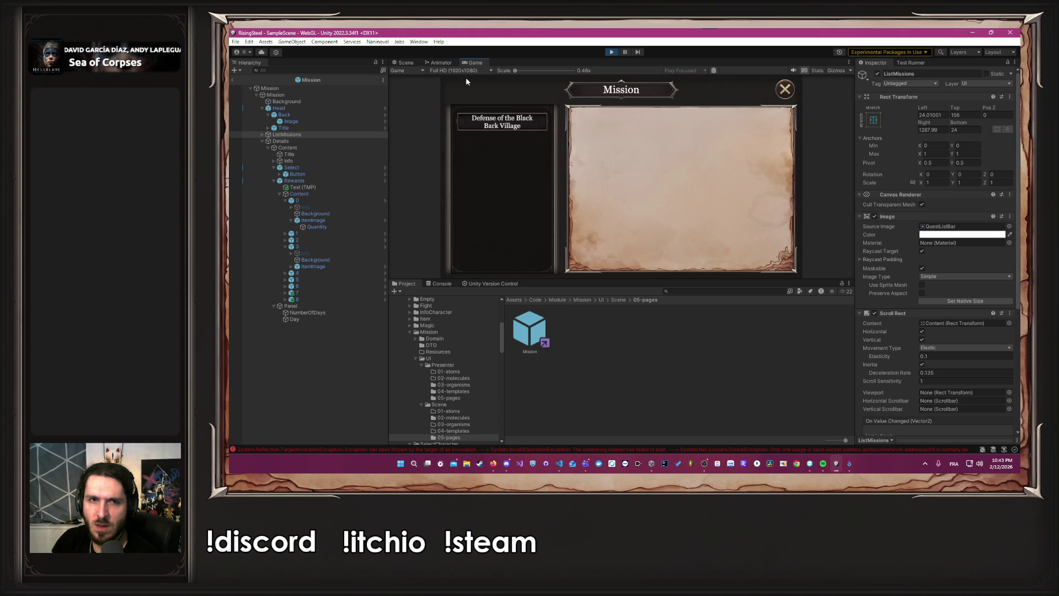
click(462, 71)
click(462, 115)
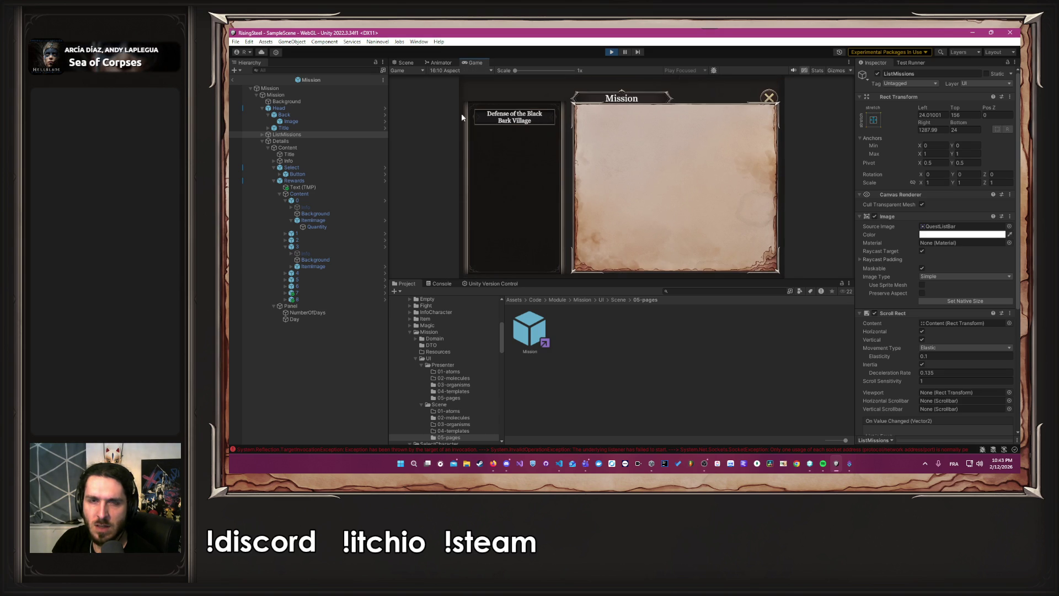
click(463, 71)
click(462, 121)
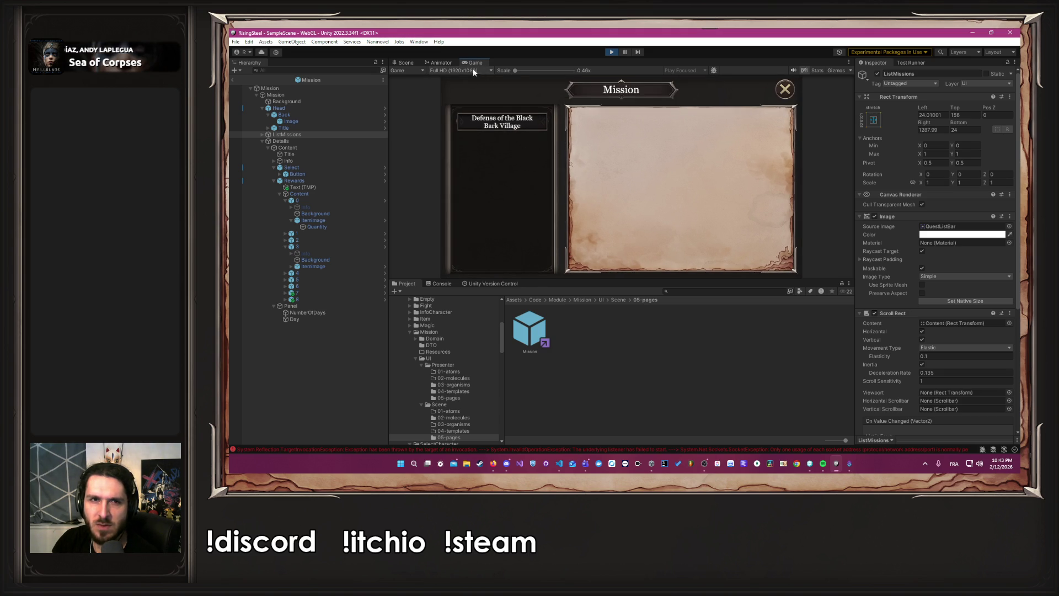
click(607, 51)
- Select the Mission root and review its UI scale mode options without changing them
click(309, 88)
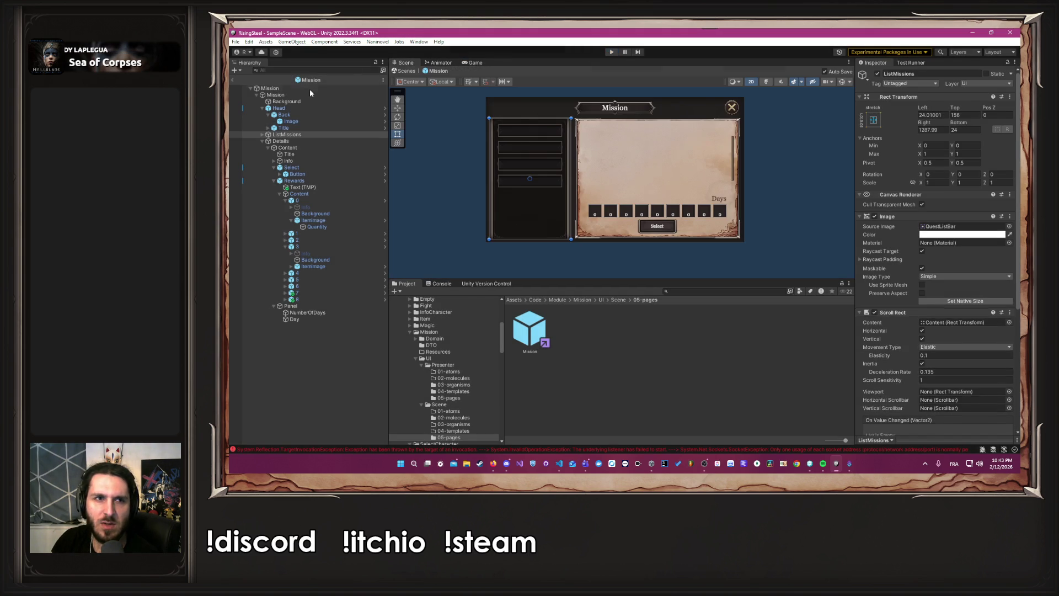
scroll(954, 286, down, 10)
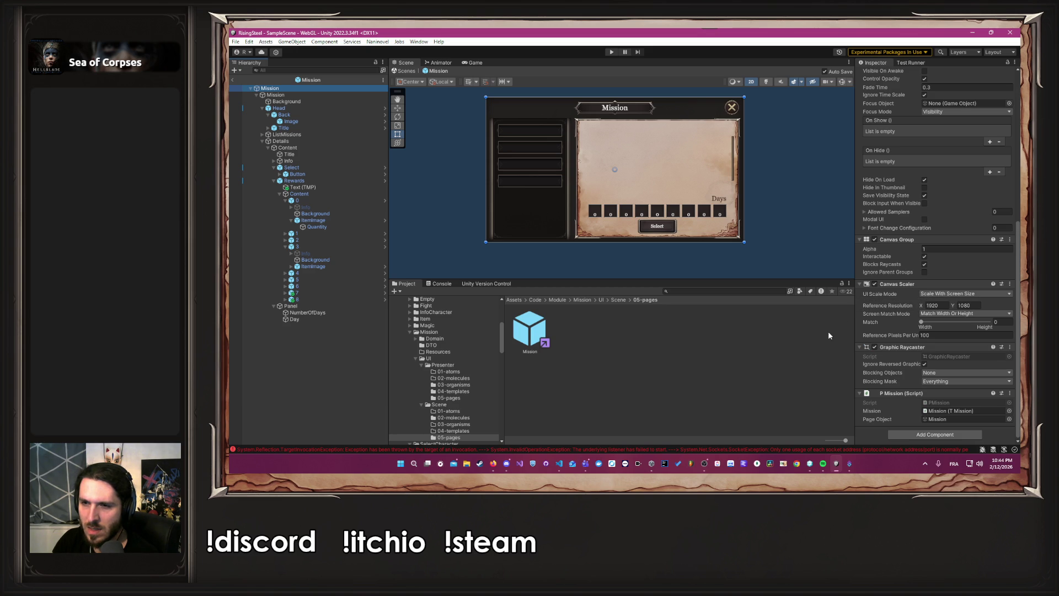
click(972, 294)
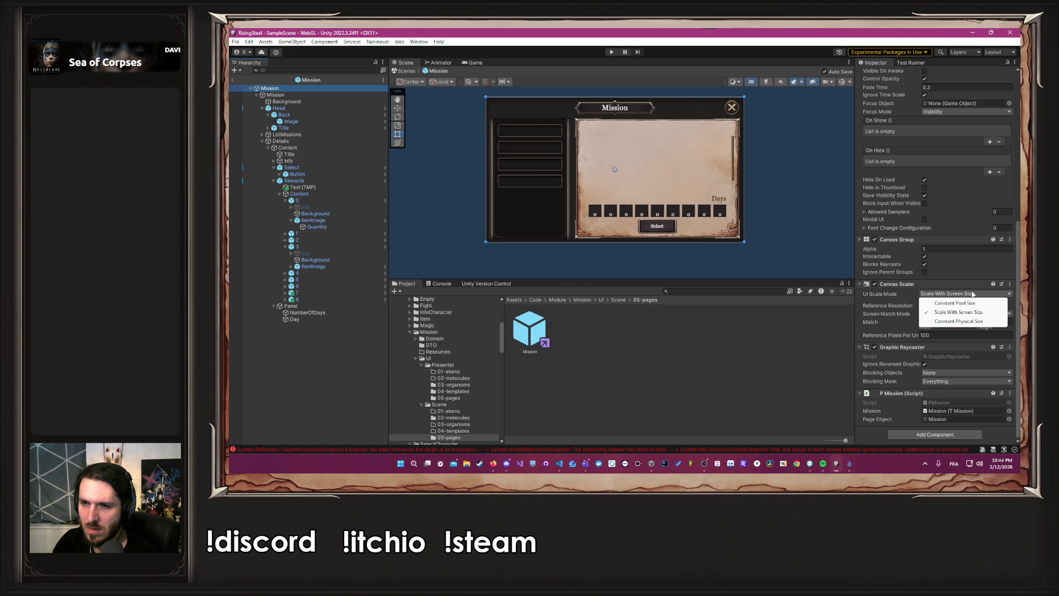
click(833, 319)
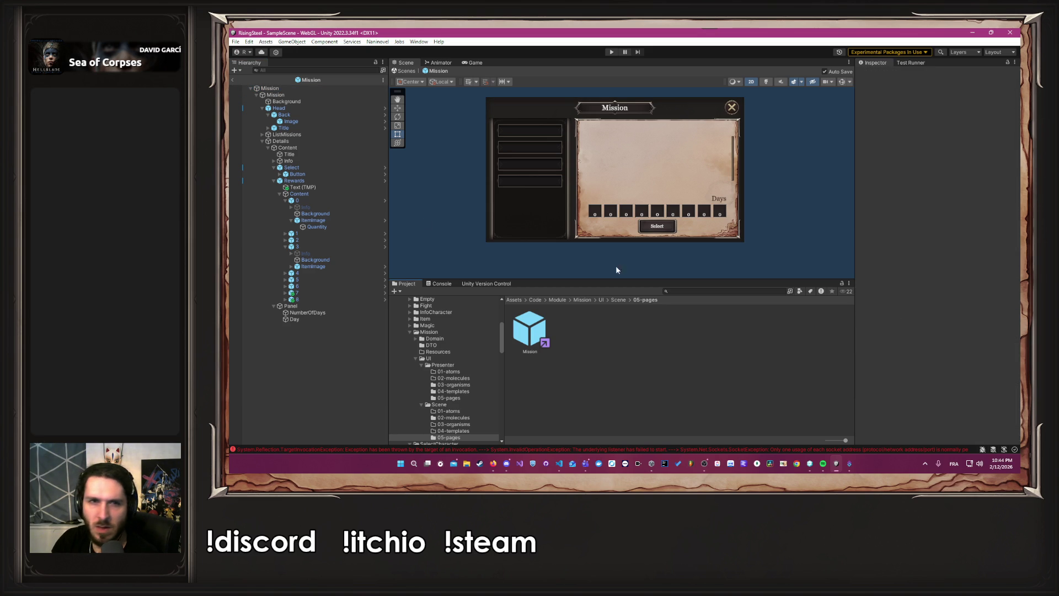
- Anchor the Head object to the top-centre preset
click(279, 108)
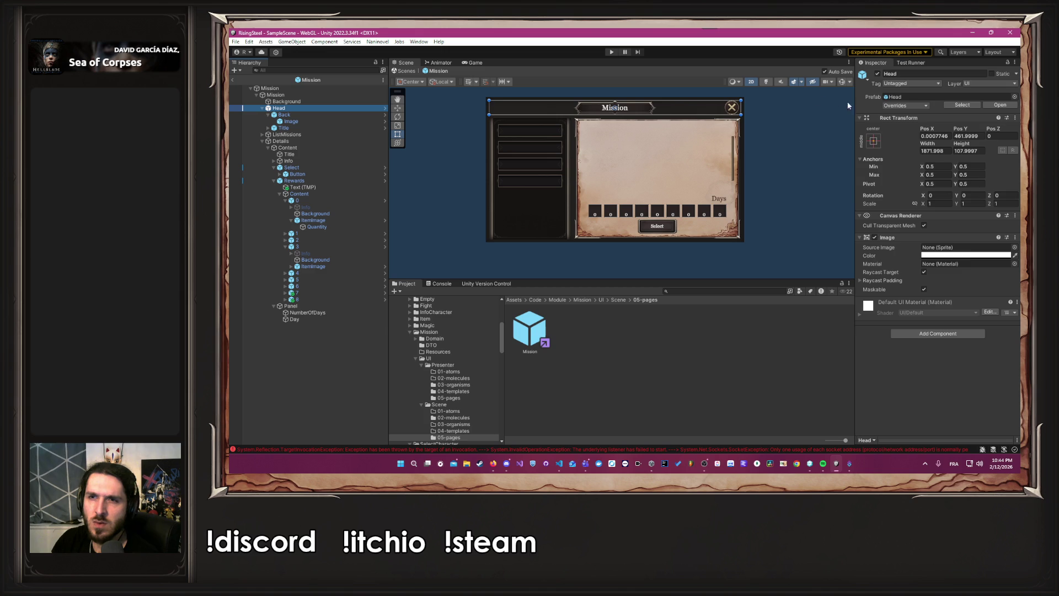
click(875, 142)
click(919, 205)
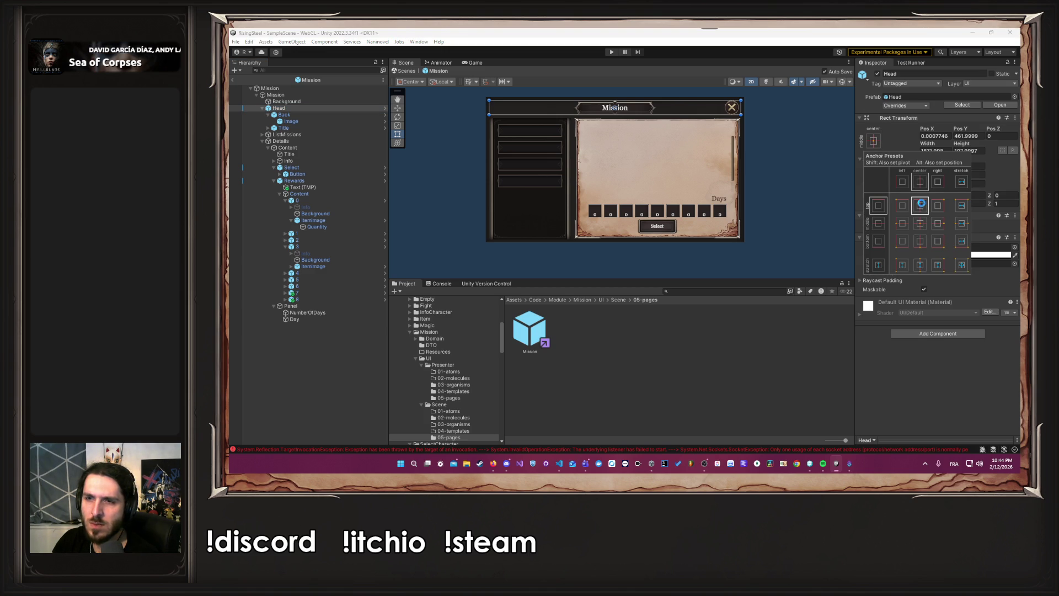
click(270, 120)
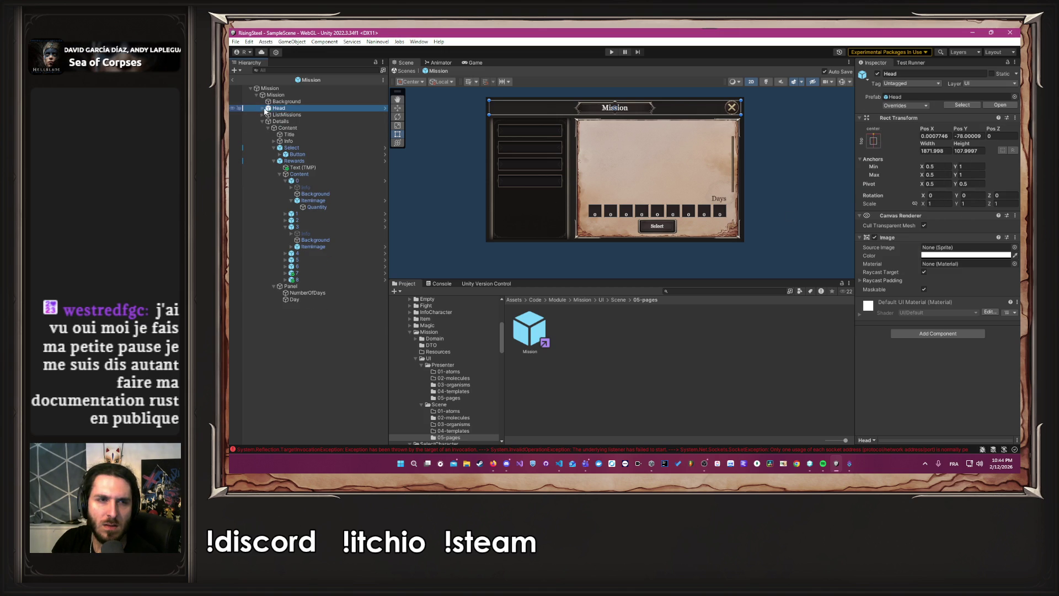
- Collapse the Head and Details children in the Hierarchy and clear the selection
click(262, 109)
click(287, 114)
click(289, 122)
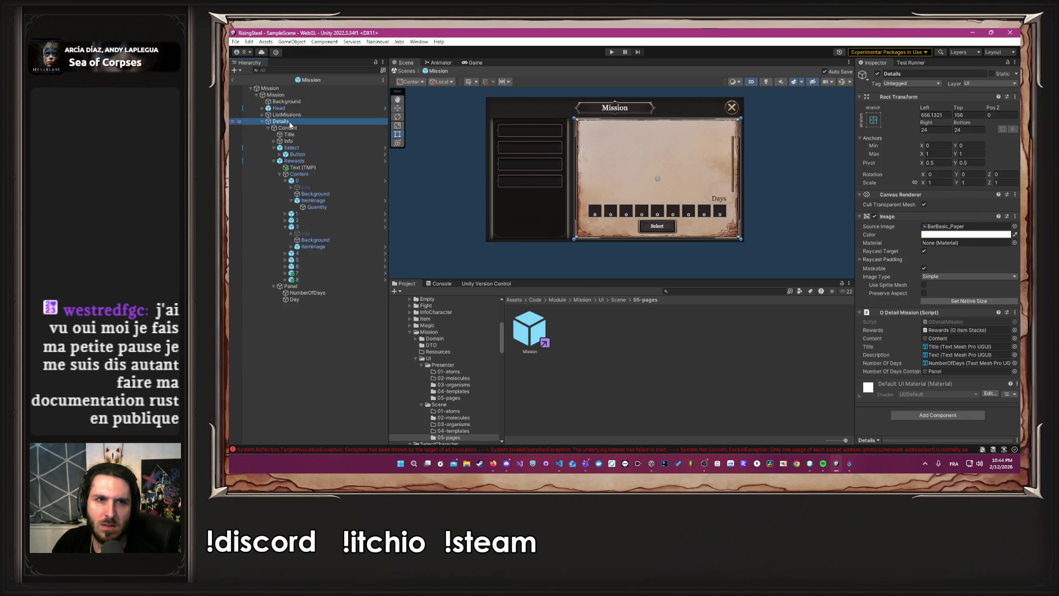
key(Left)
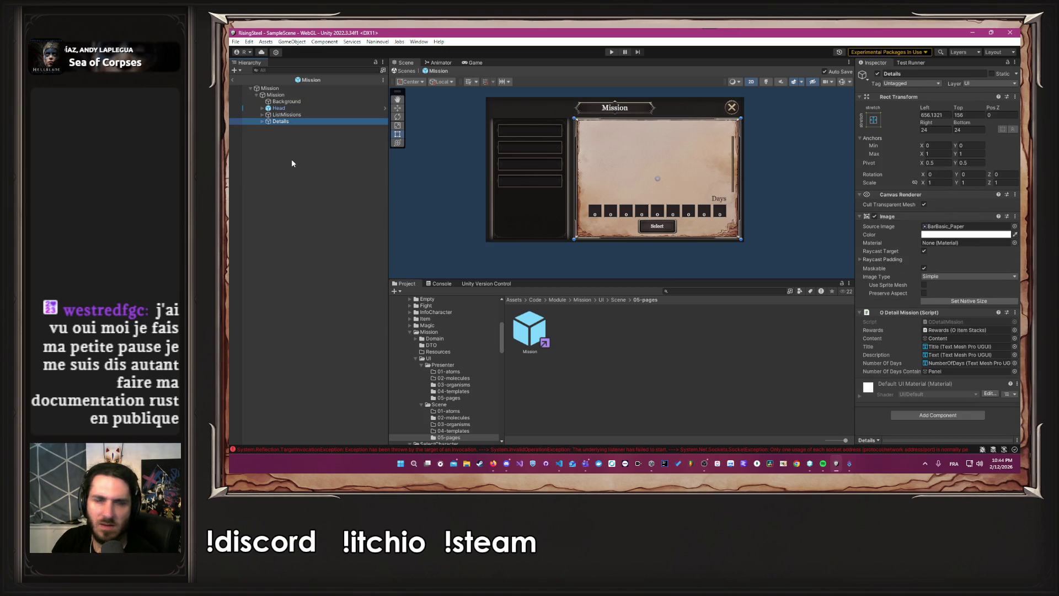
click(292, 163)
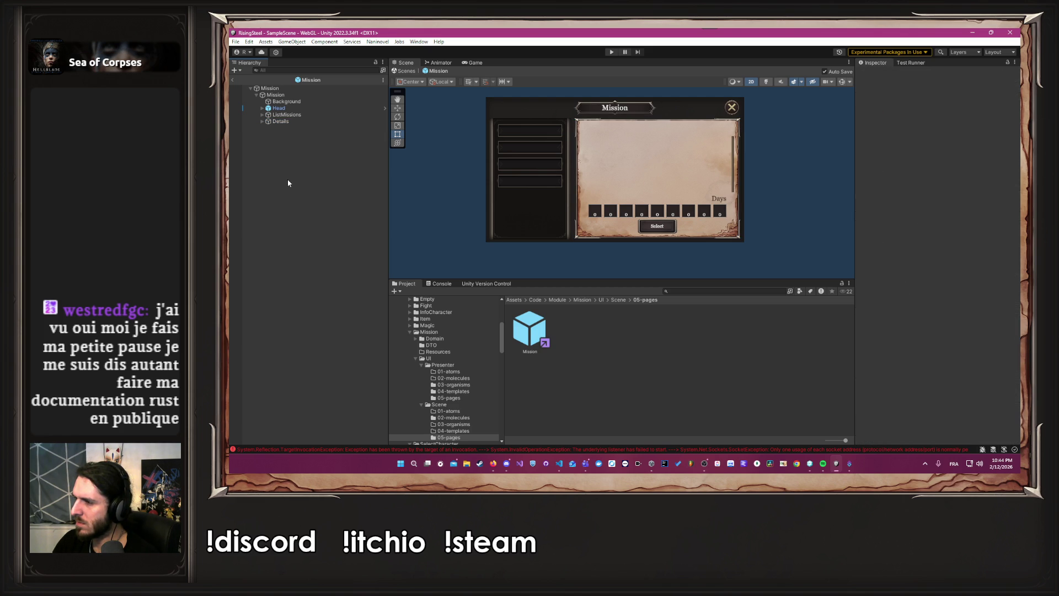
- Add a UI Panel under Mission and lower its top edge below the header
right_click(287, 180)
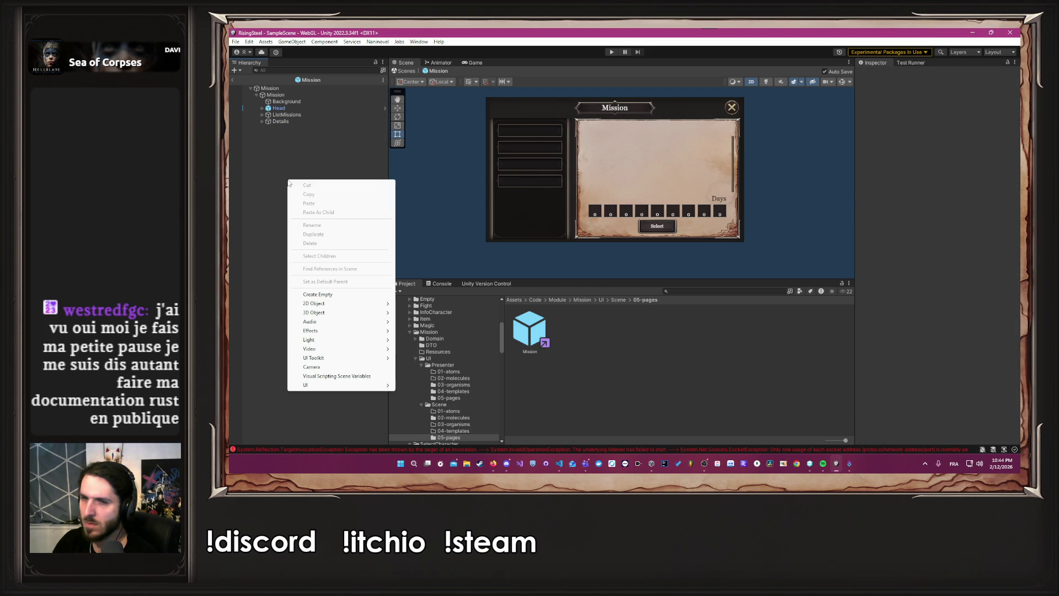
mouse_move(334, 390)
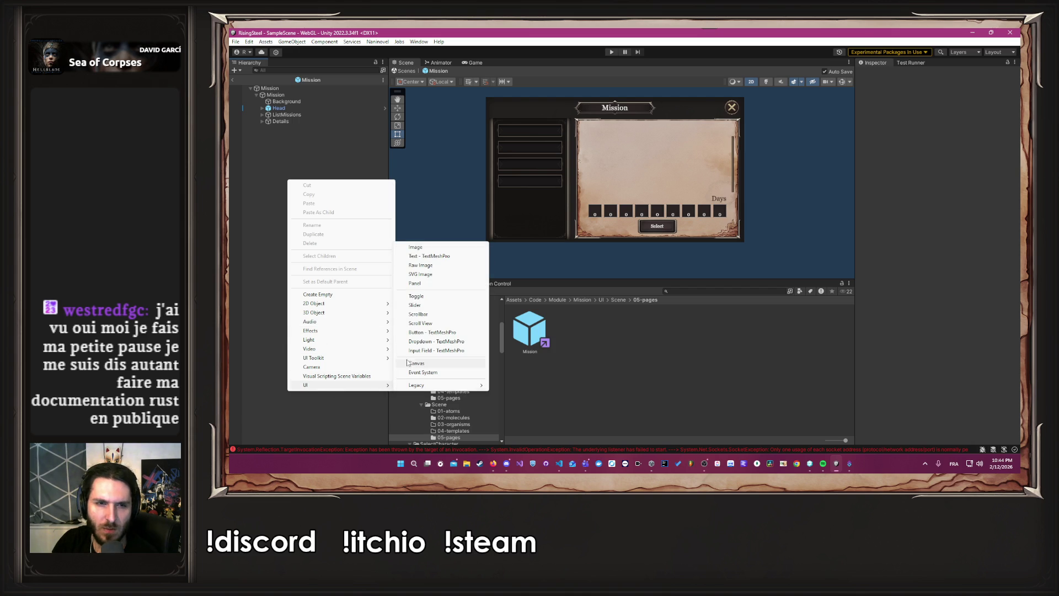
click(428, 284)
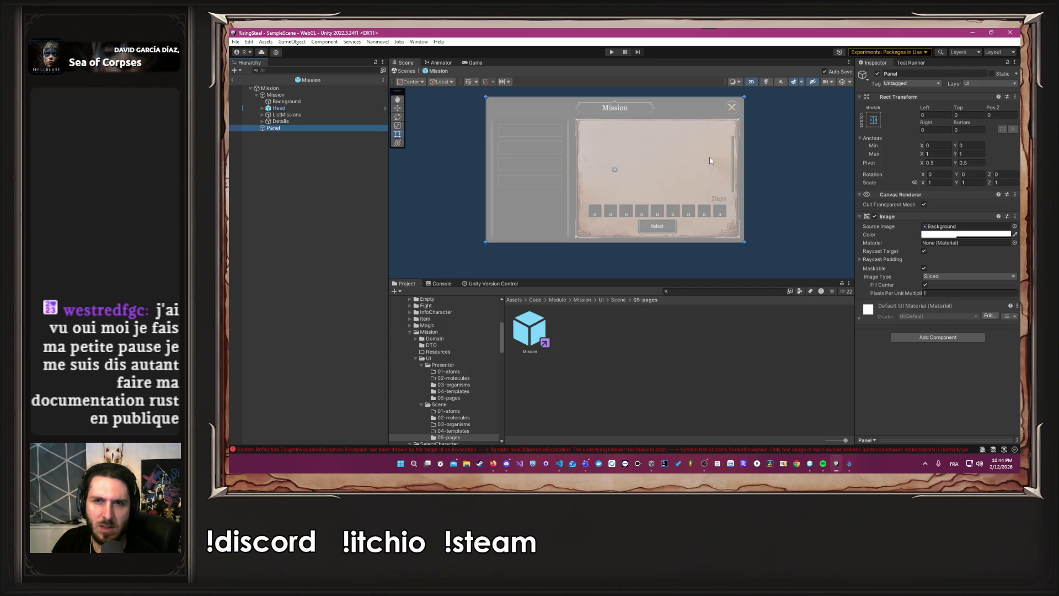
click(744, 158)
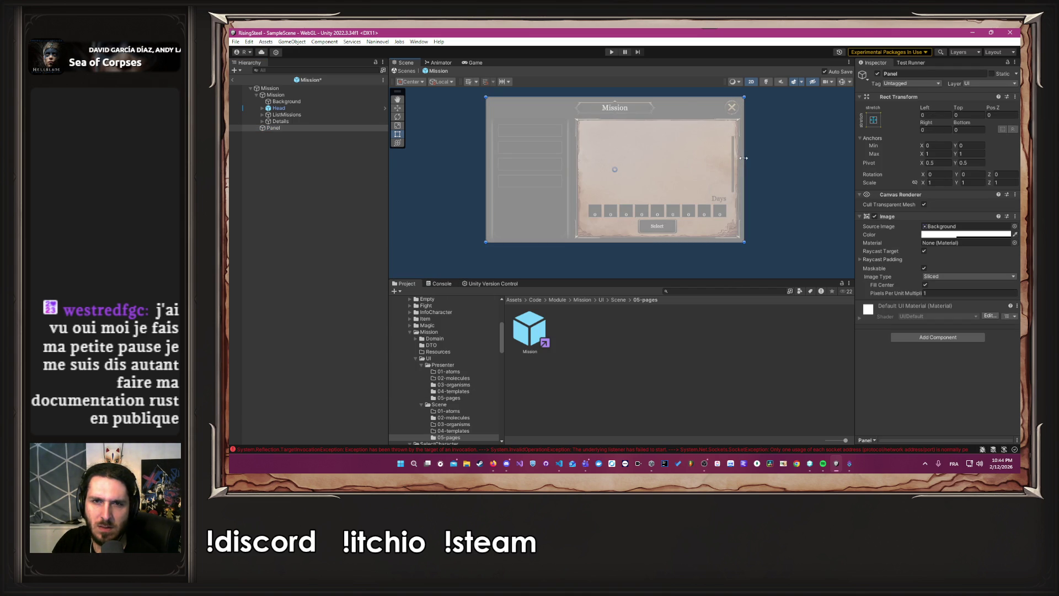
drag(685, 97, 685, 117)
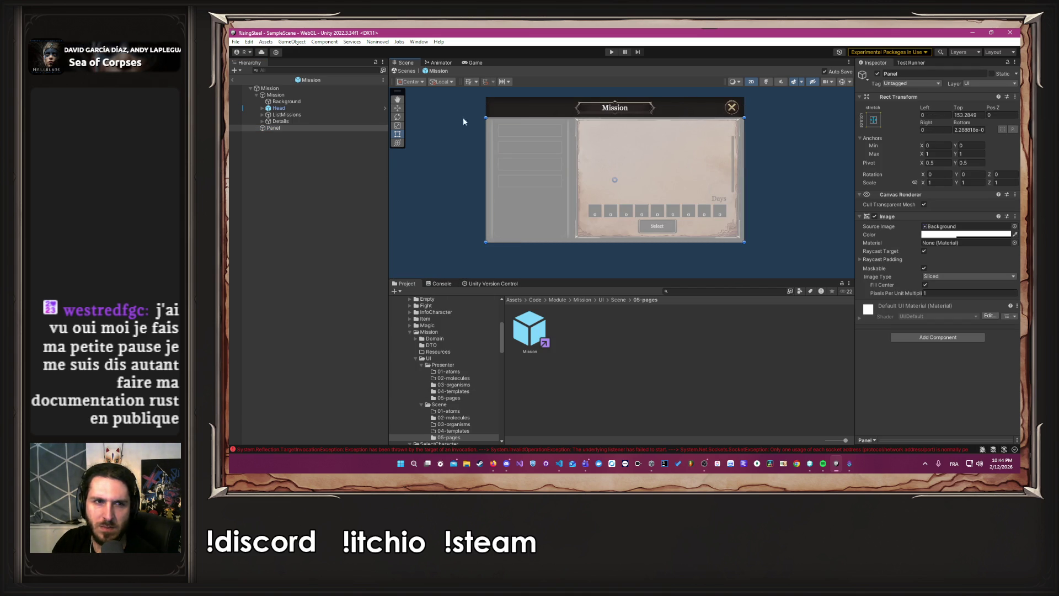
- Rename the panel to 'body' and move ListMissions and Details inside it
click(936, 73)
text(body)
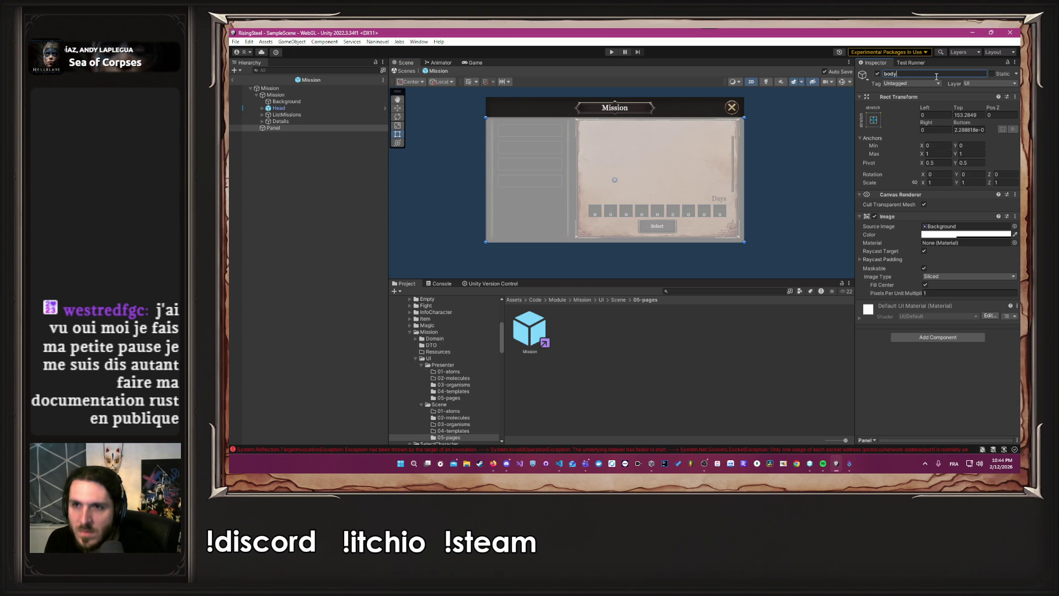
click(285, 128)
click(281, 121)
ctrl+click(288, 115)
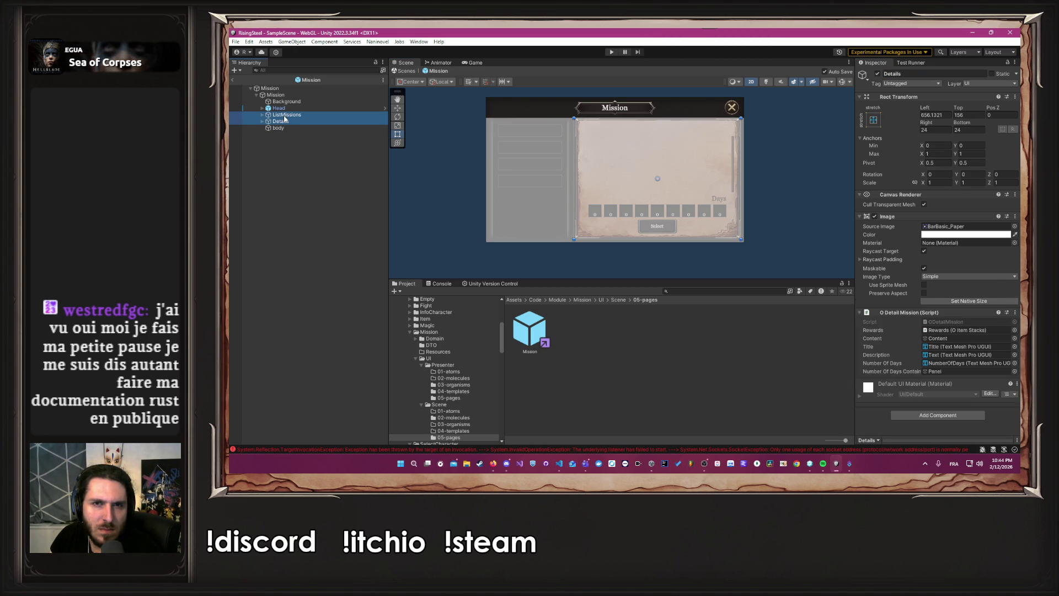
drag(290, 129, 290, 129)
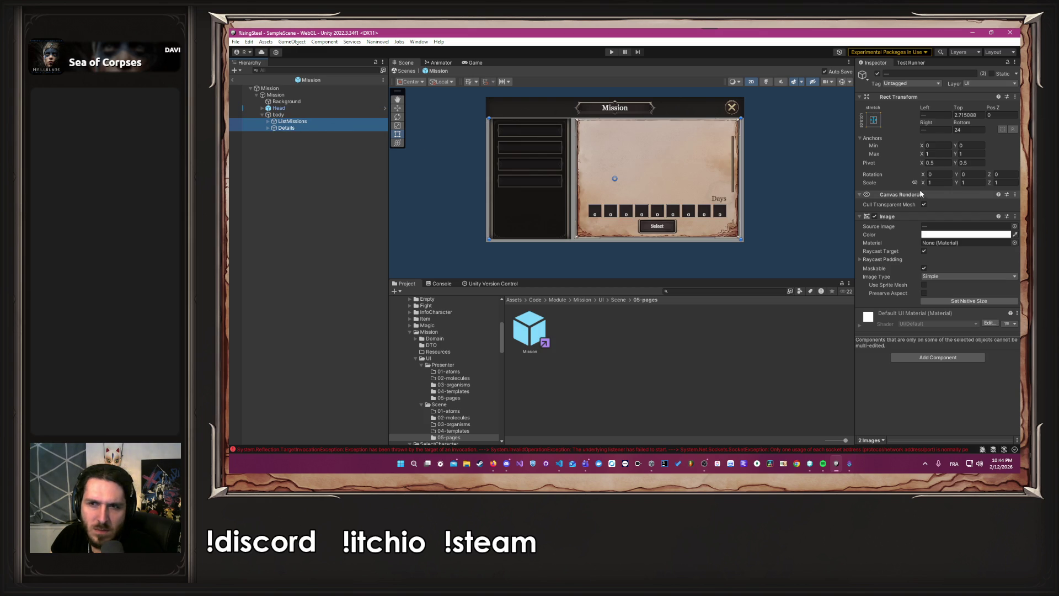
- Set the body panel's image alpha to 0 so it is fully transparent
click(311, 116)
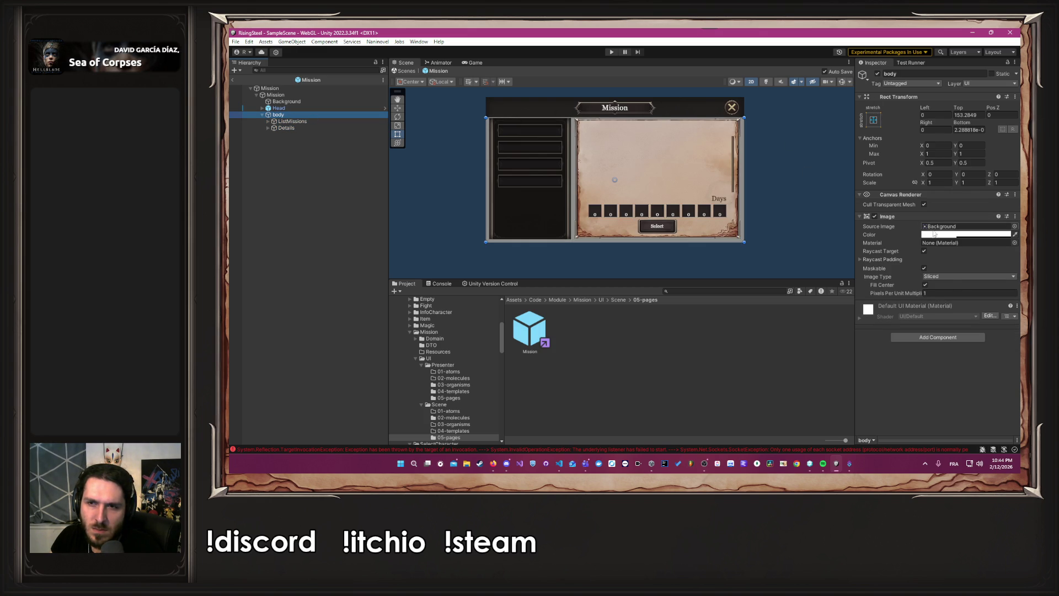
click(965, 235)
drag(944, 395, 911, 398)
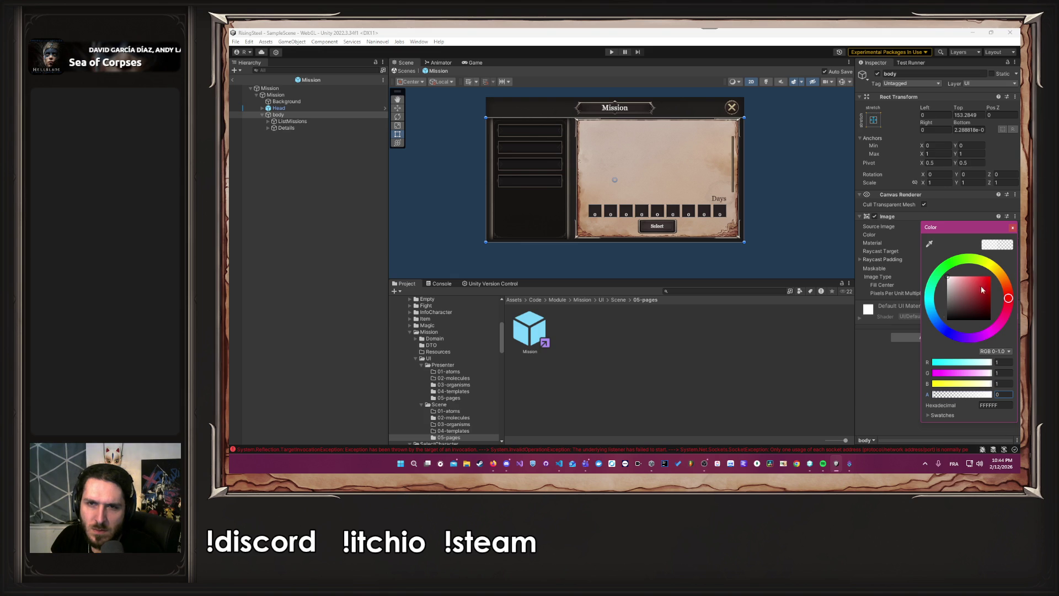
click(296, 129)
- Apply anchor presets to Details and ListMissions, then start Play mode
click(295, 129)
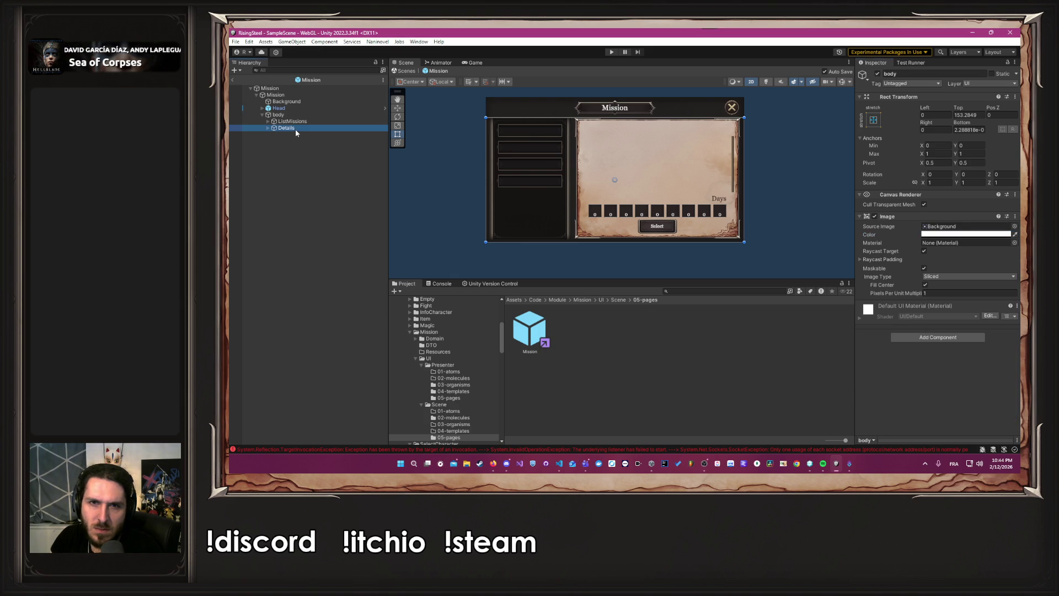
click(873, 120)
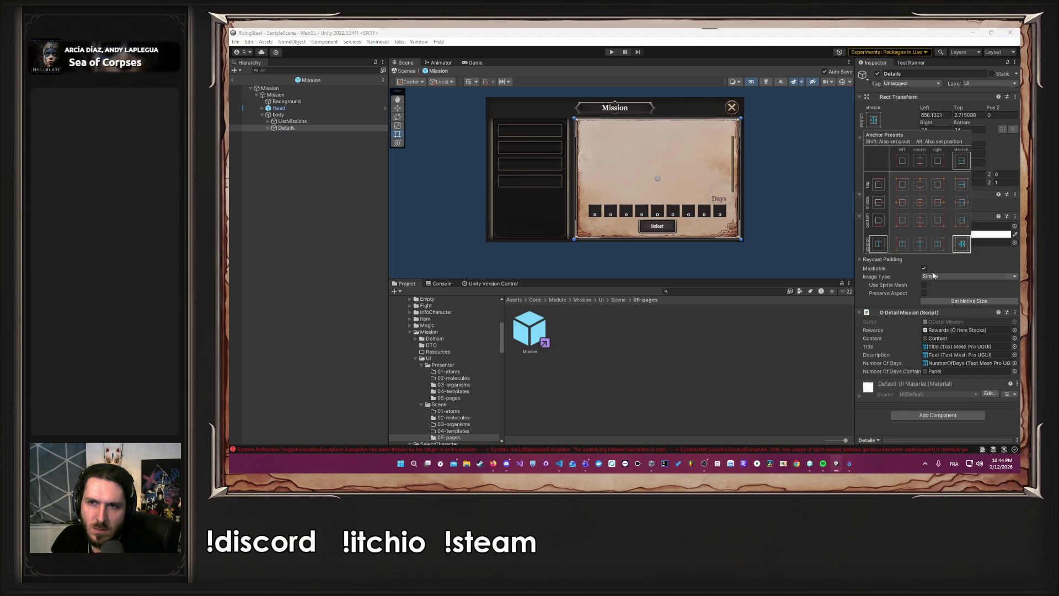
click(530, 177)
click(874, 121)
click(921, 203)
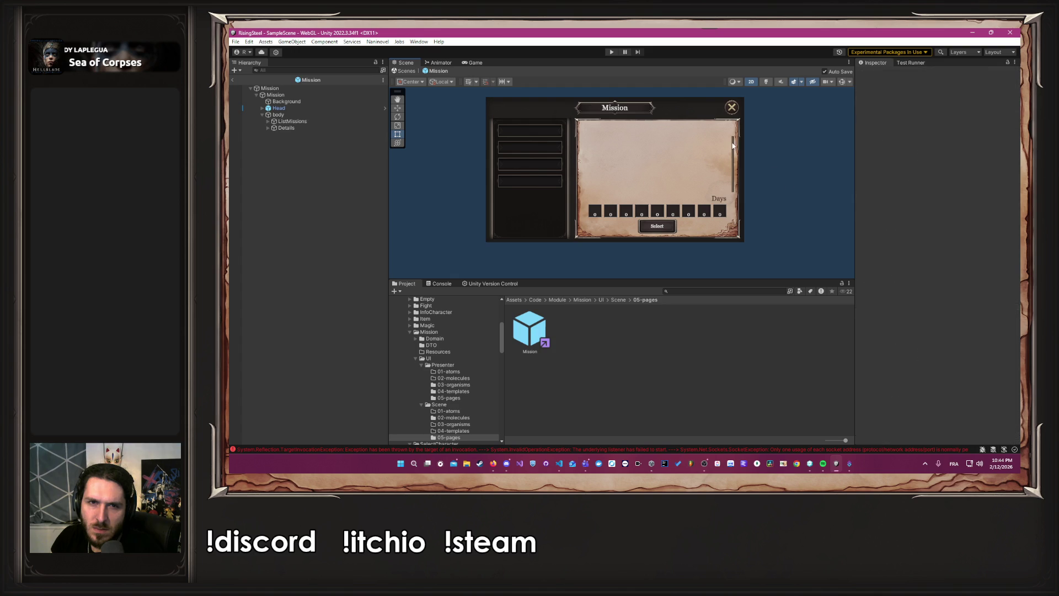
click(611, 51)
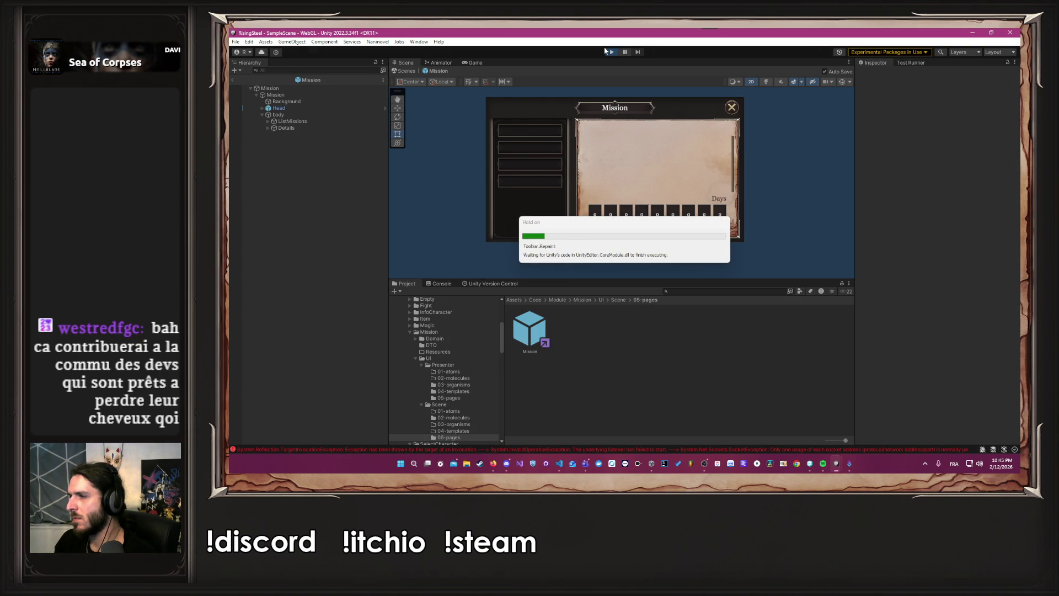
- Start Play mode, clear the logged exception, and load a saved game
click(607, 51)
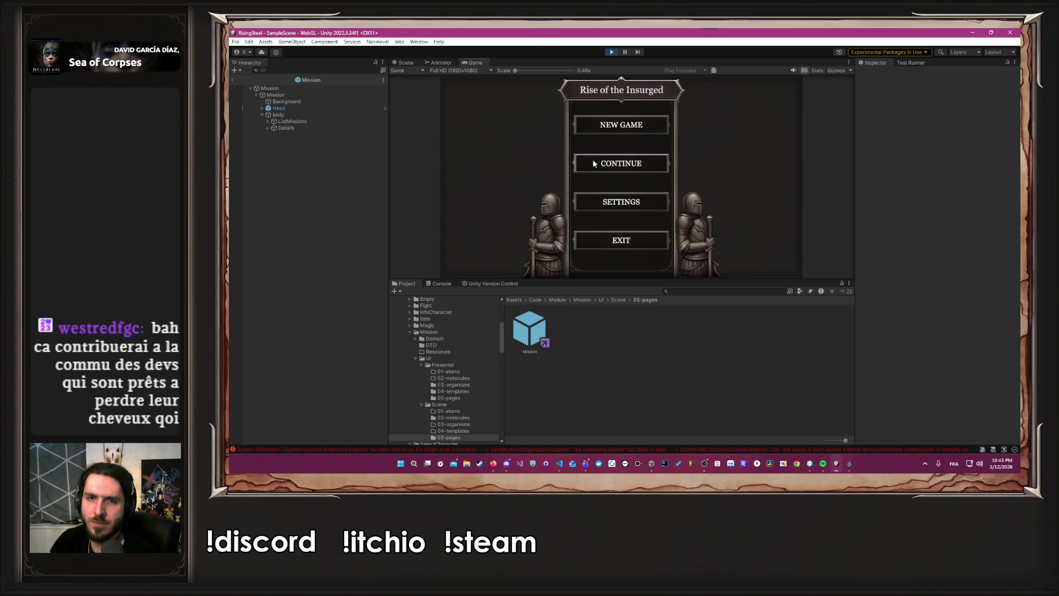
click(475, 447)
click(397, 291)
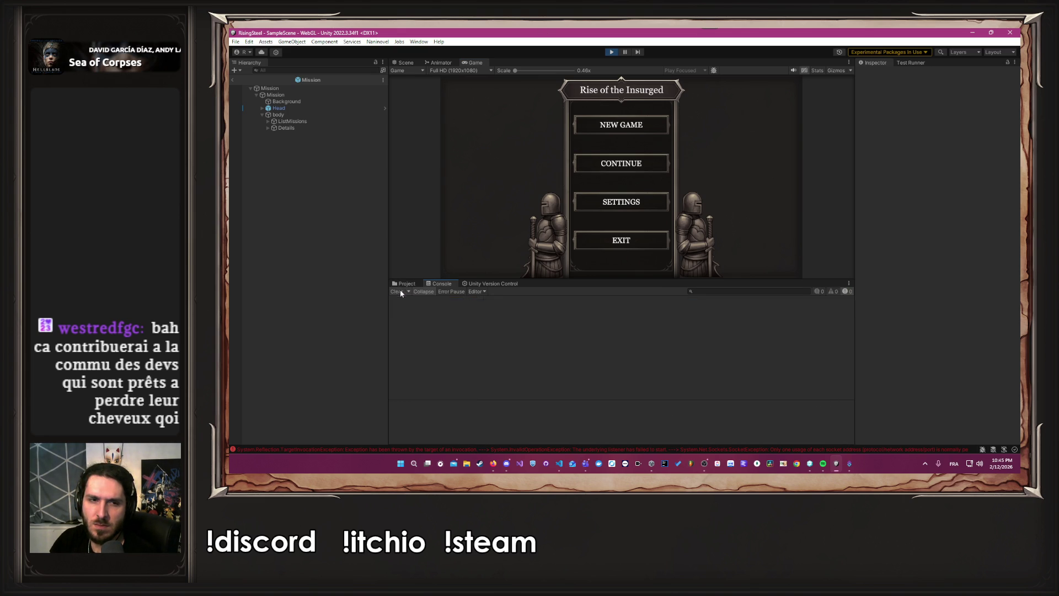
click(406, 283)
click(621, 124)
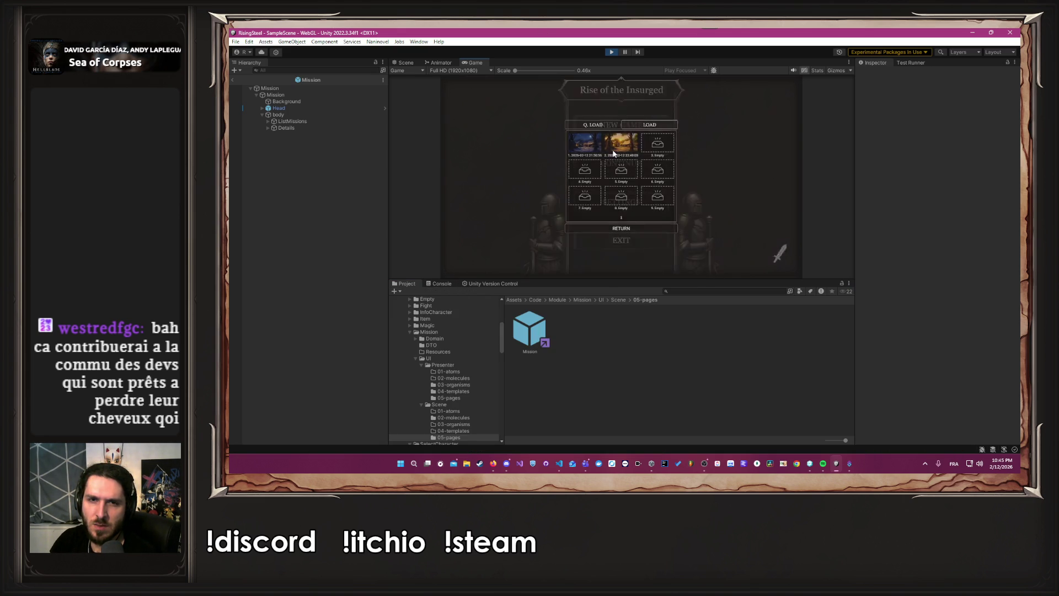
- Open the Mission card and preview it at 16:10 and 750x1334 portrait
click(487, 105)
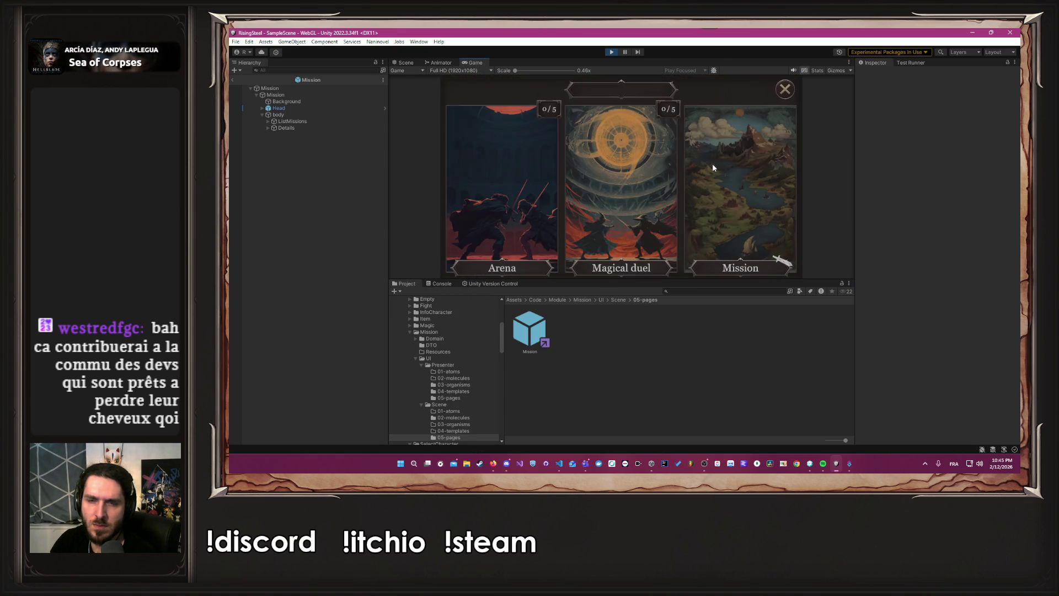
click(664, 164)
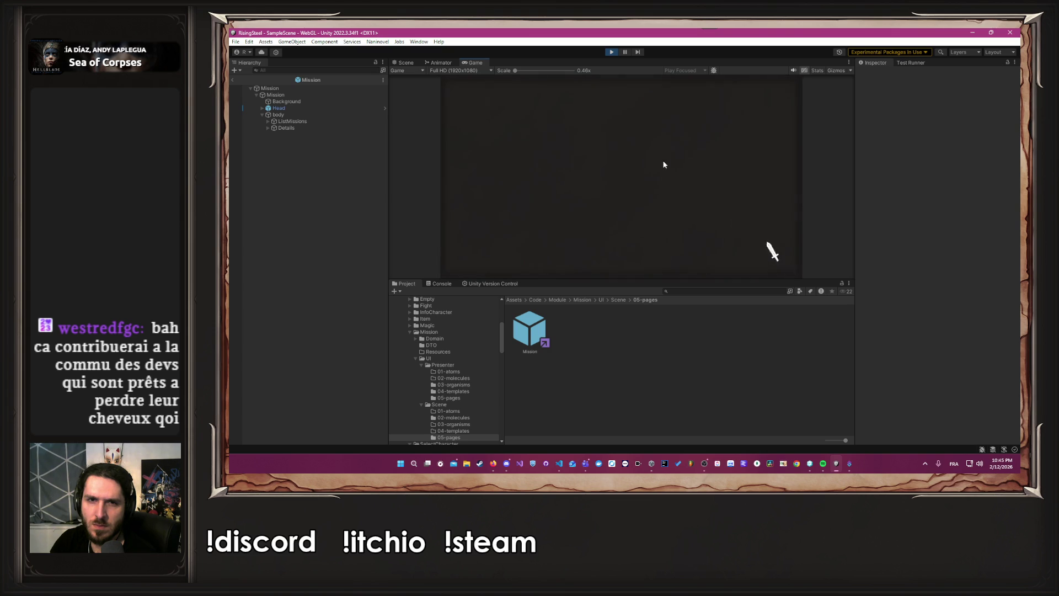
click(475, 70)
click(461, 114)
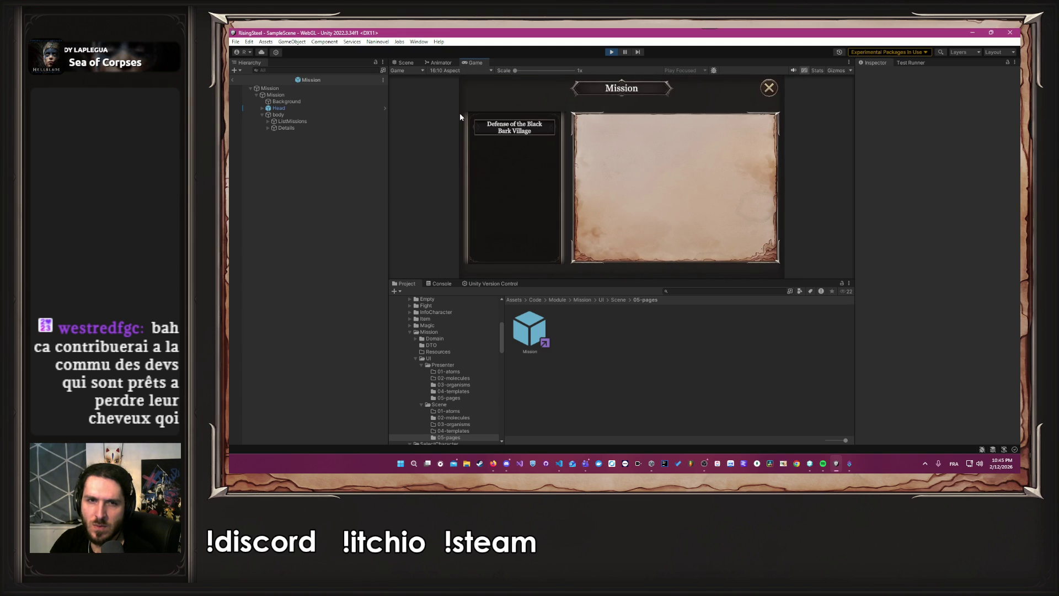
click(476, 71)
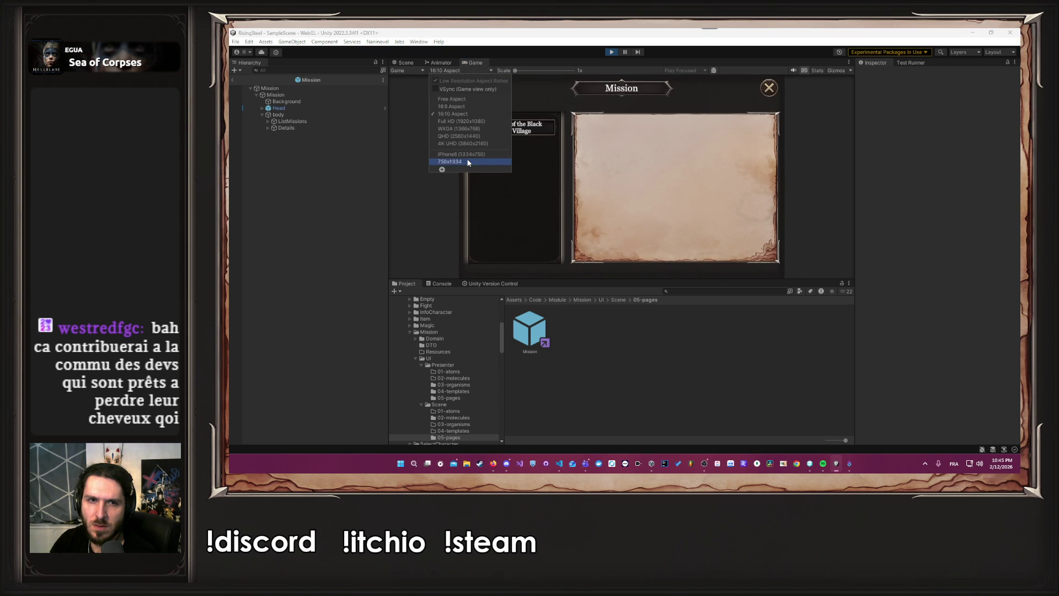
click(468, 162)
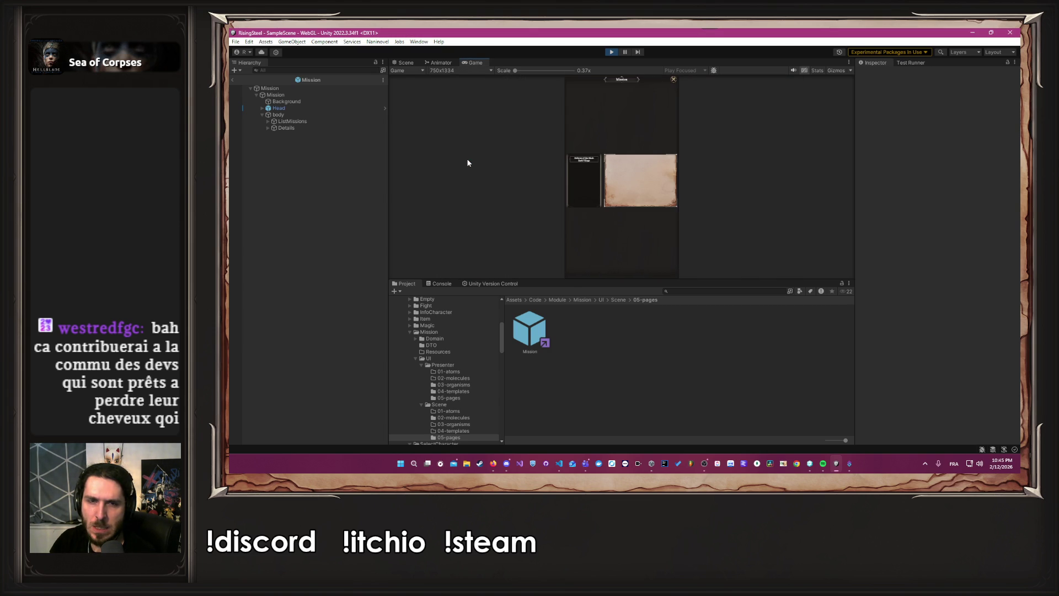
- Stop Play mode, reset the Game view to Full HD, and return to the Scene view
click(617, 53)
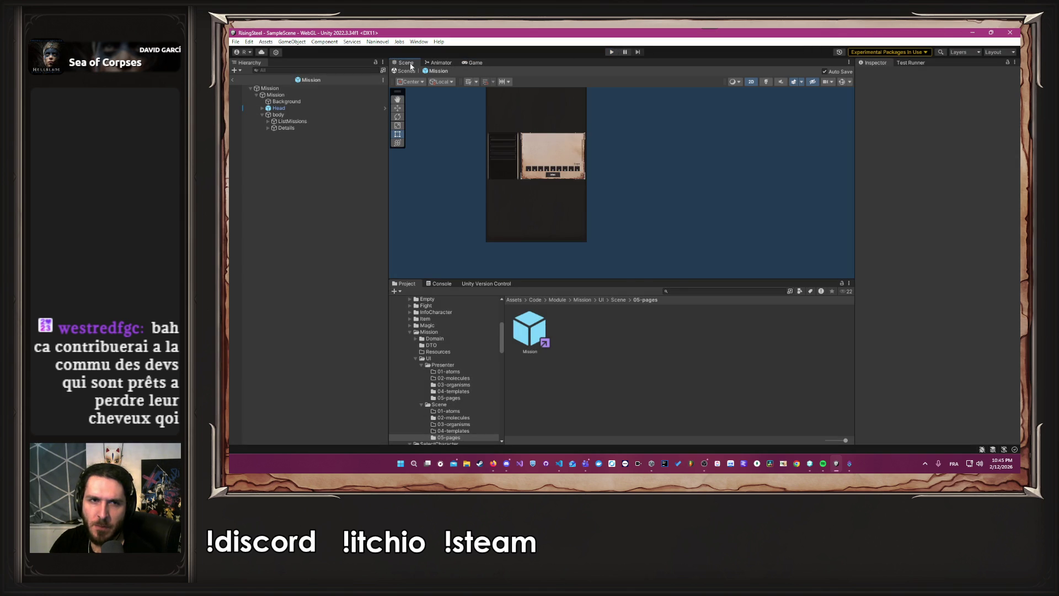
click(472, 62)
click(453, 70)
click(458, 126)
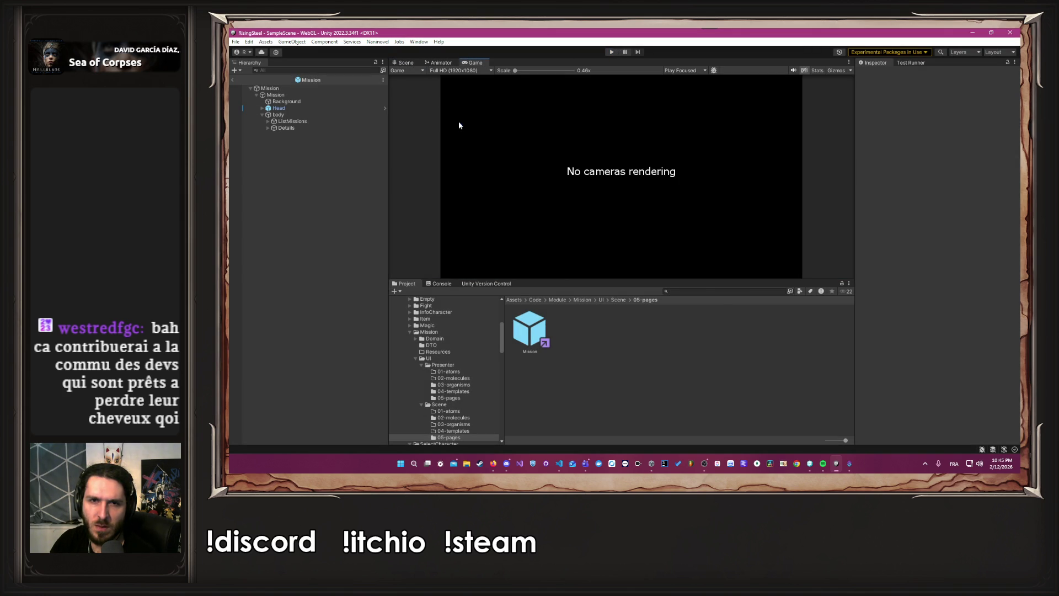
click(406, 62)
- Select the Head object and bring up its anchor presets
click(296, 103)
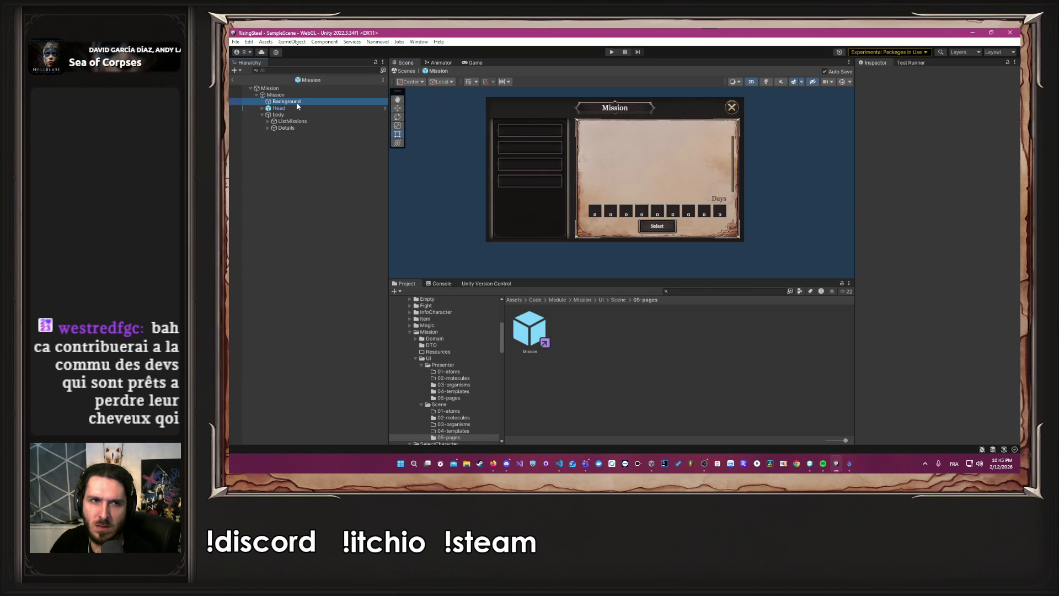
click(292, 108)
click(873, 141)
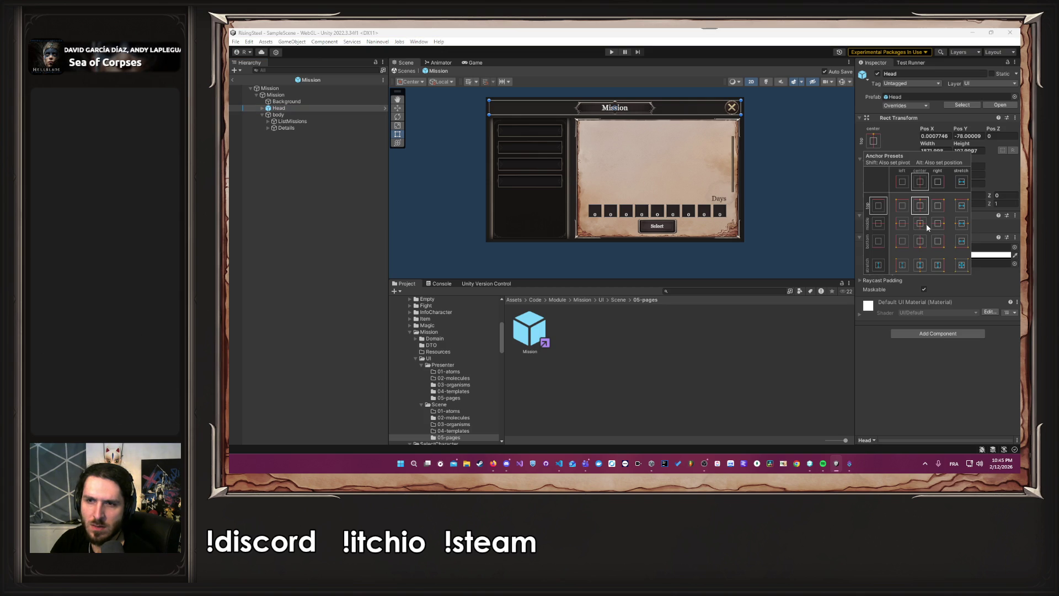
- Apply an anchor preset to Head, then start Play mode, continue the saved game and open the Mission panel
click(920, 205)
click(610, 52)
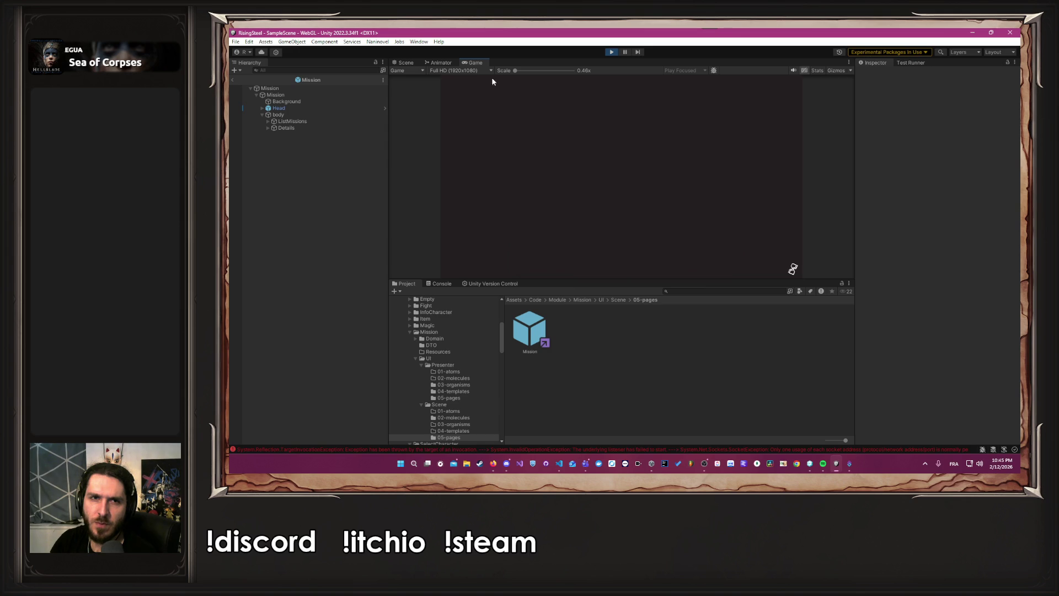
click(481, 70)
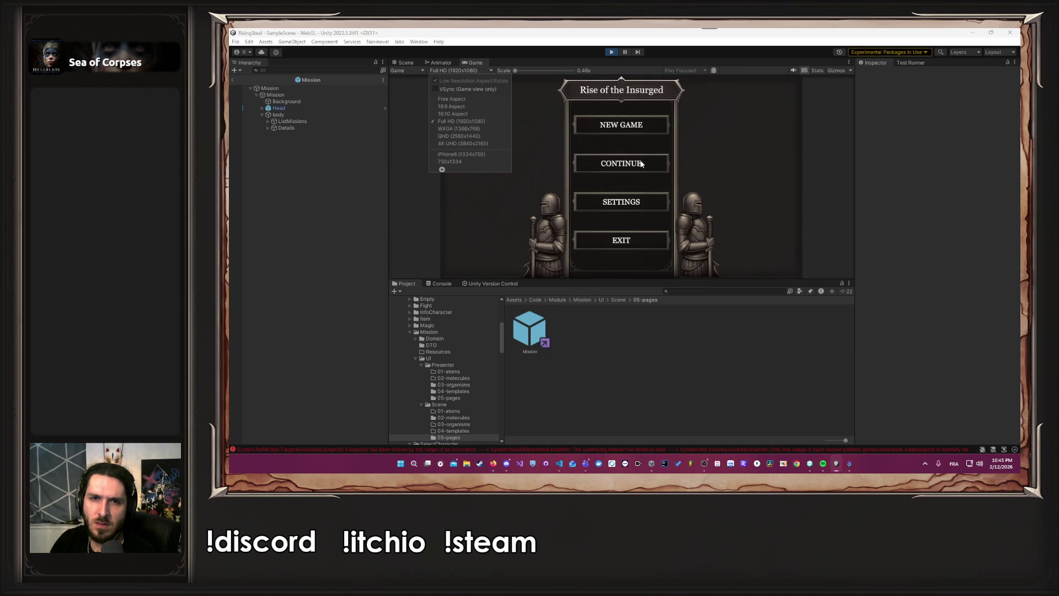
click(642, 163)
click(641, 163)
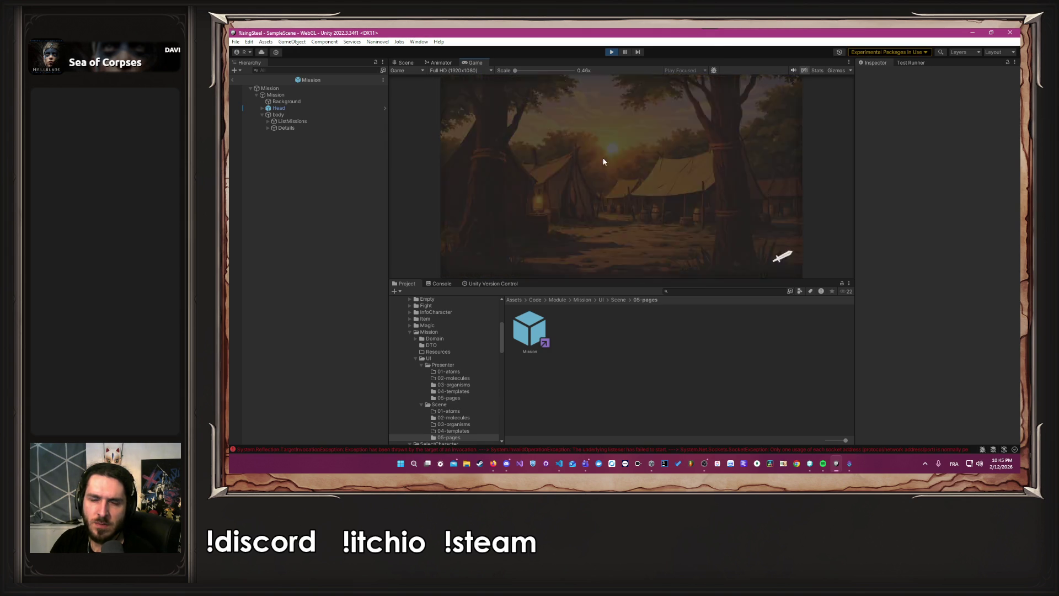
click(730, 169)
- Preview the Mission panel at 750x1334, 16:10 and 16:9, then return to Full HD 1920x1080
click(455, 71)
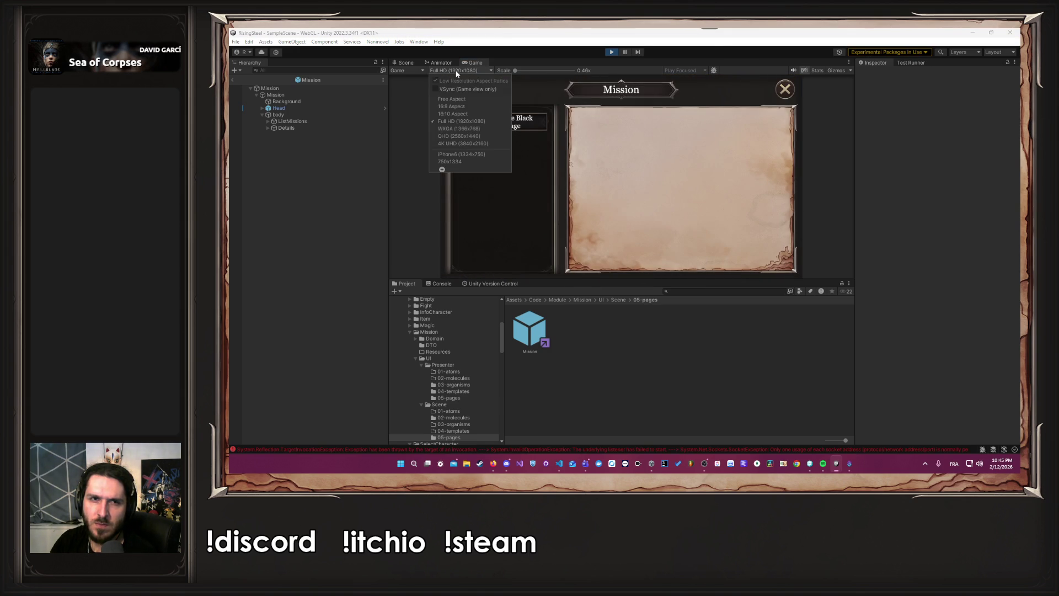
click(455, 161)
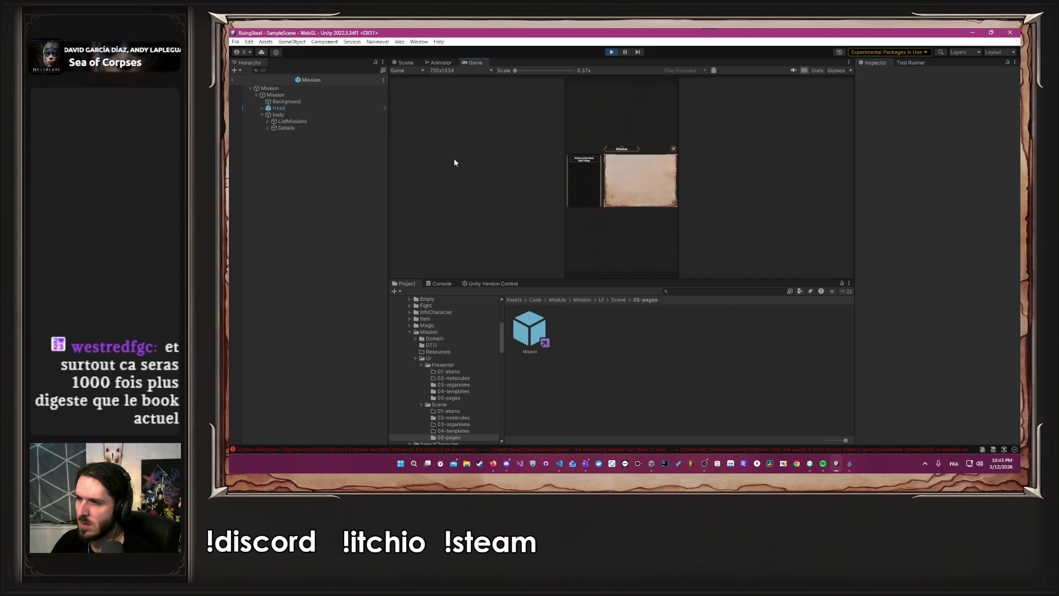
click(467, 69)
click(461, 114)
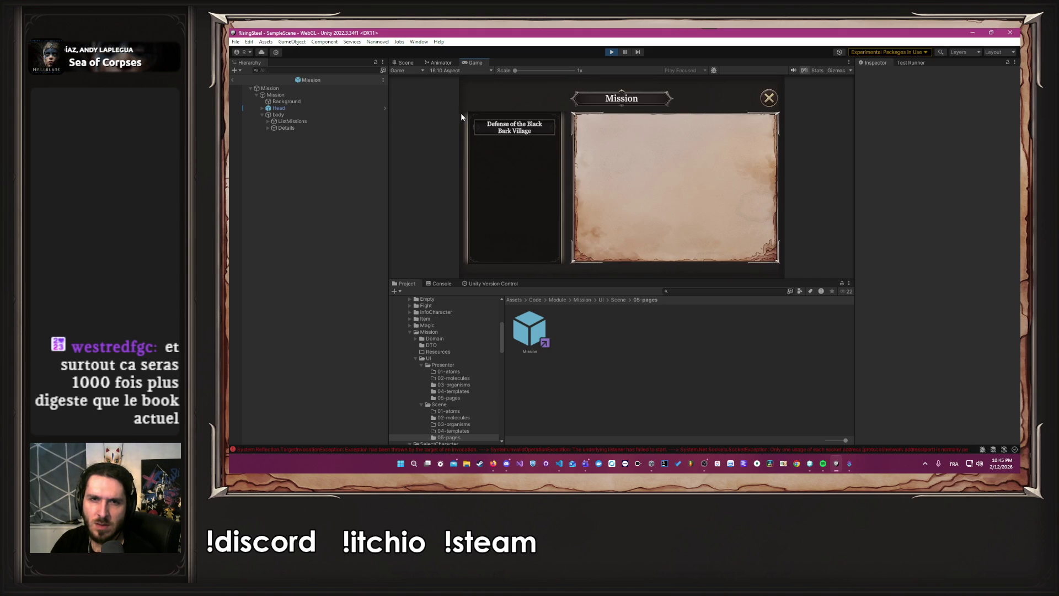
click(456, 69)
click(454, 108)
click(455, 70)
click(473, 126)
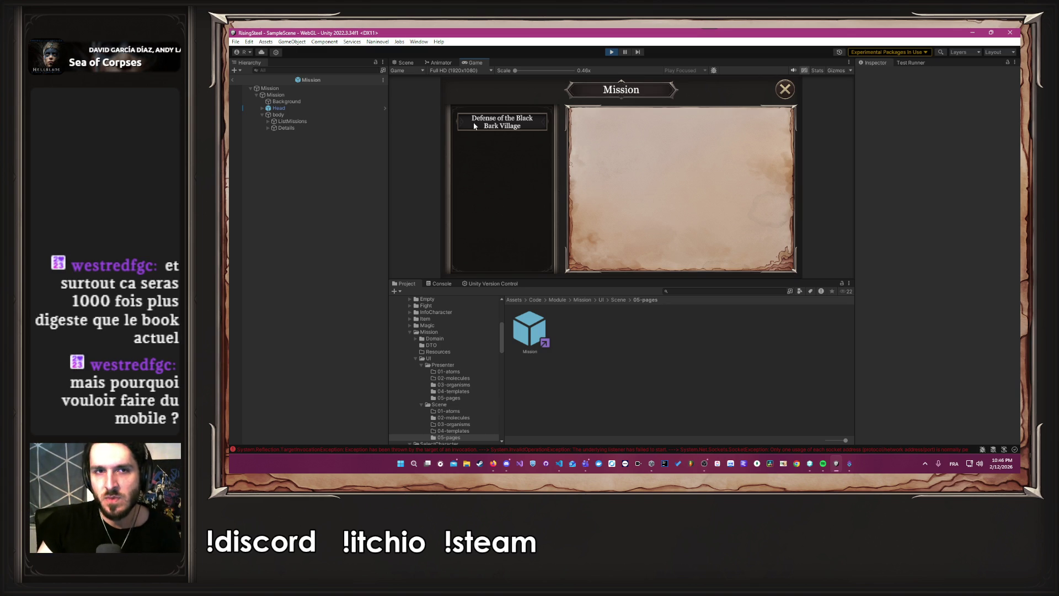
click(460, 70)
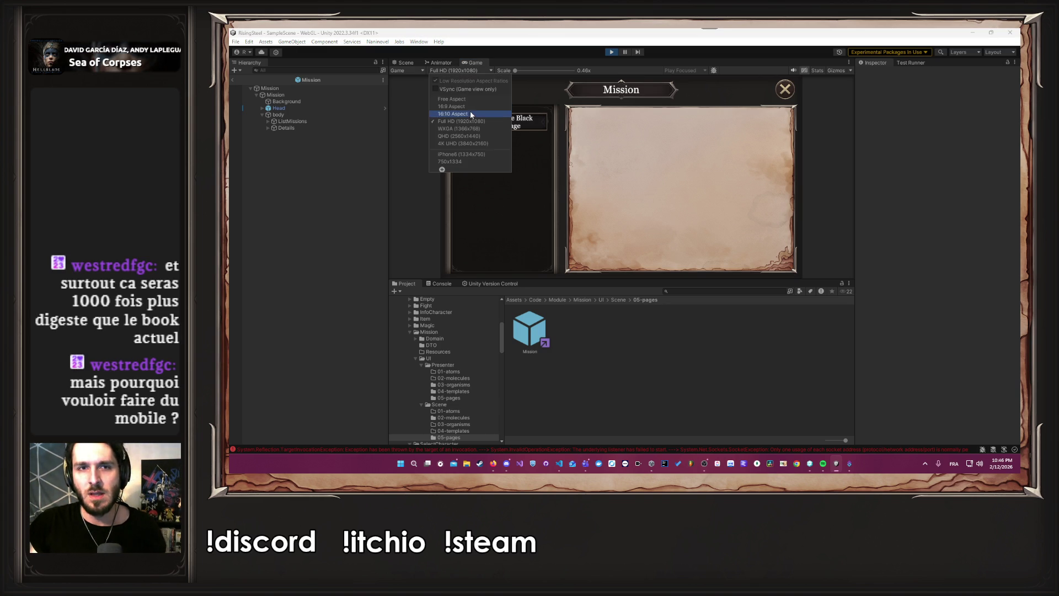
- Cycle the Game view through 750x1334, 16:10, 16:9 and iPhone6 1334x750 landscape
click(475, 161)
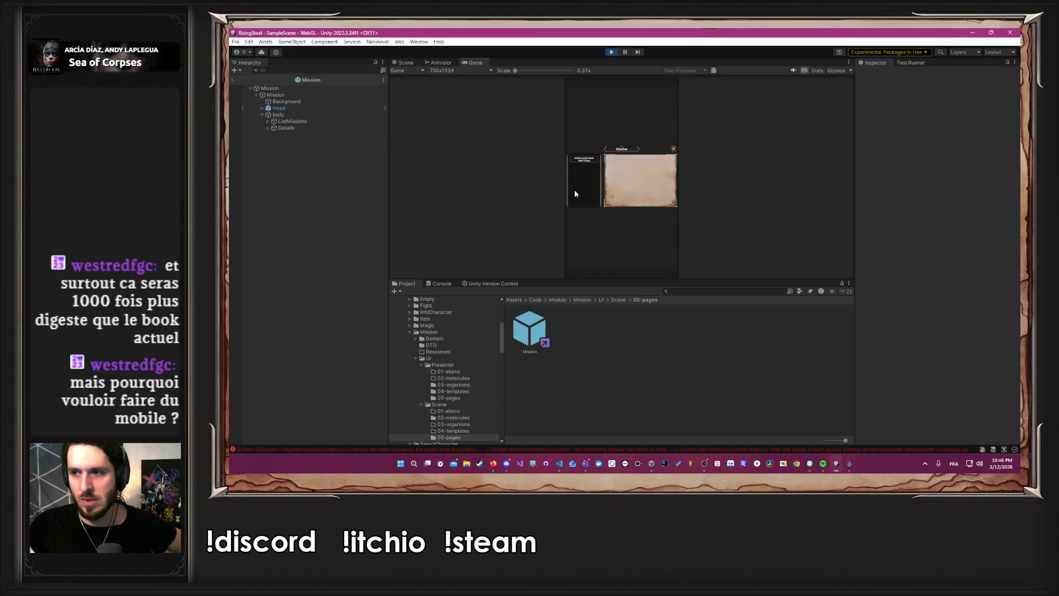
click(448, 70)
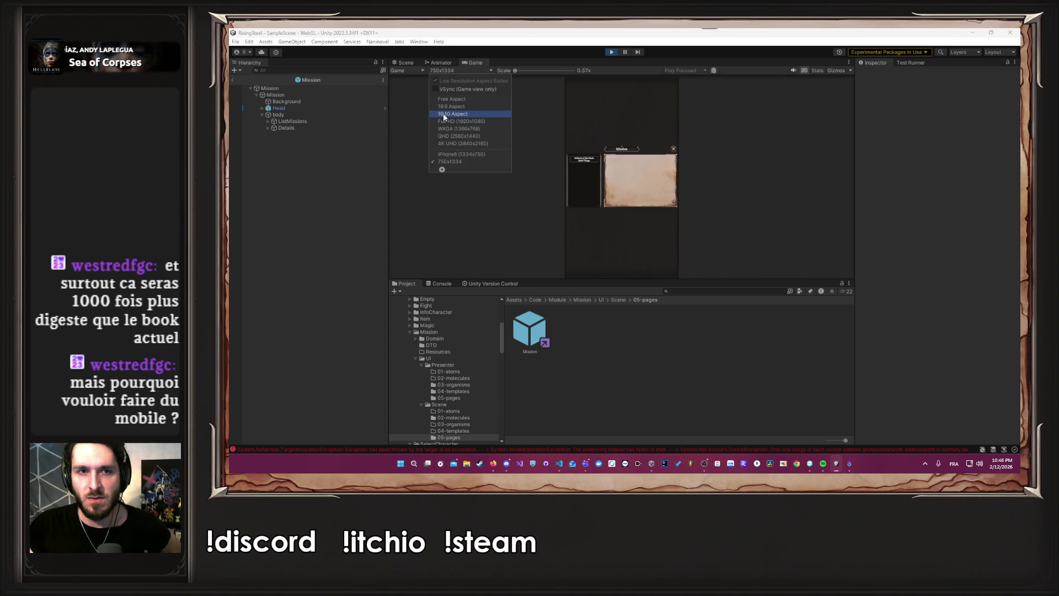
click(443, 114)
click(460, 71)
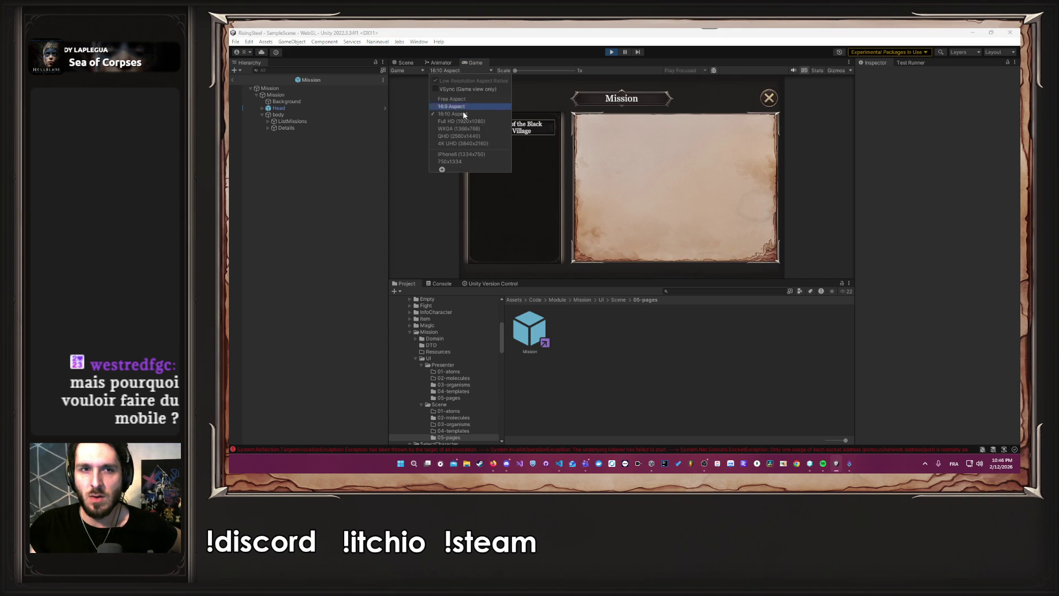
click(455, 107)
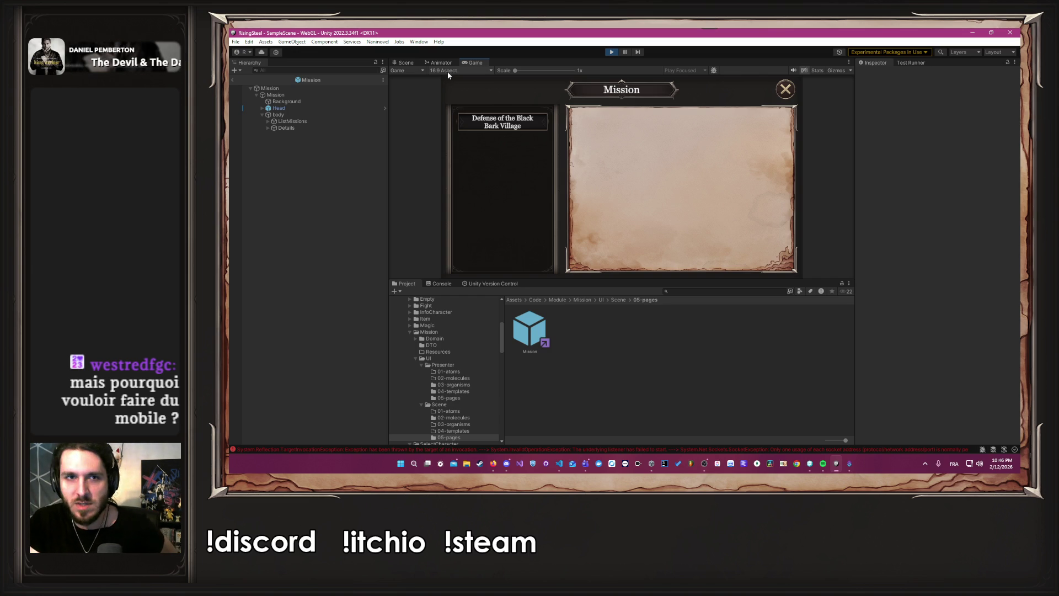
click(448, 71)
click(465, 151)
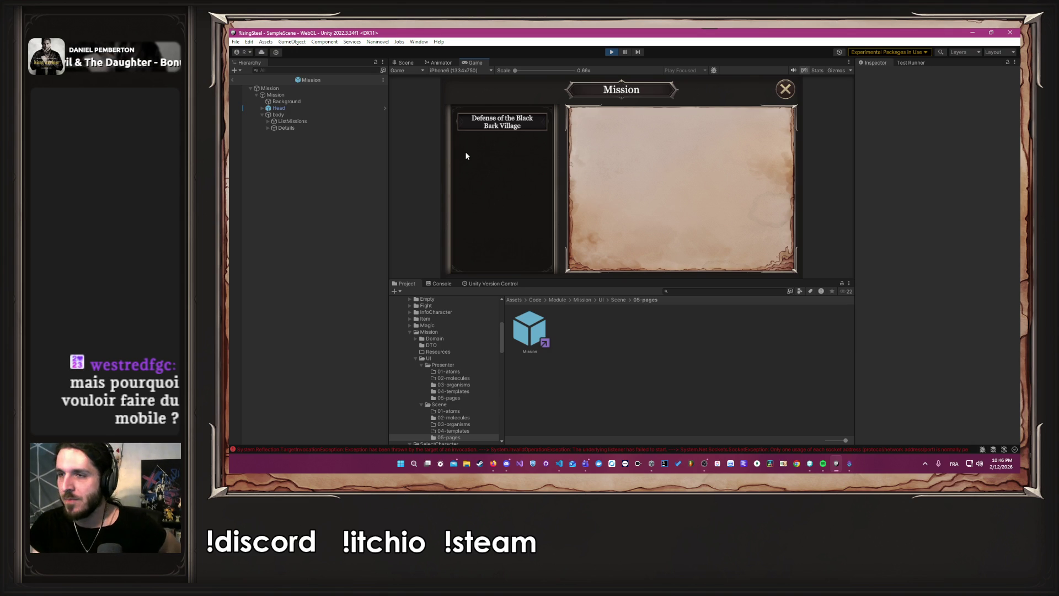
- At 750x1334, show the Defense of the Black Bark Village details, then switch to Full HD
click(444, 71)
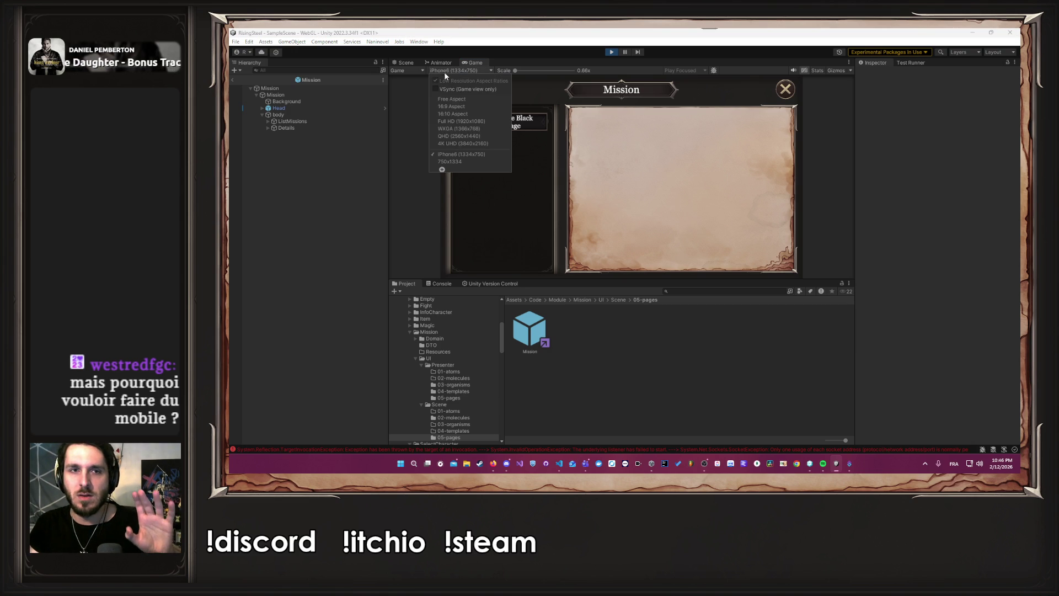
click(460, 161)
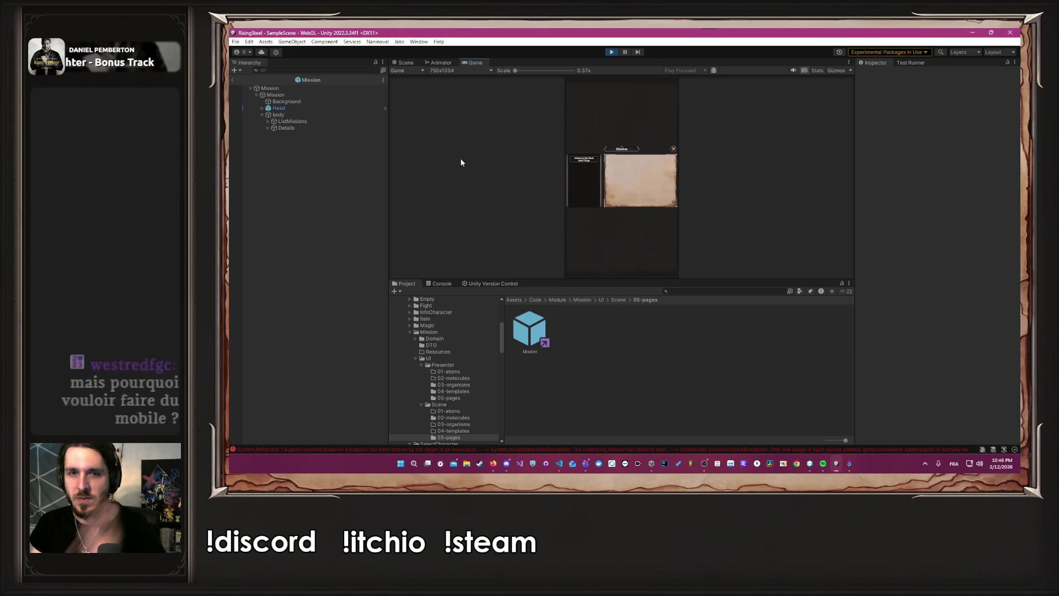
click(586, 159)
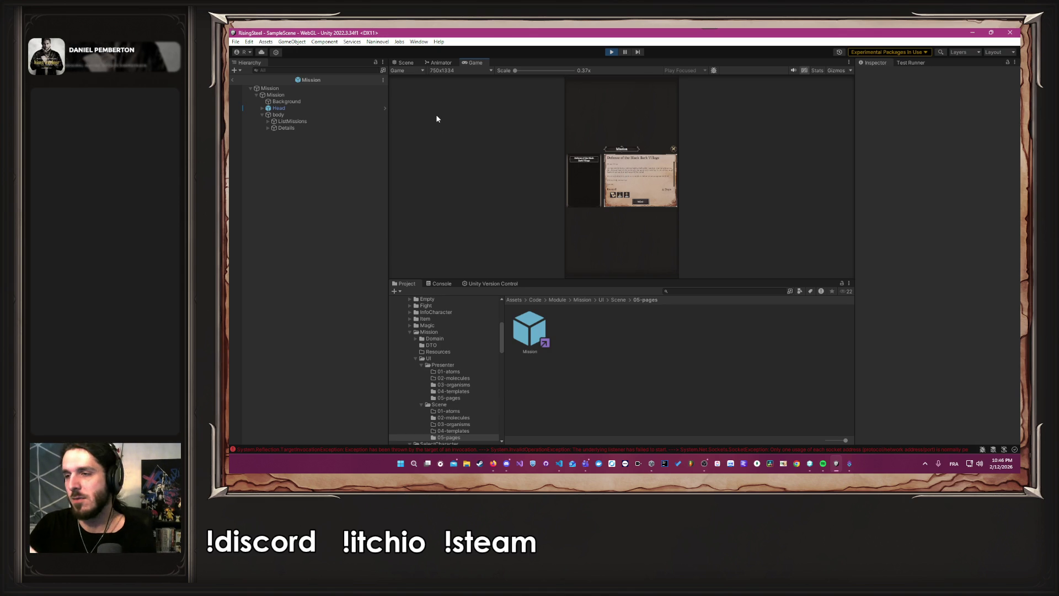
click(439, 70)
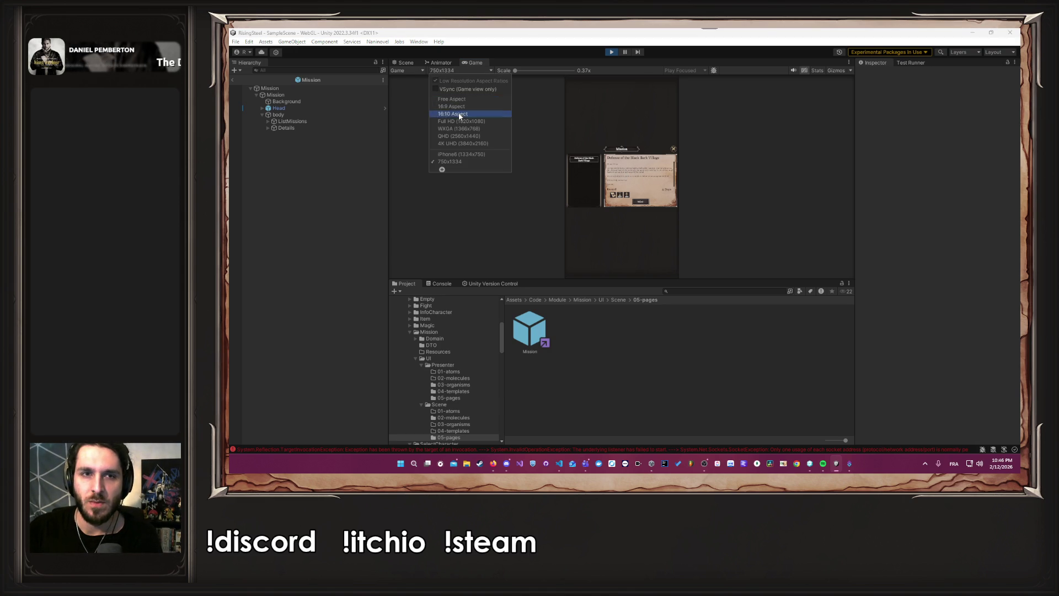
click(459, 122)
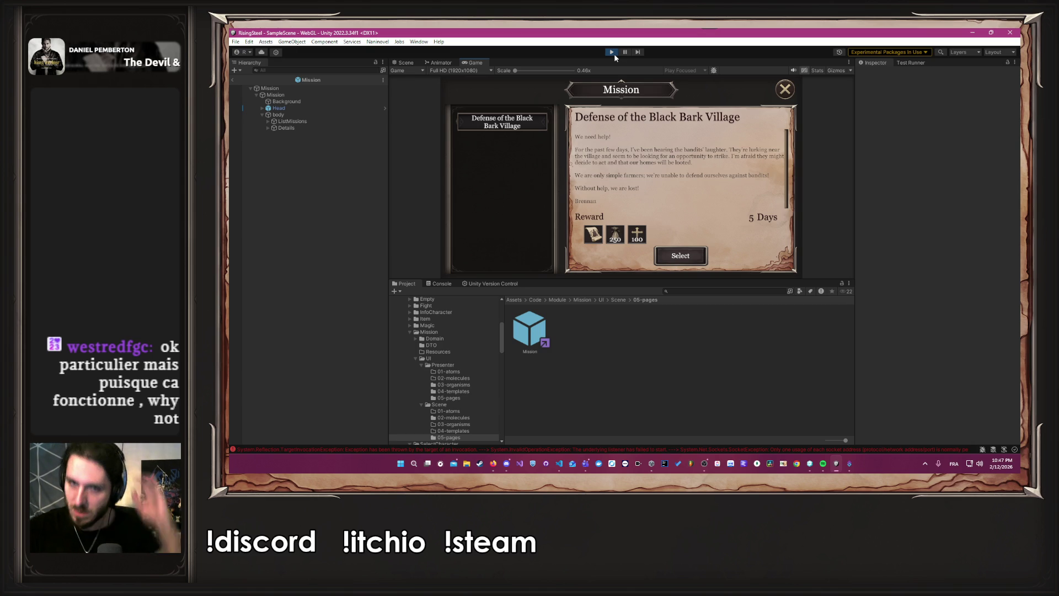
- Clear the logged errors in the Console and close the Mission panel
click(501, 442)
click(505, 447)
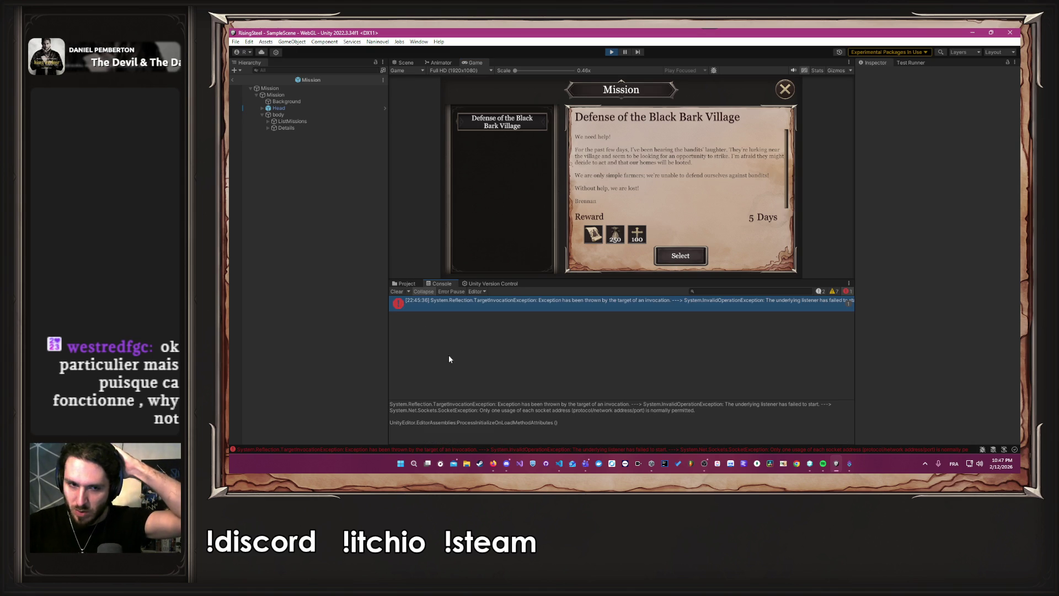
click(397, 291)
click(401, 284)
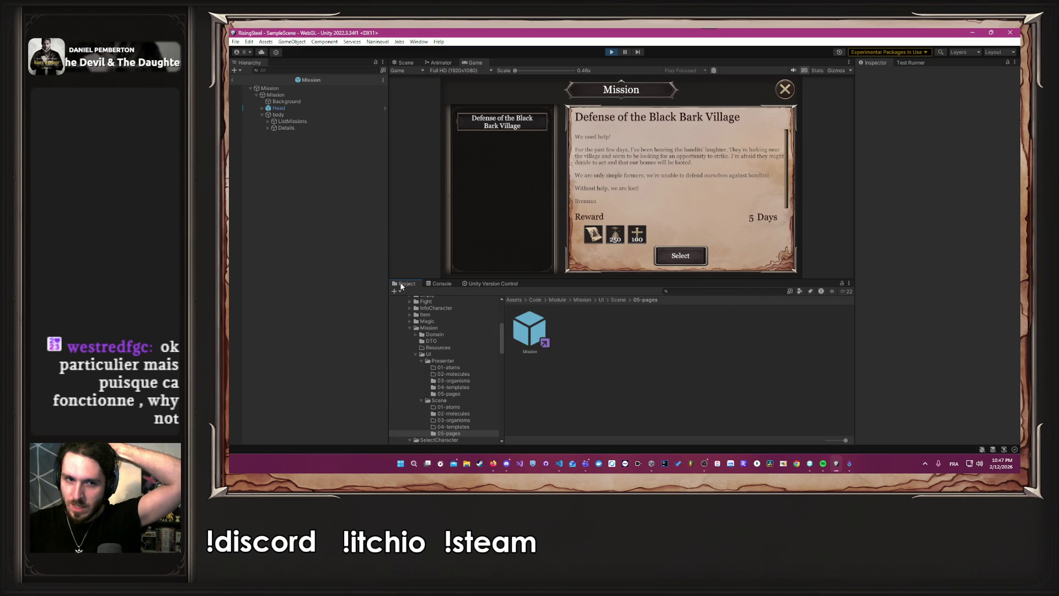
click(786, 87)
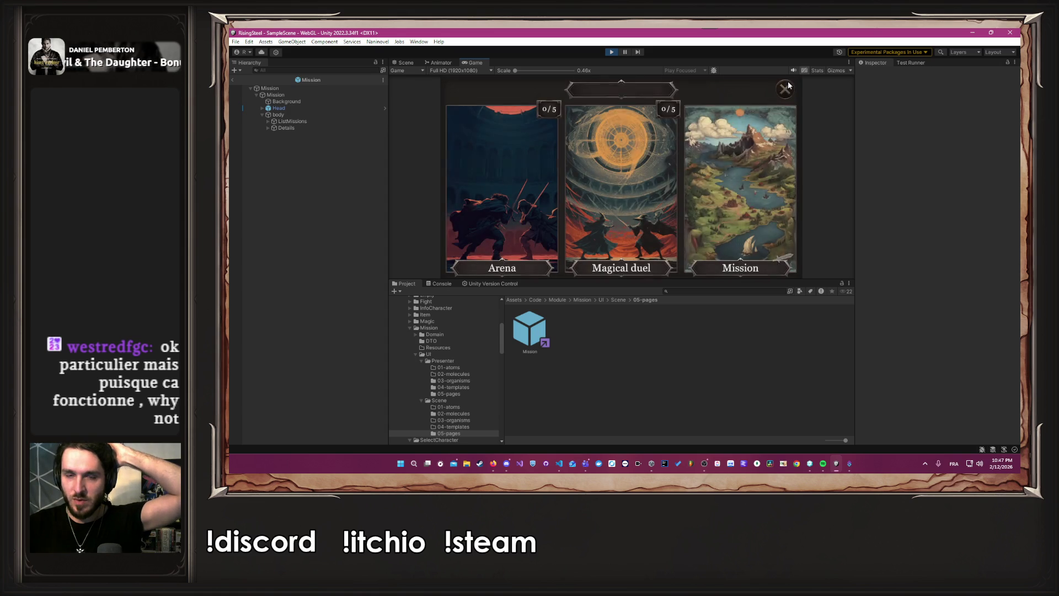
- At 750x1334 portrait, close the mission-type cards, open Training, then stop the game
click(478, 69)
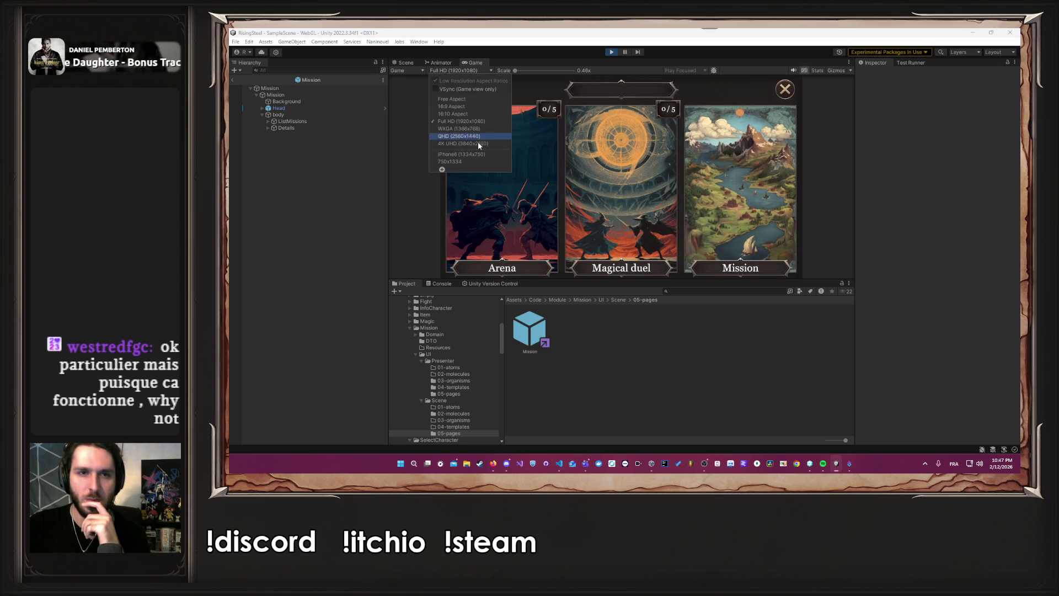
click(476, 158)
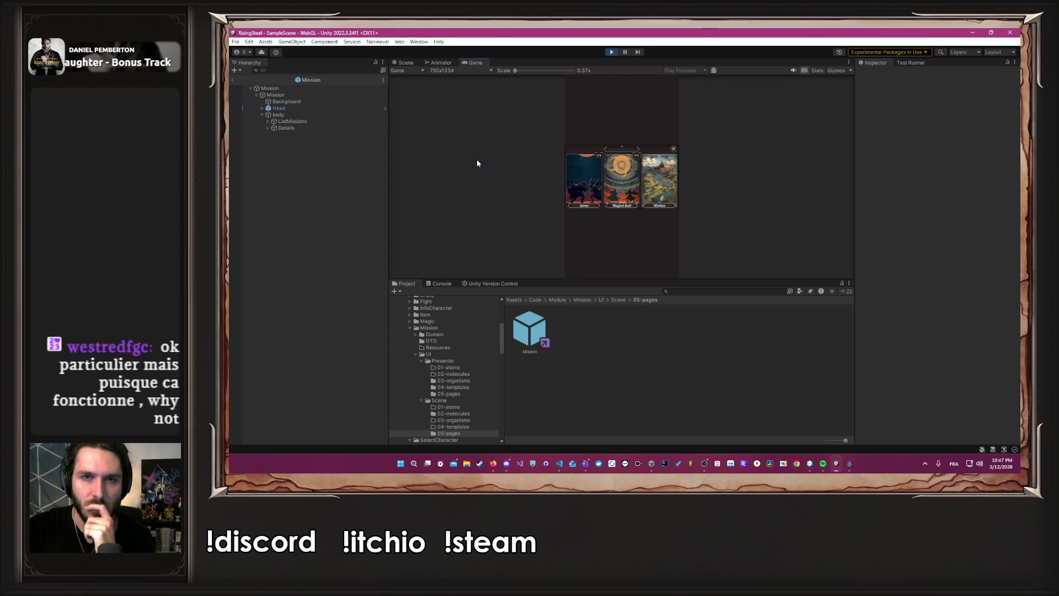
click(672, 148)
click(573, 182)
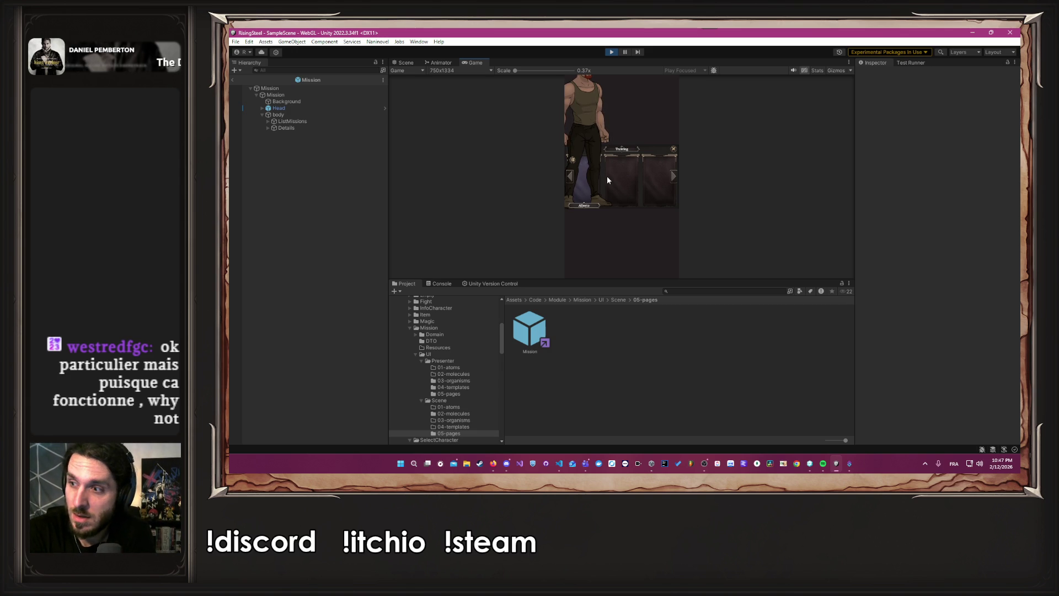
click(610, 52)
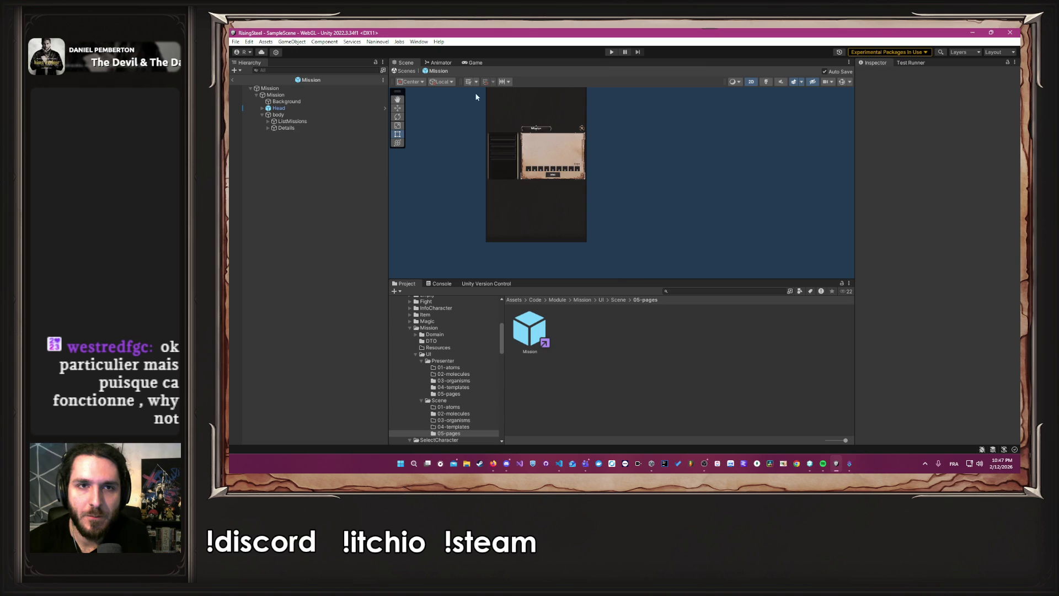
- Reset the Game view to Full HD 1920x1080 and return to the Scene view
click(469, 64)
click(475, 70)
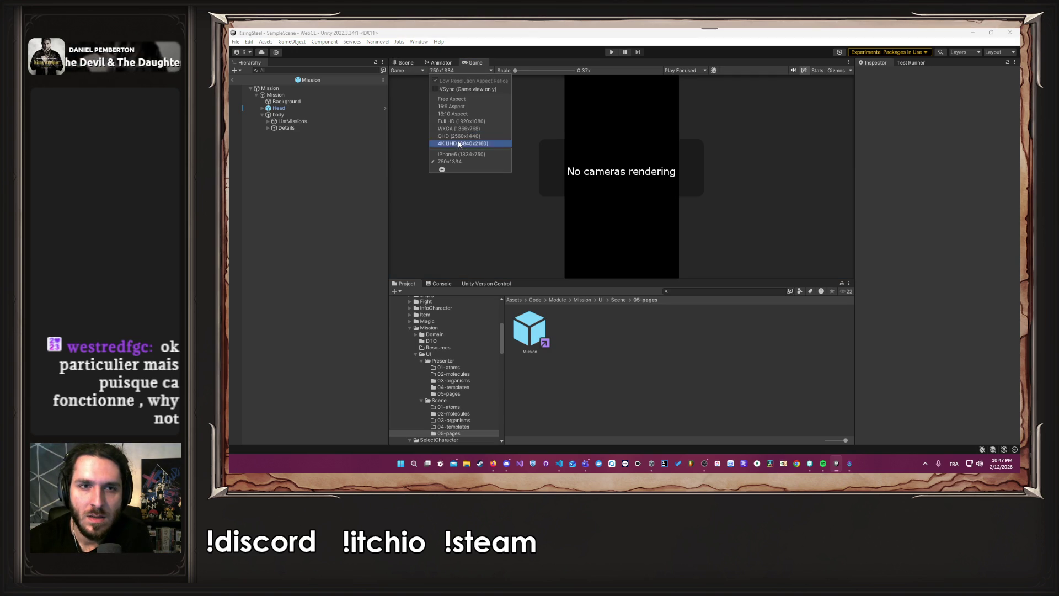
click(458, 121)
click(407, 63)
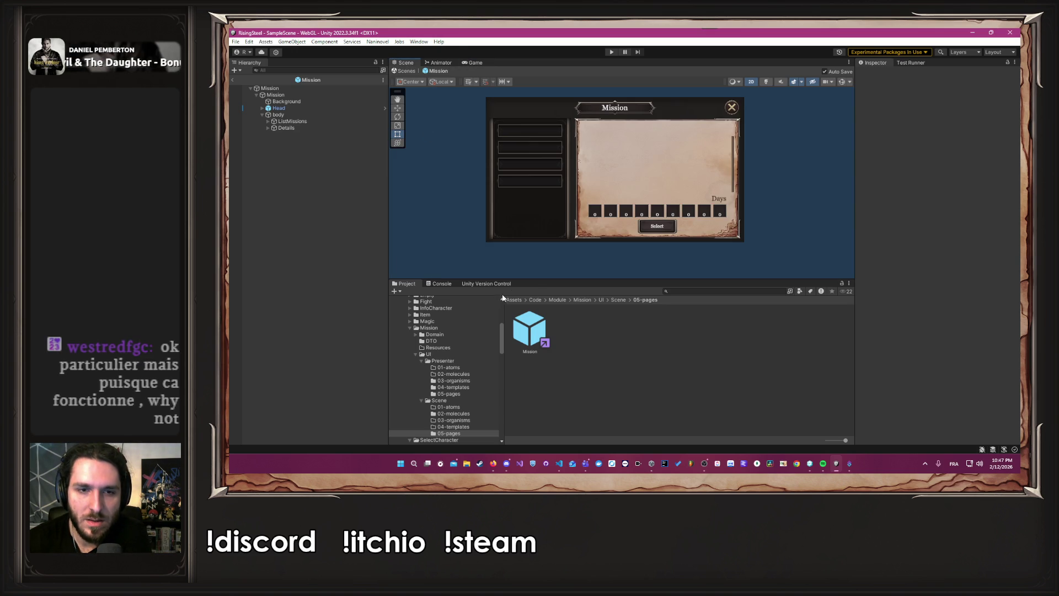
- Browse the Project window, collapsing Mission and expanding the Shop module folder
drag(536, 278, 531, 223)
scroll(455, 322, down, 10)
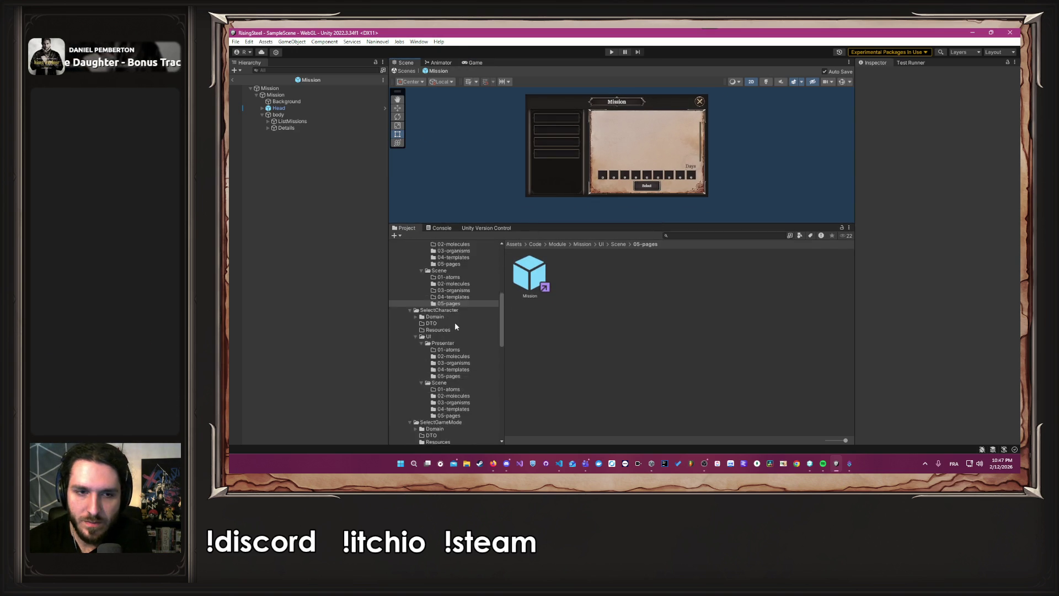
scroll(450, 331, up, 15)
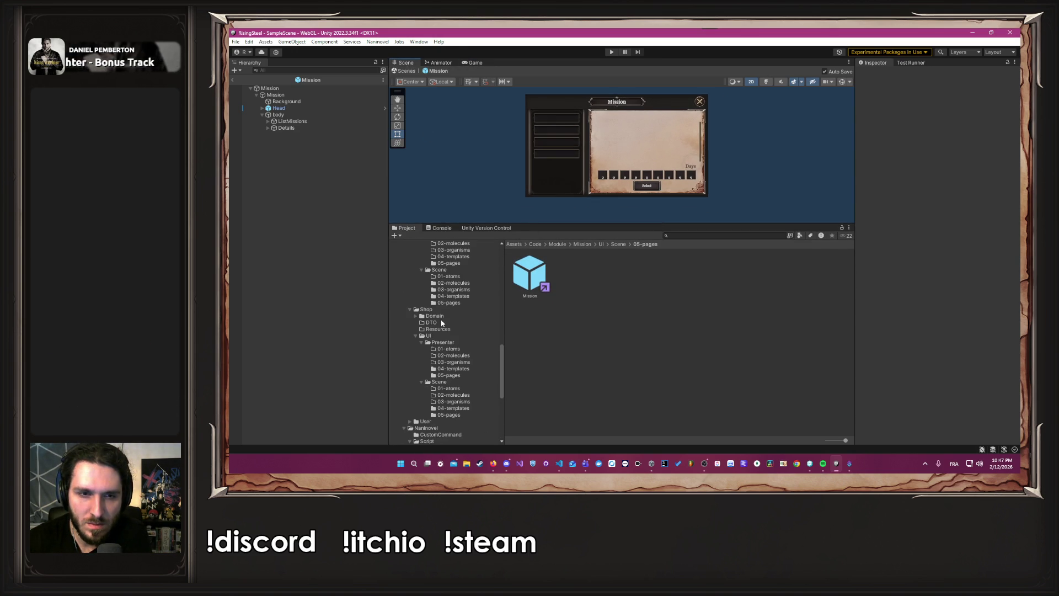
scroll(436, 324, down, 5)
click(409, 303)
click(410, 309)
click(410, 321)
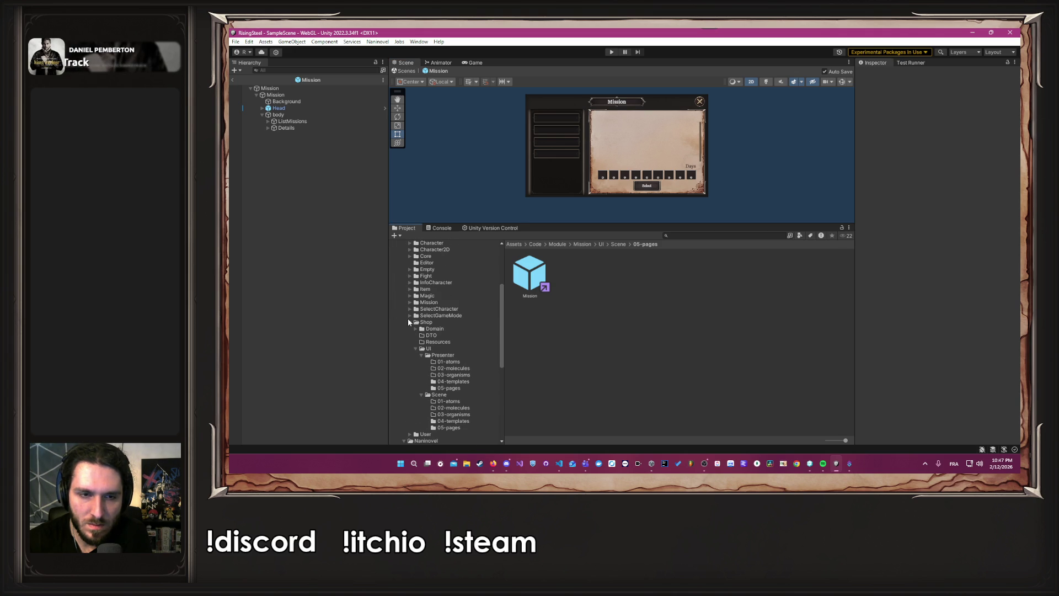
- Show the Mission folder's contents, then expand SelectCharacter down to its 05-pages folder
click(409, 321)
click(409, 302)
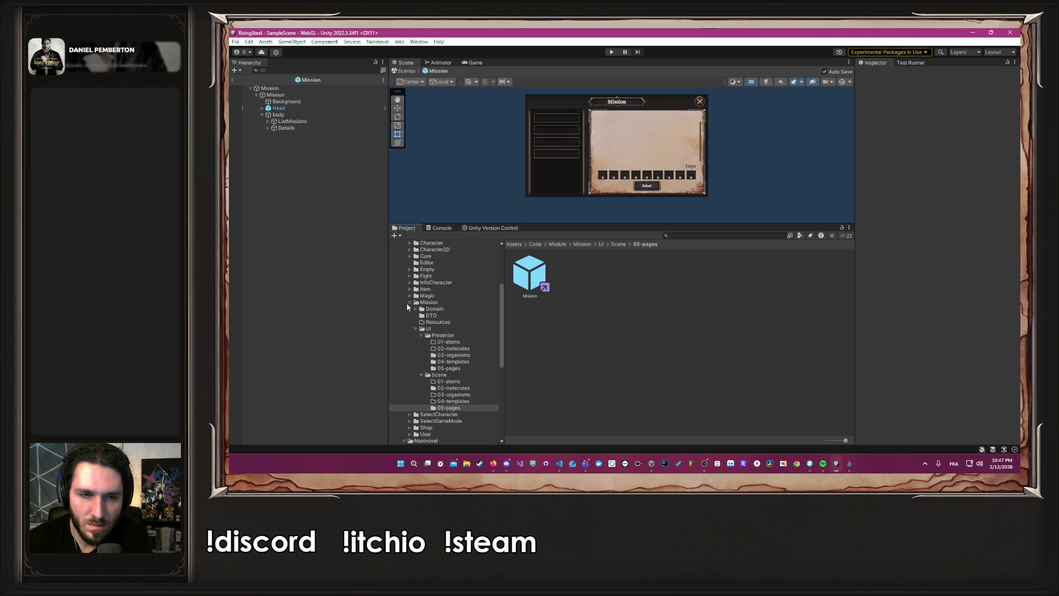
click(407, 304)
click(409, 302)
click(409, 309)
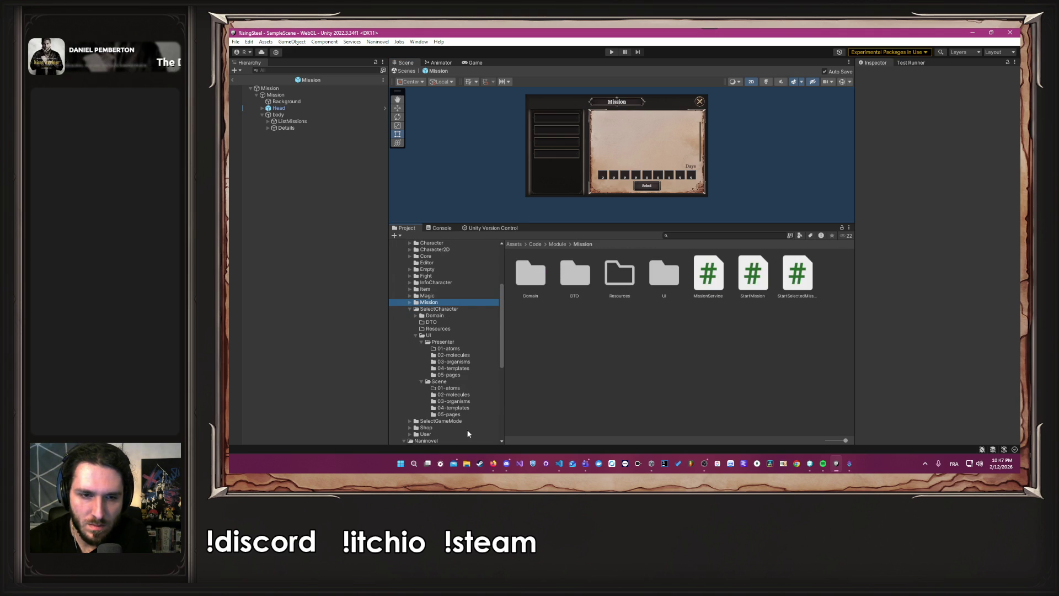
click(453, 414)
- Open the Recruitment prefab, inspect card 0's Character Sprite and Background, then start Play mode
double_click(530, 273)
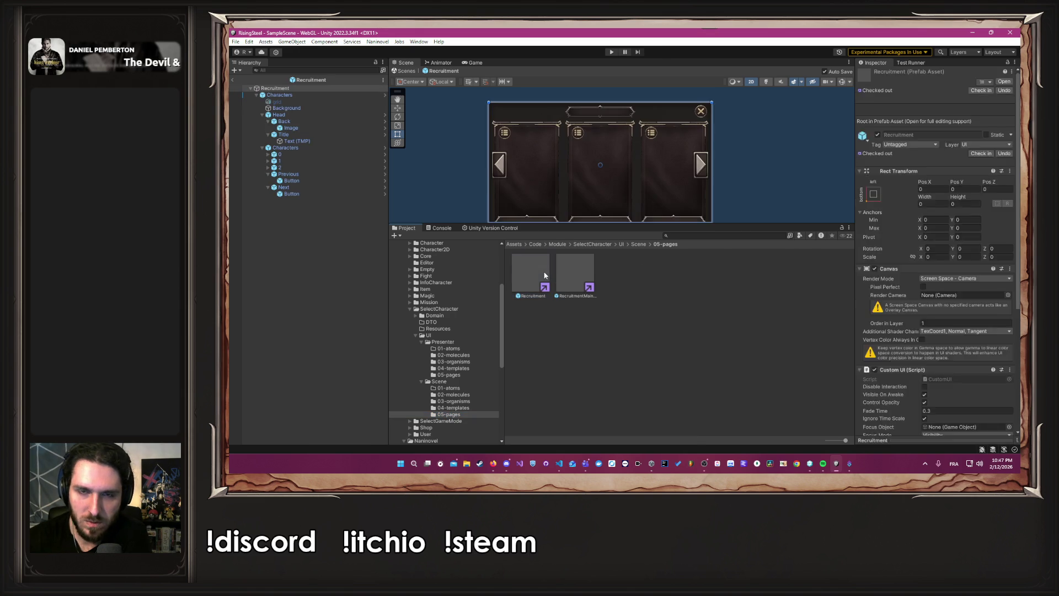
click(268, 154)
click(293, 161)
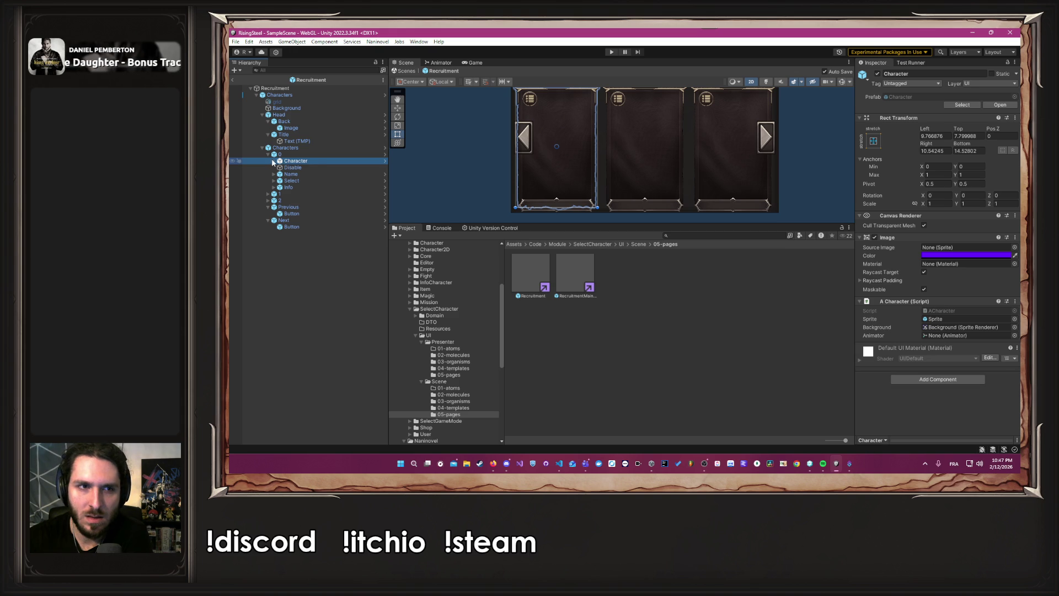
click(274, 161)
click(305, 174)
click(309, 168)
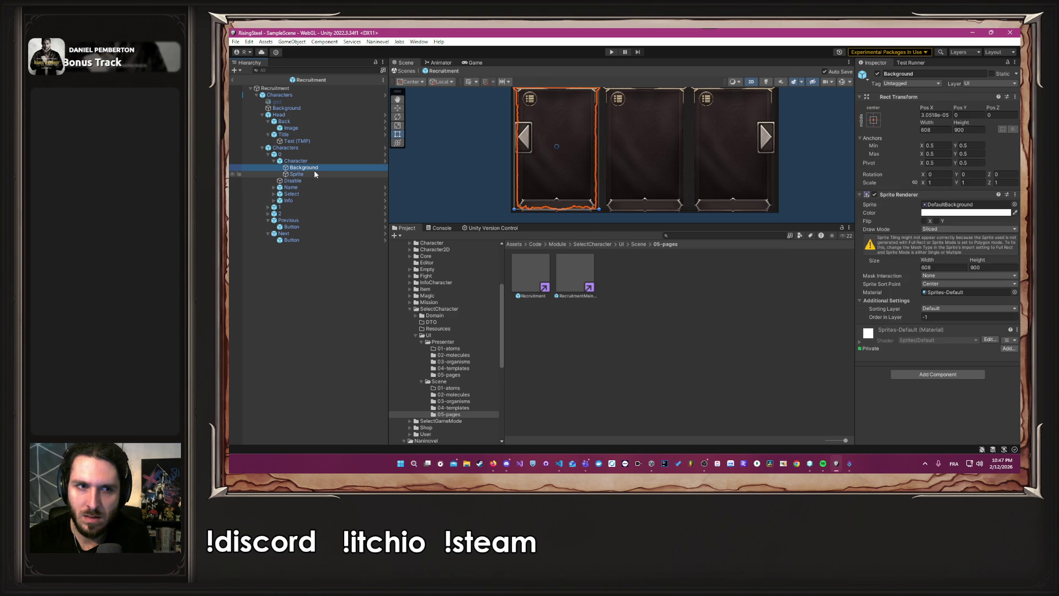
click(315, 175)
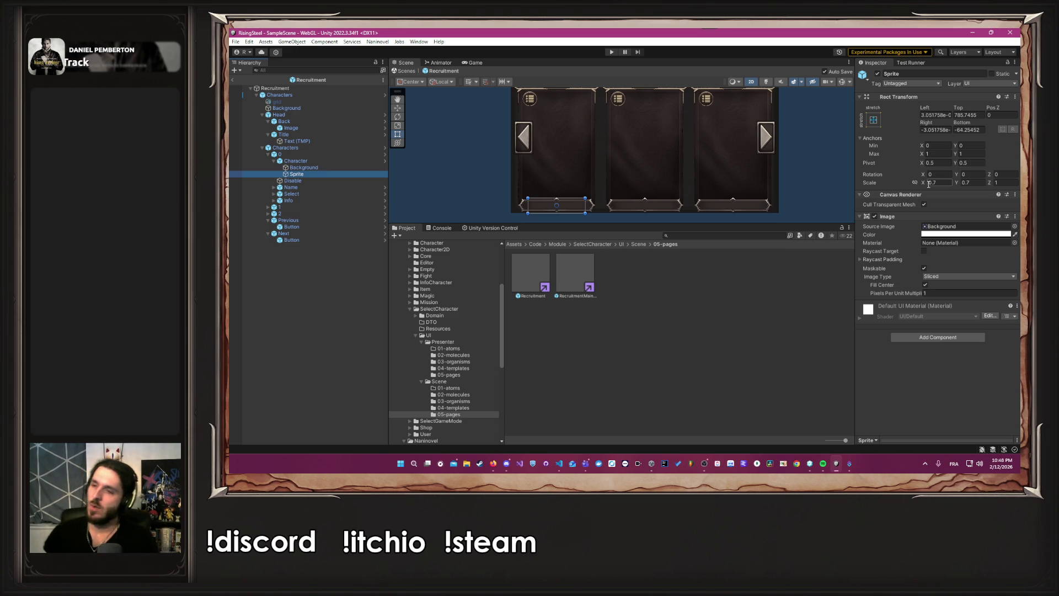
click(474, 62)
click(611, 52)
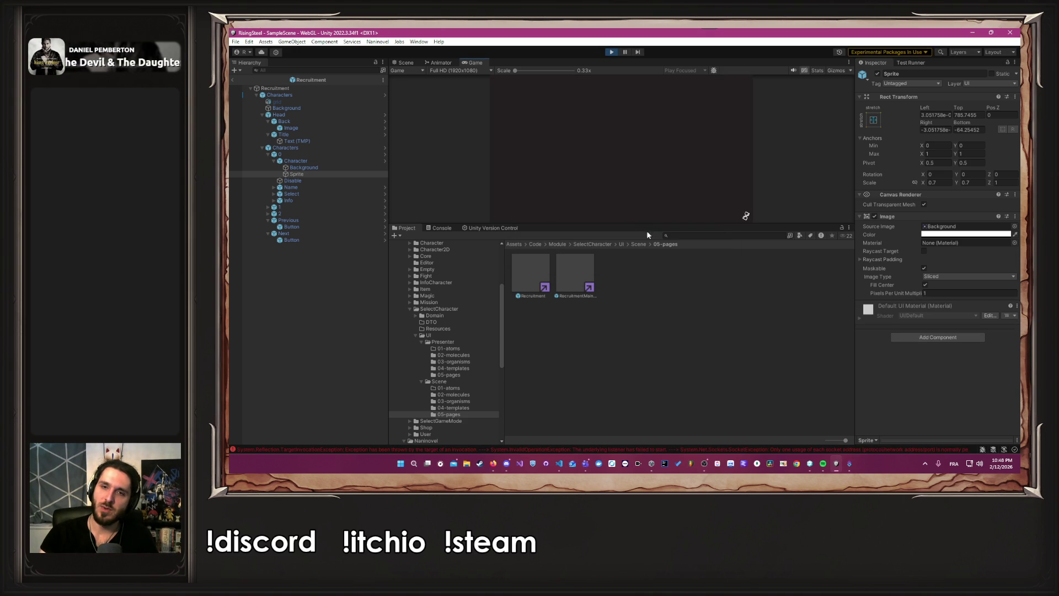
- Enlarge the Game view and continue the game from save slot 2
drag(643, 225, 639, 293)
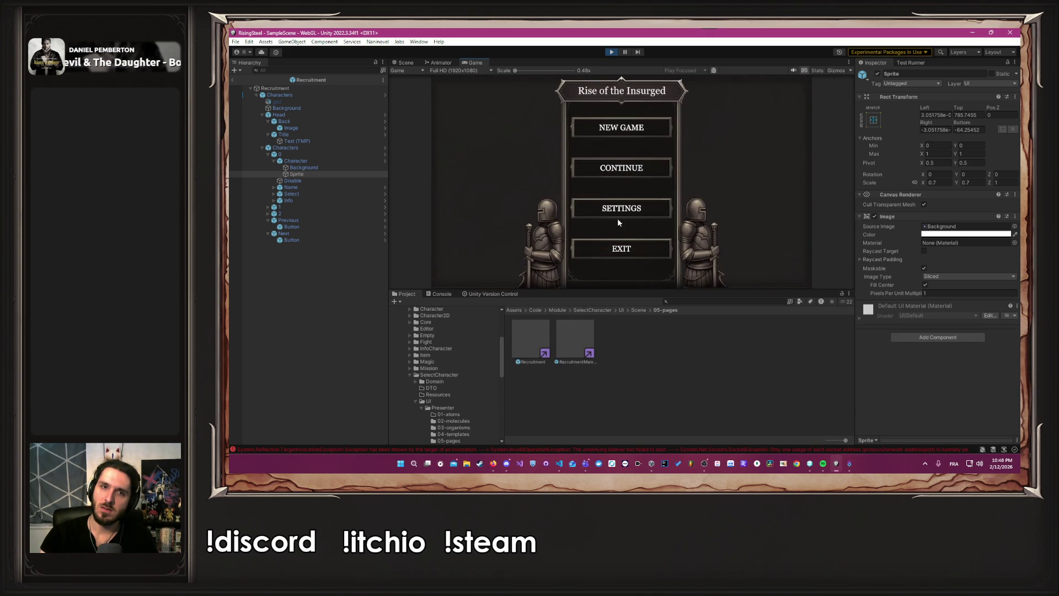
click(618, 166)
click(615, 153)
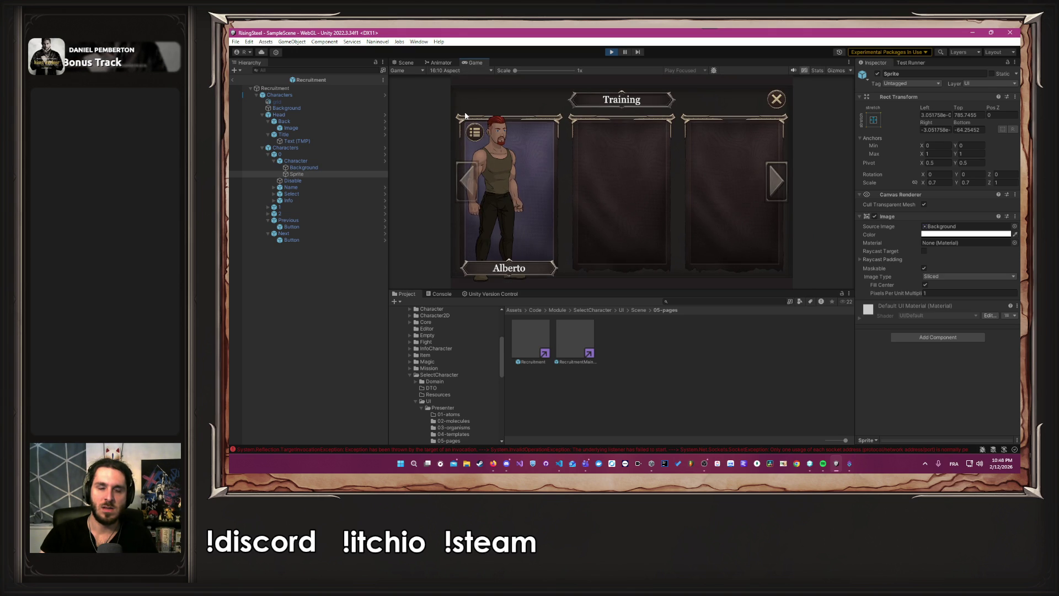
- Compare the recruitment screen at 16:9 and 16:10, then view and close Alberto's details
click(462, 72)
click(463, 107)
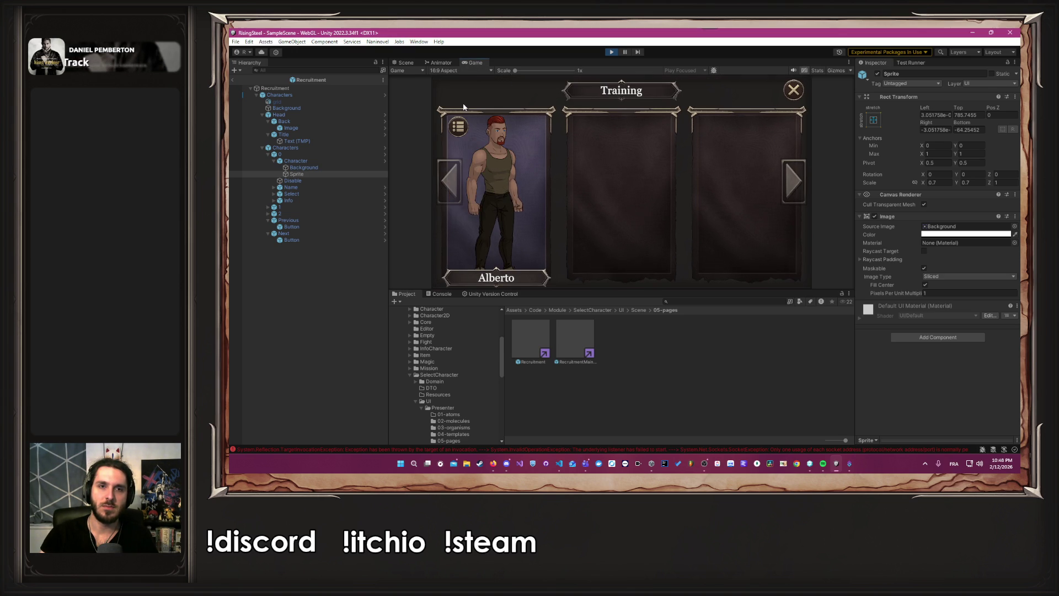
click(469, 72)
click(463, 101)
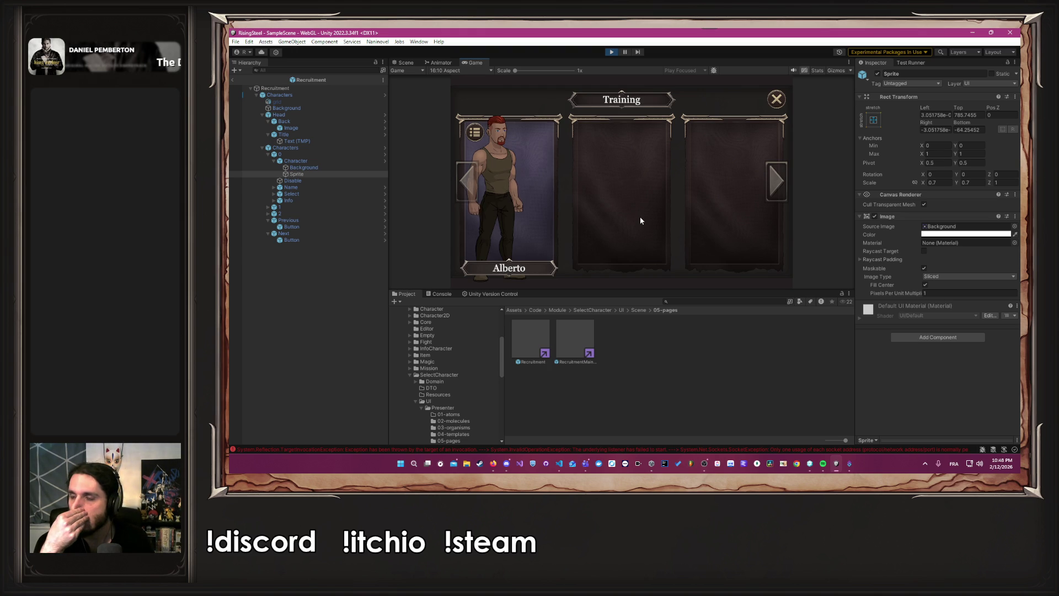
click(483, 200)
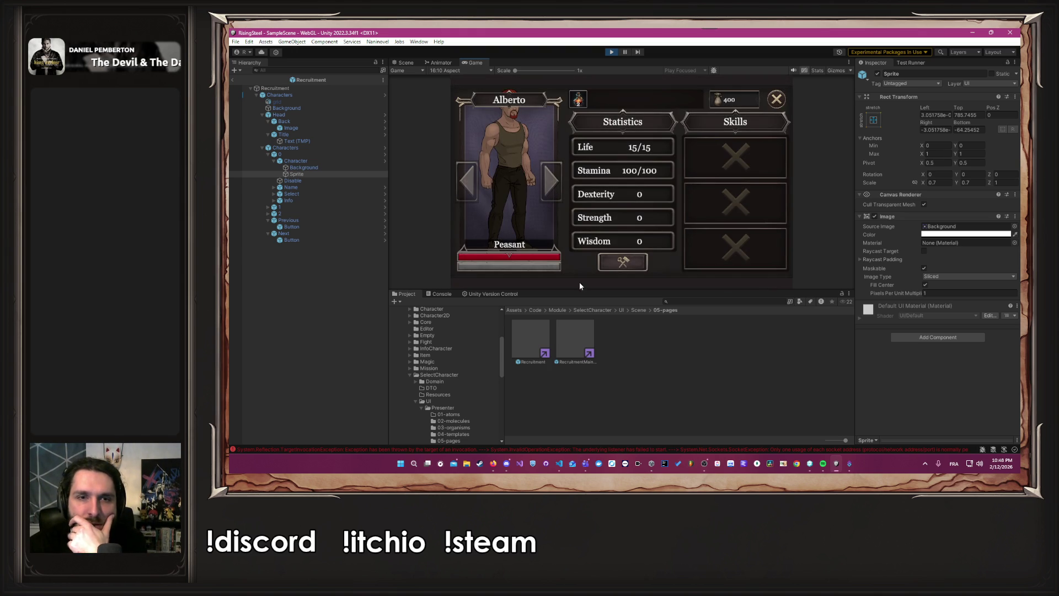
key(Escape)
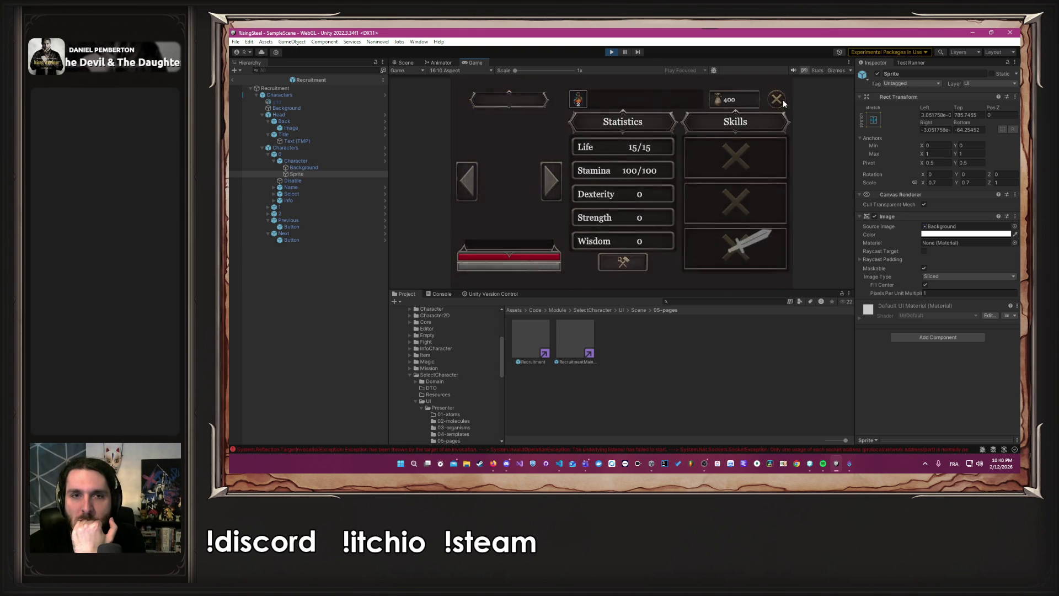
- Stop Play mode and return to the Scene view
click(611, 52)
click(474, 70)
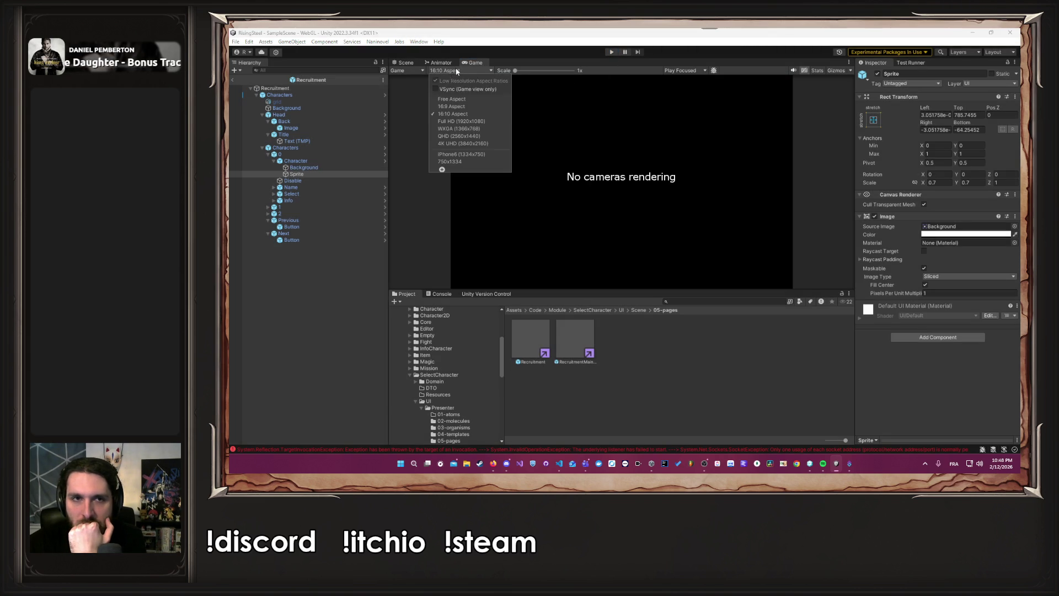
click(467, 122)
click(406, 62)
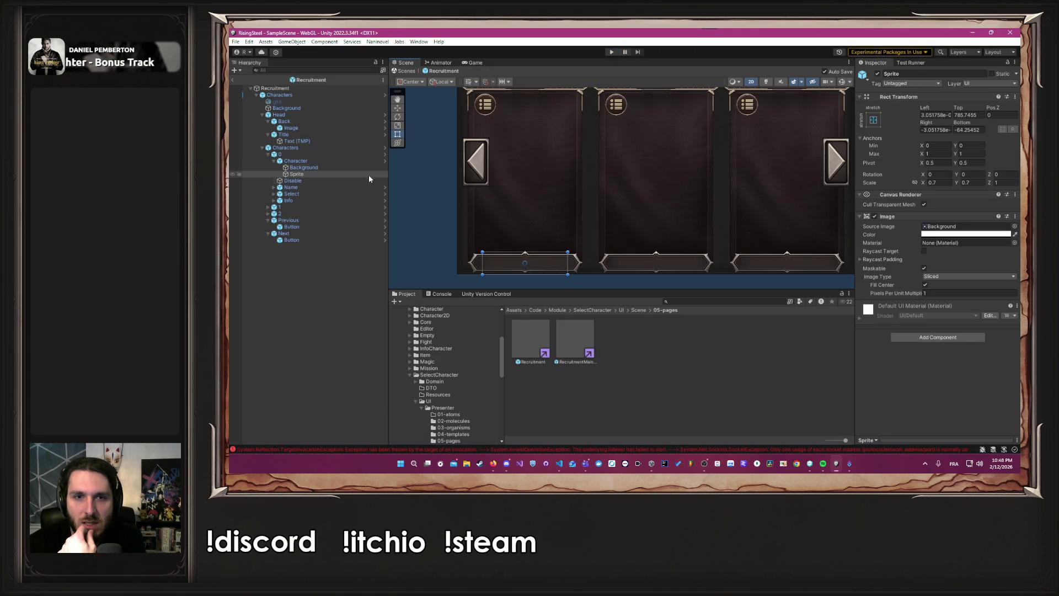
- Open card 0's Character prefab in context and inspect its Name and Select objects
click(325, 161)
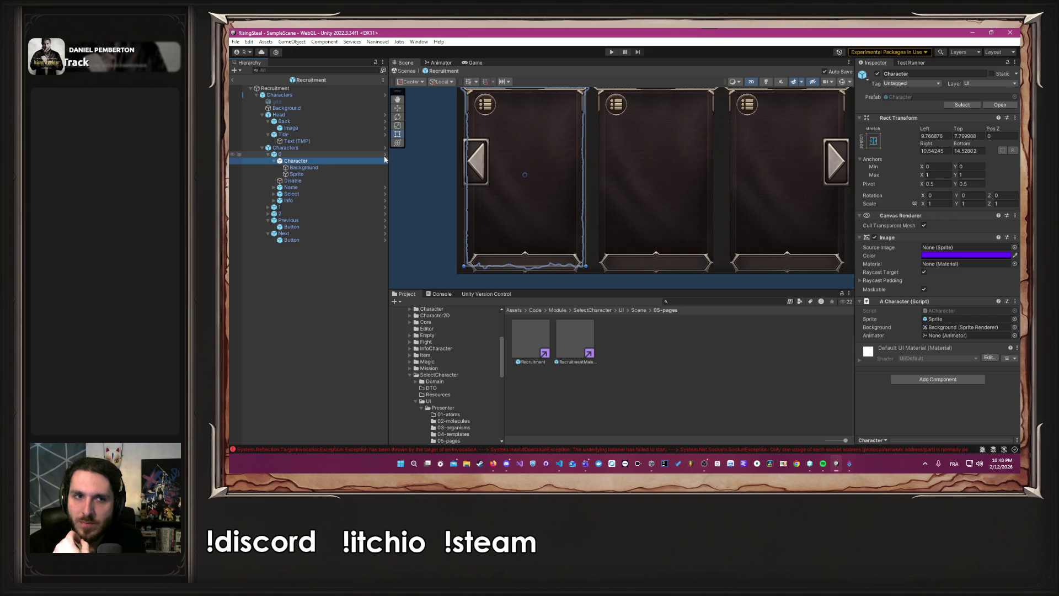
click(385, 161)
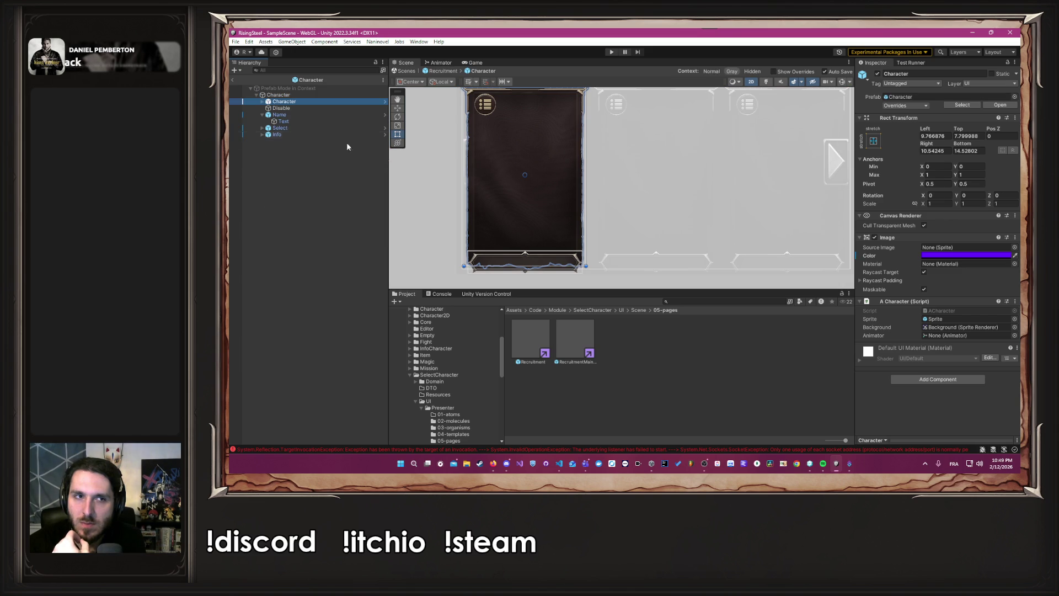
click(303, 102)
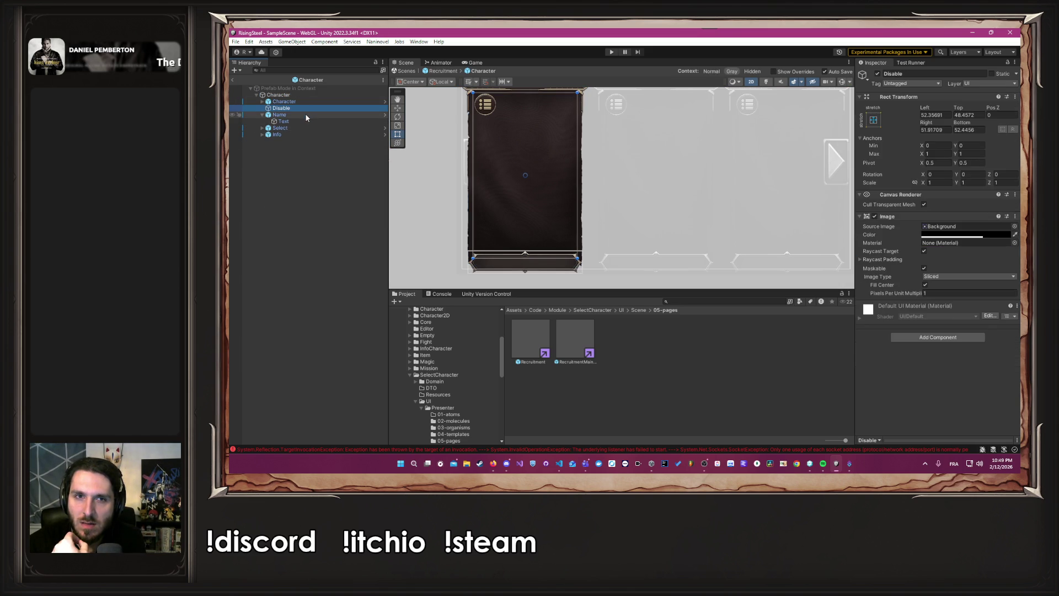
click(306, 114)
click(307, 135)
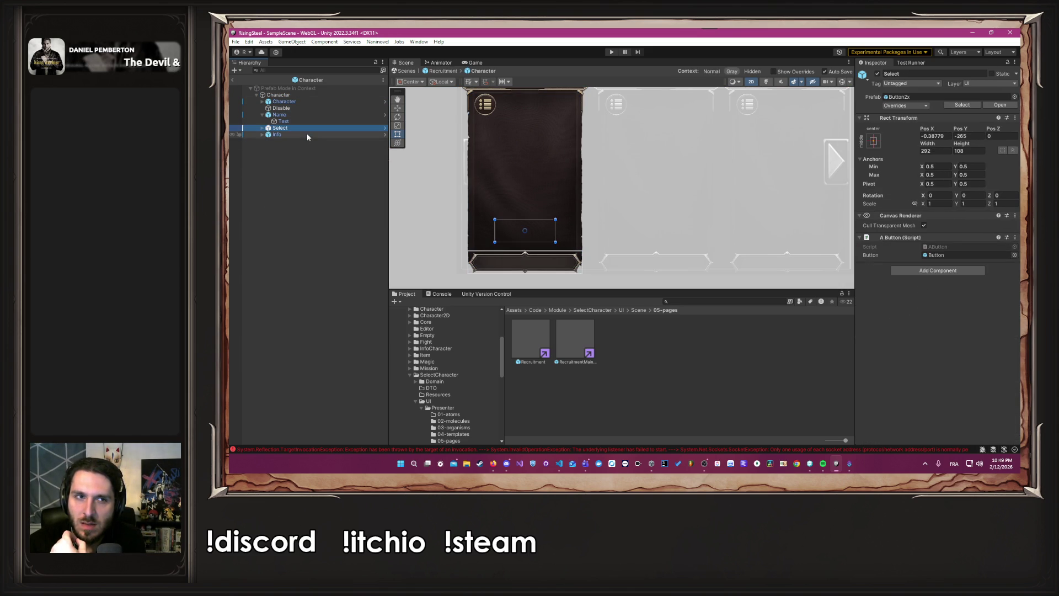
click(428, 71)
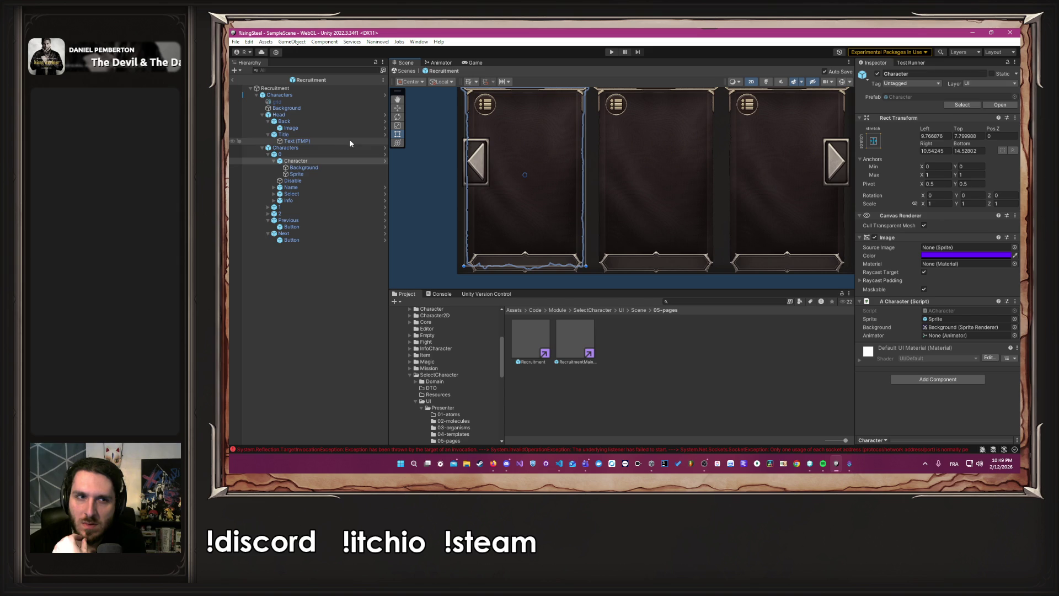
click(384, 154)
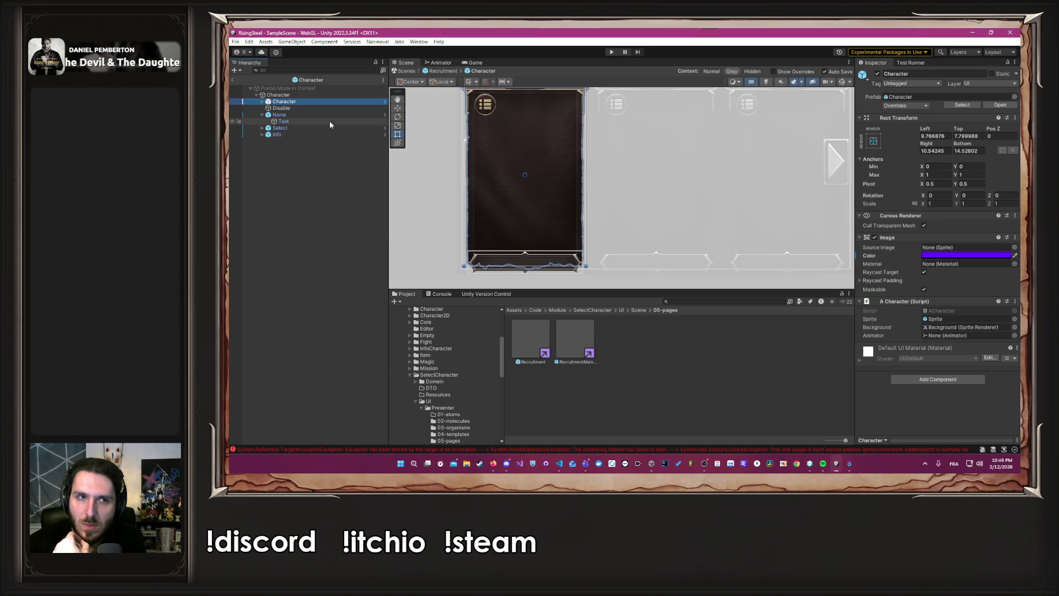
- Anchor the card's Sprite to middle-centre, return to Recruitment and relaunch Play mode
click(263, 102)
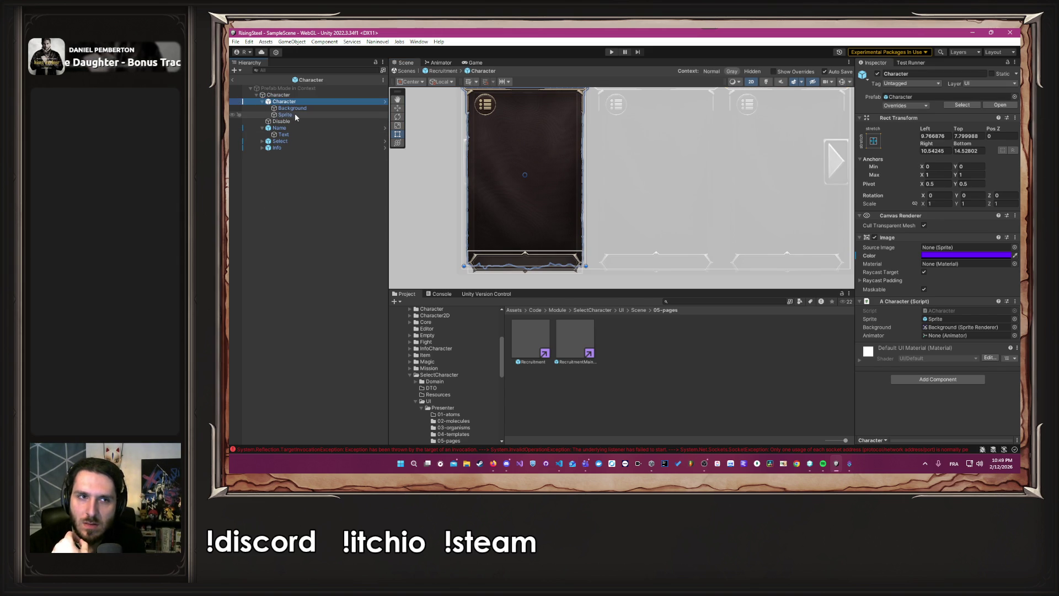
click(295, 115)
click(876, 124)
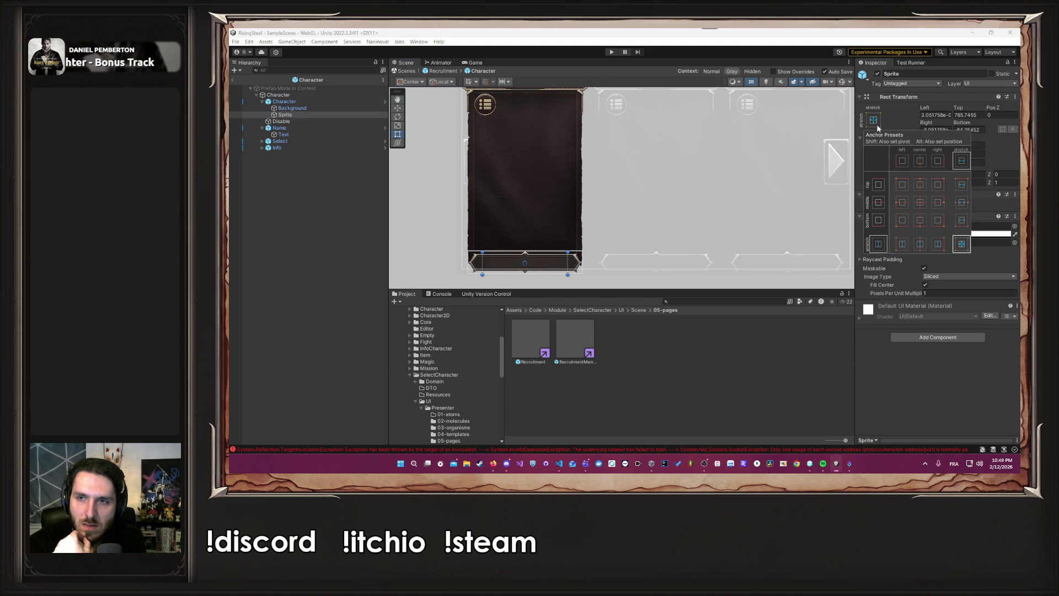
click(919, 204)
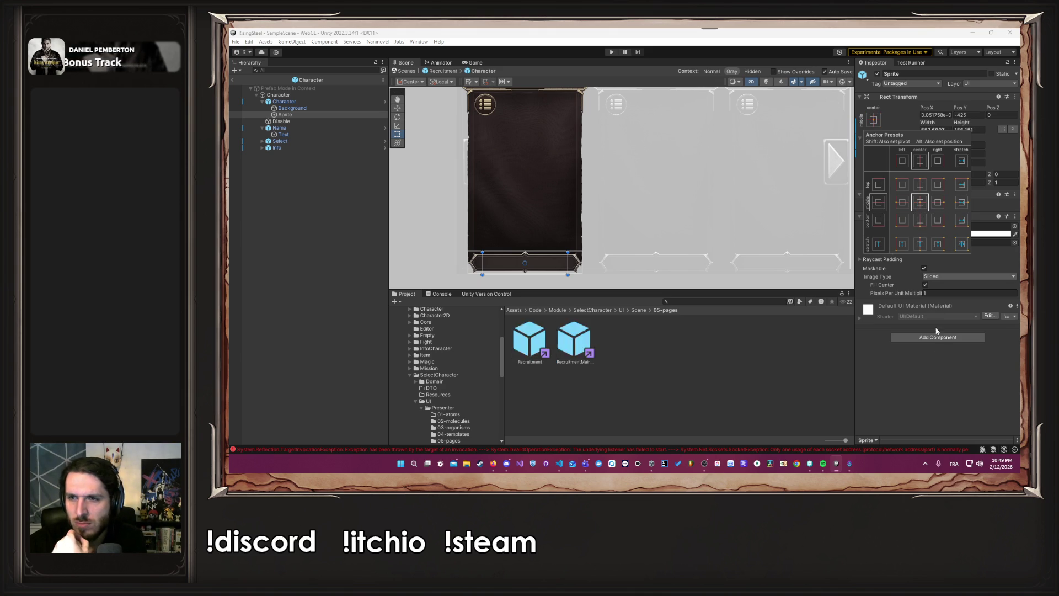
click(436, 71)
key(ctrl+p)
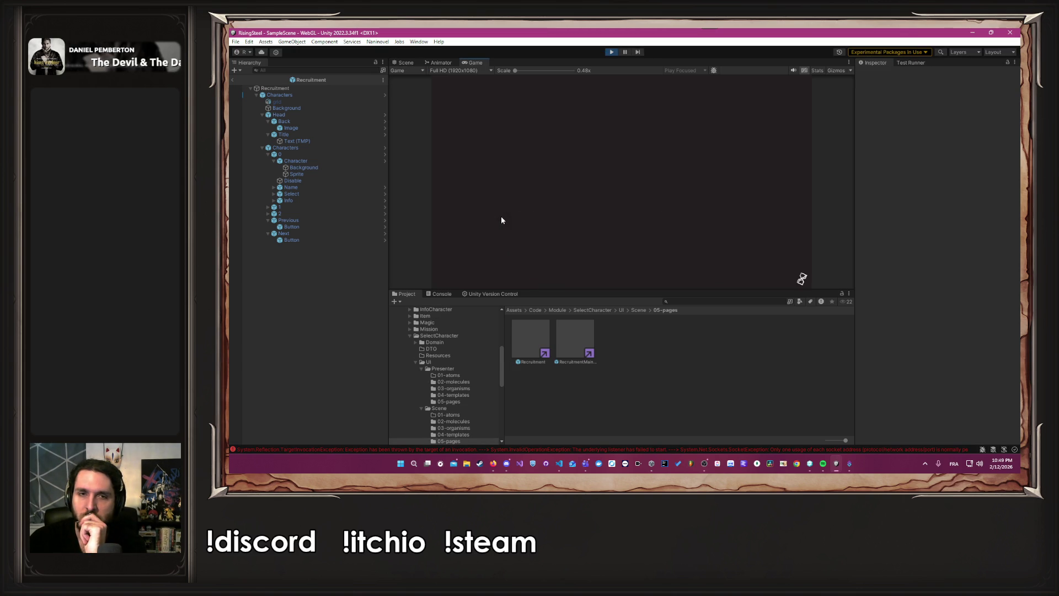
- Load save slot 2 and preview the recruitment screen at 16:10 and Full HD 1920x1080
click(589, 173)
click(620, 148)
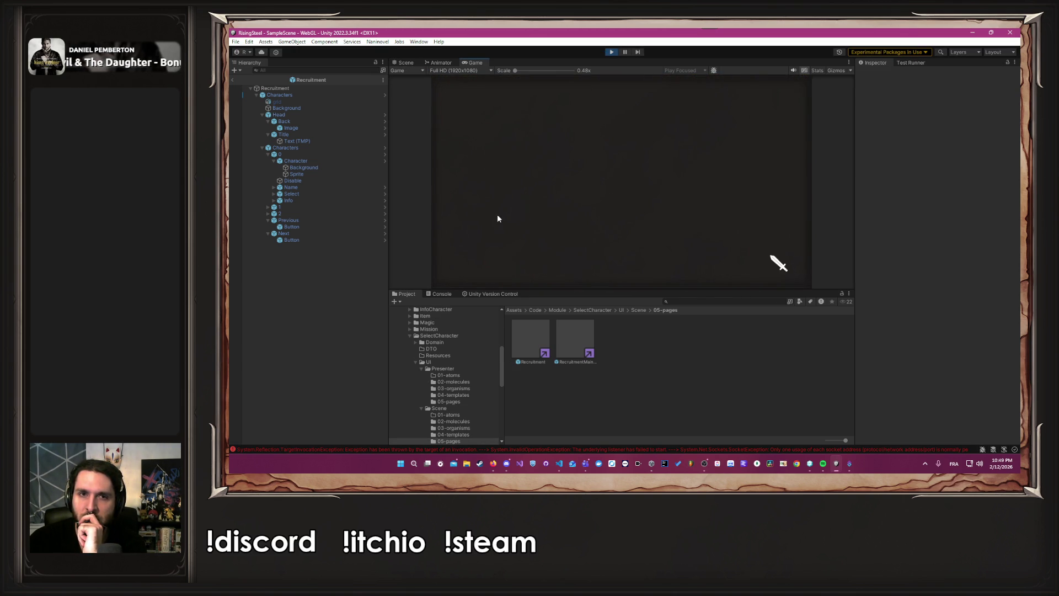
click(466, 71)
click(466, 114)
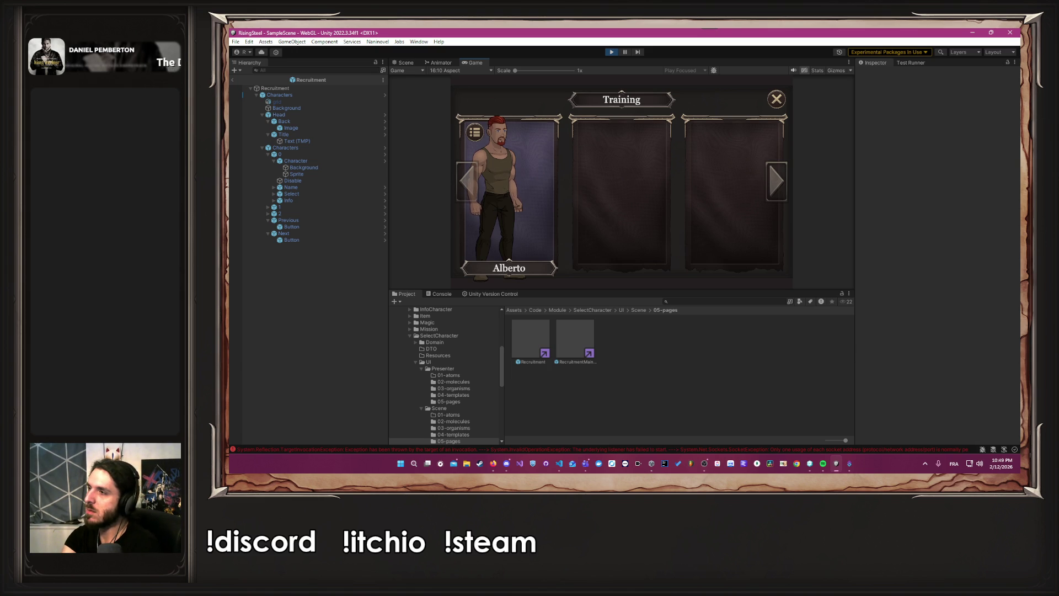
key(alt+Tab)
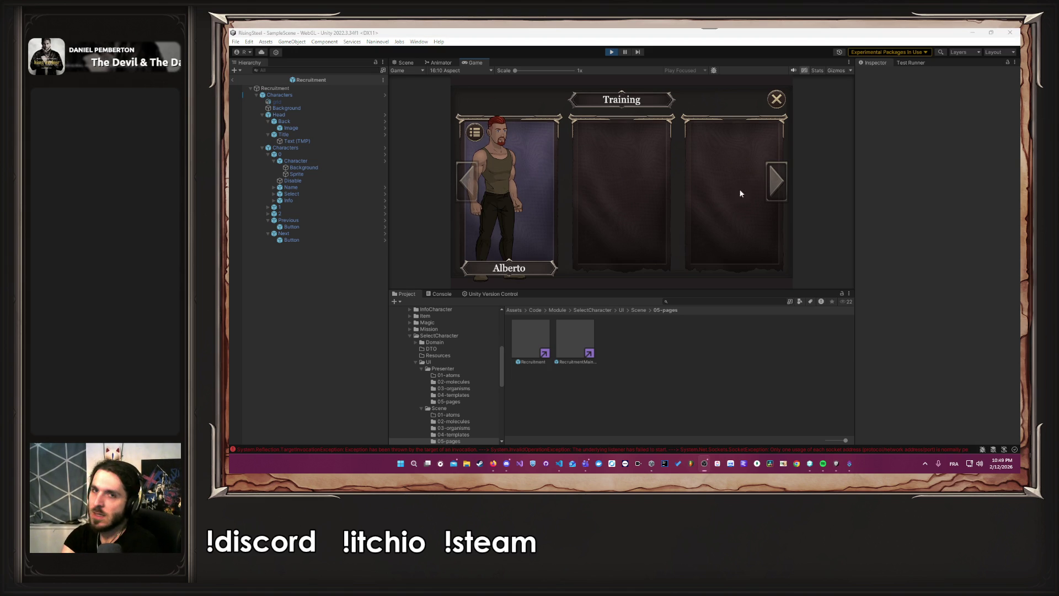
click(466, 70)
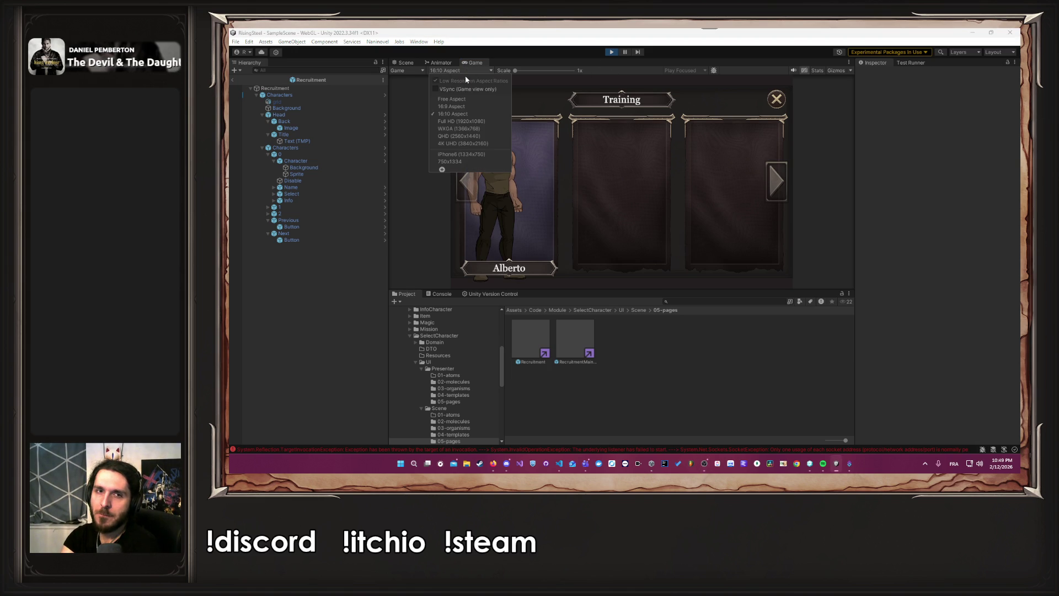
click(474, 117)
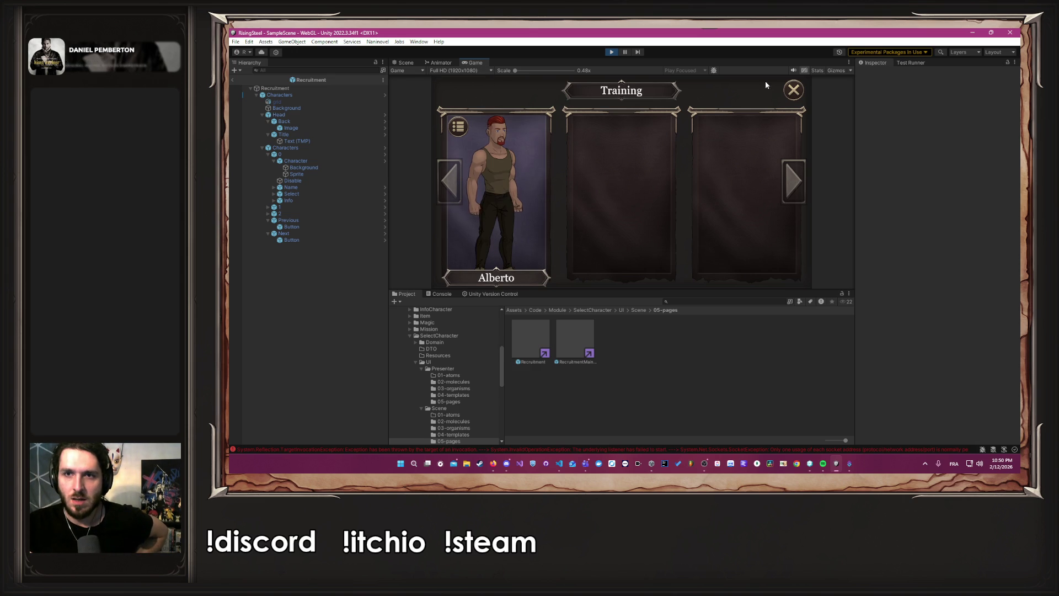
- Preview the Shop at 16:10 and Full HD, then stop Play and show the 28 pending changes
click(793, 89)
click(472, 256)
click(458, 71)
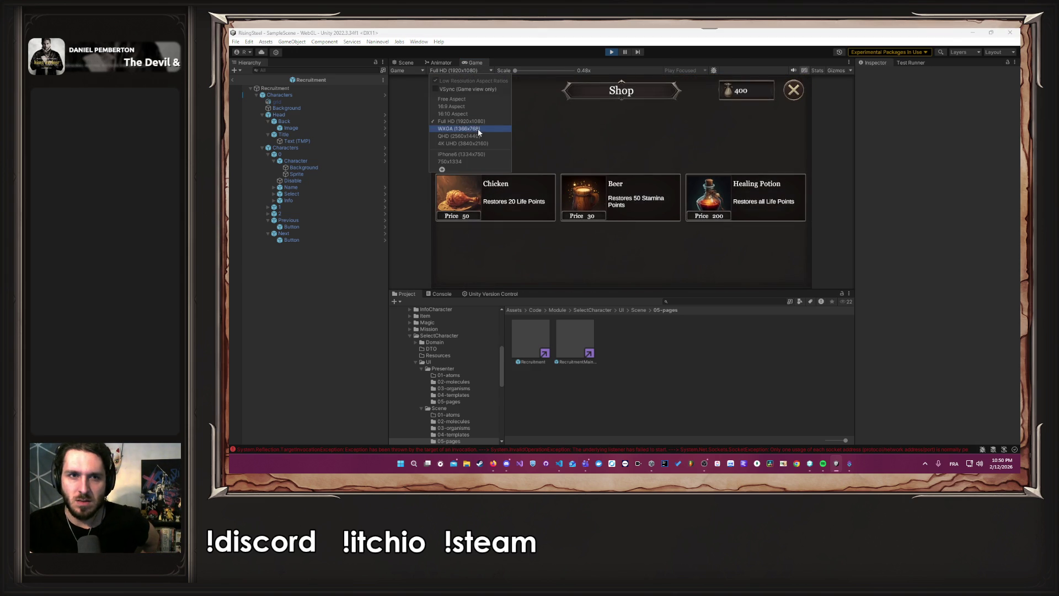
click(469, 113)
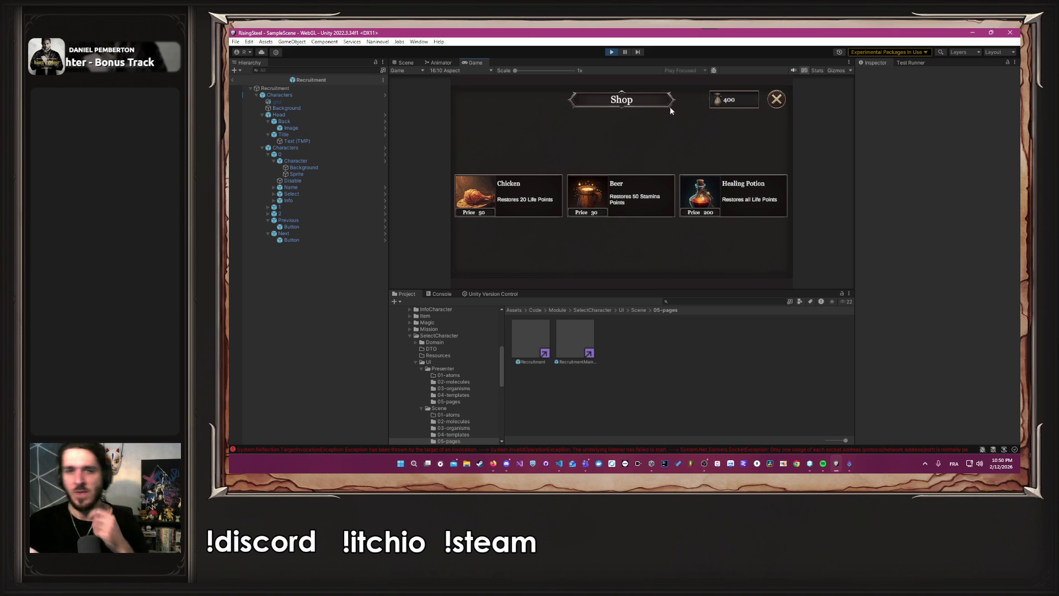
click(445, 69)
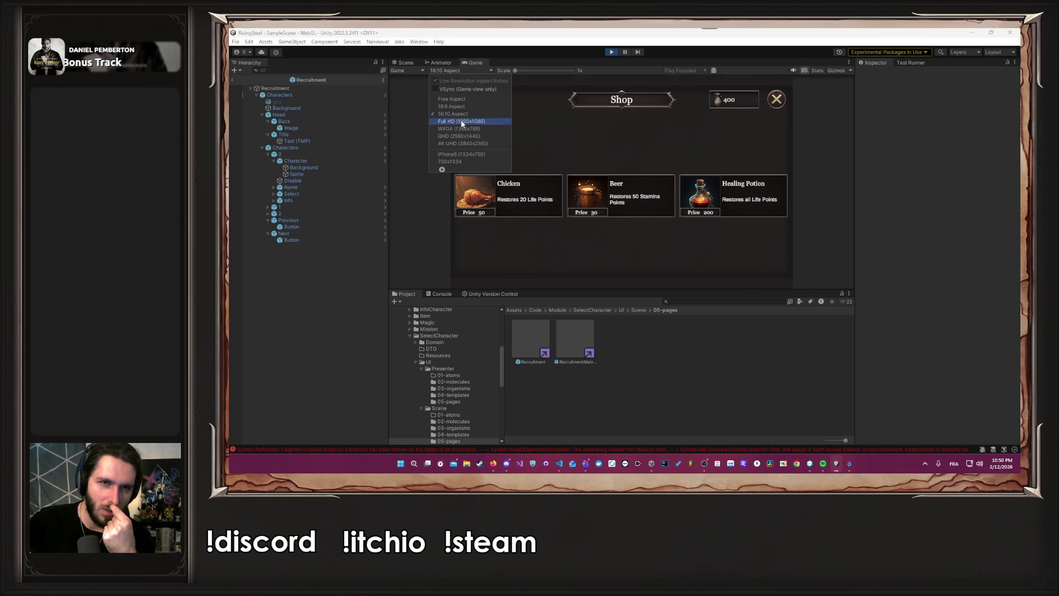
click(469, 117)
click(792, 98)
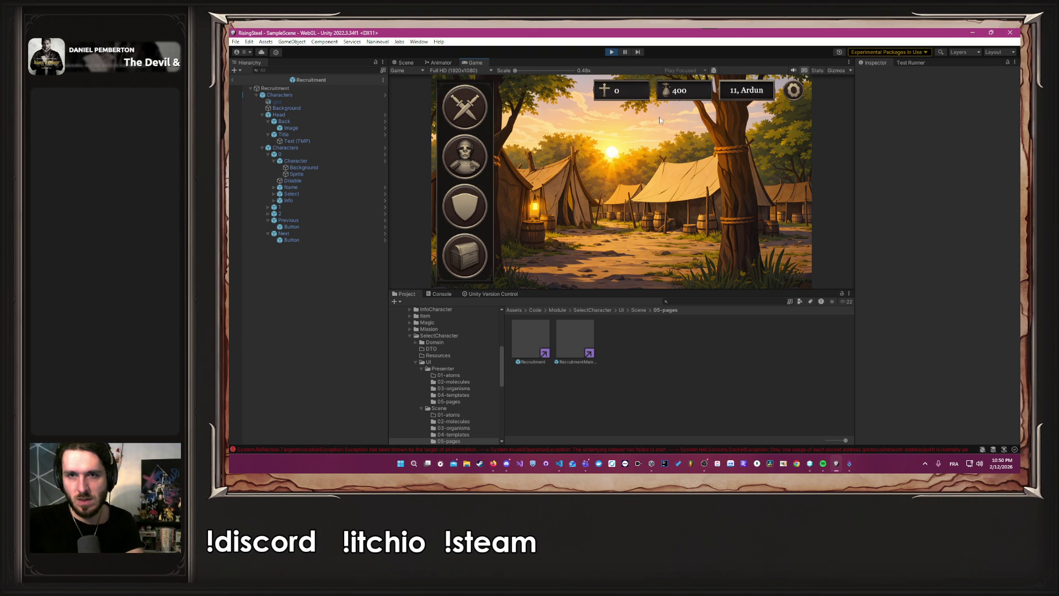
click(611, 52)
click(504, 295)
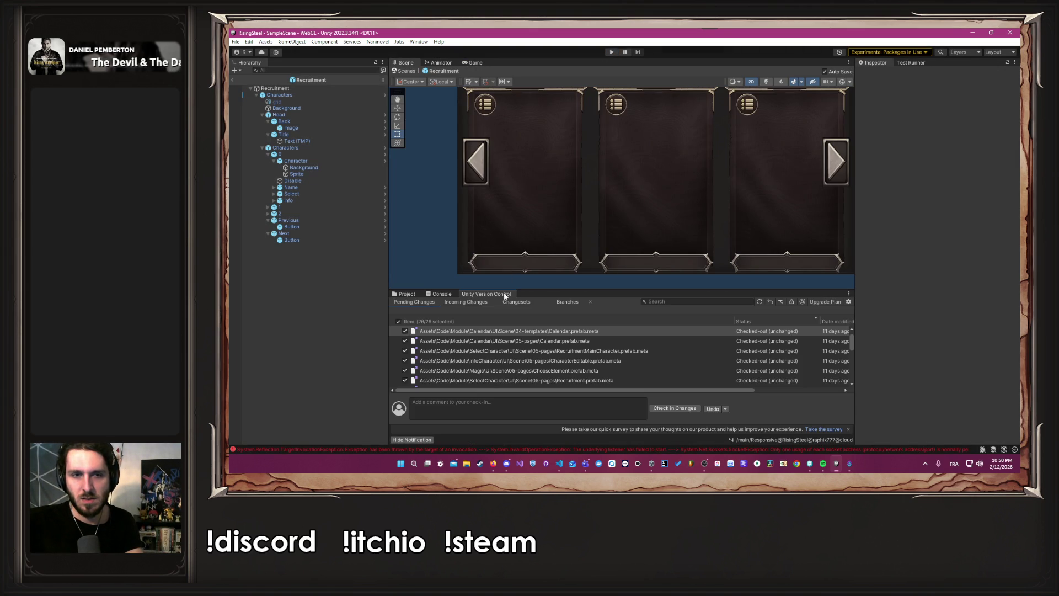
- Check in changes as 'Wip Responsive', then the remaining files as 'Wip all file responsive'
click(490, 403)
text(Wip)
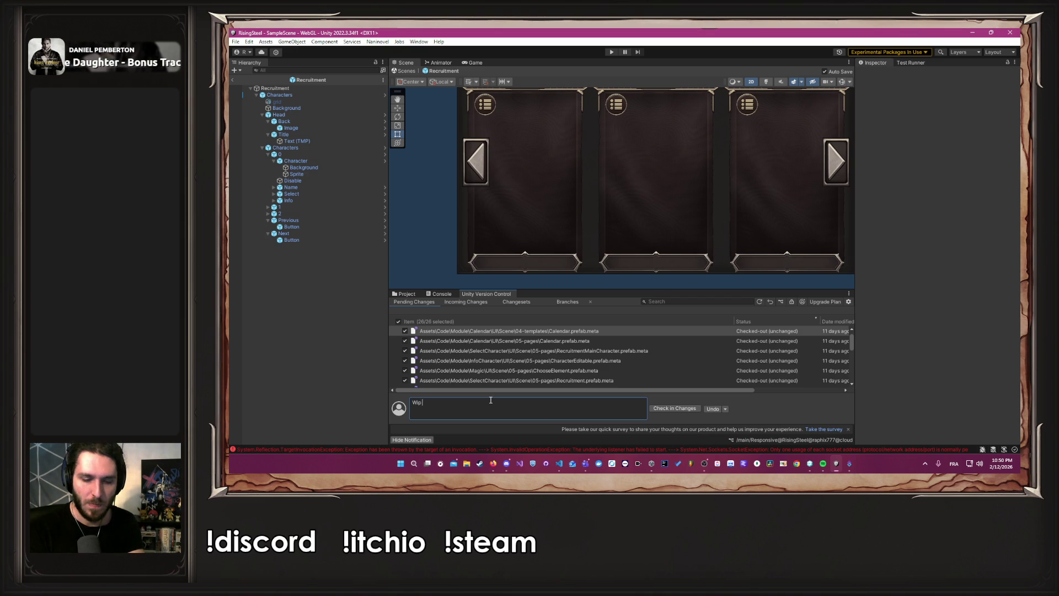
text(Responsive)
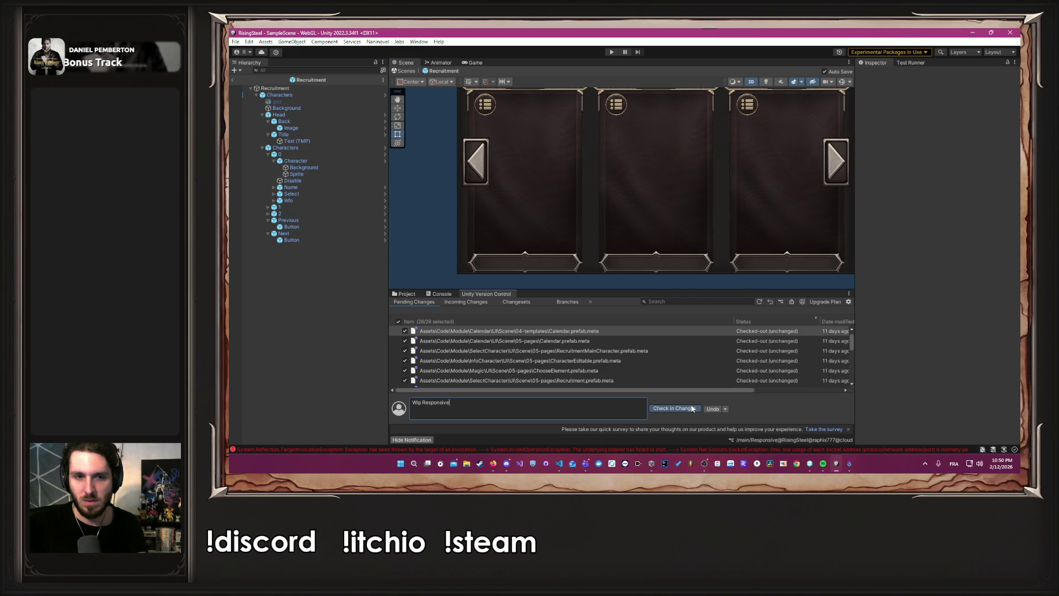
click(691, 408)
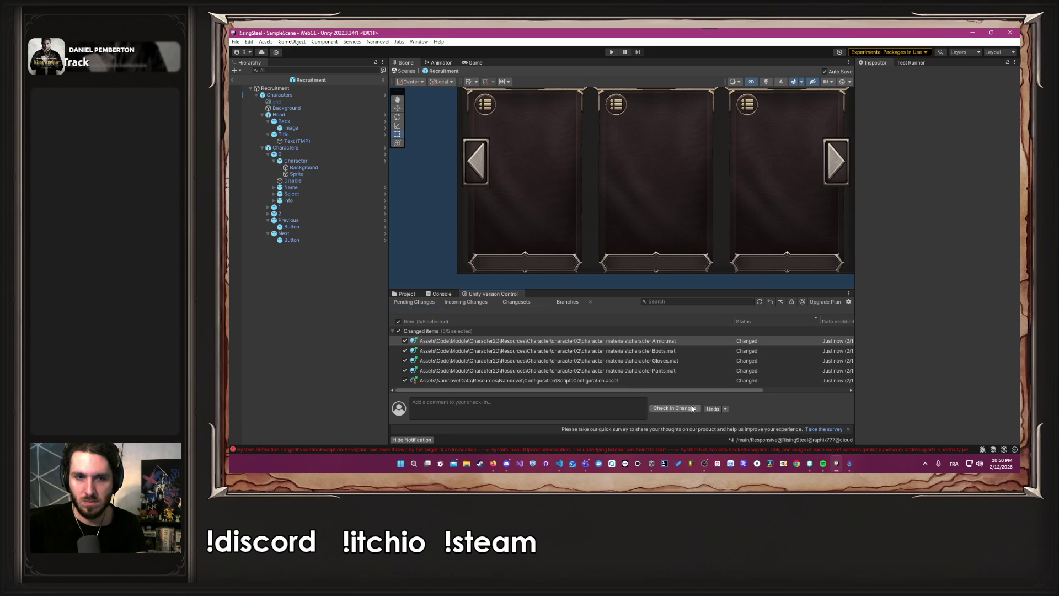
click(621, 409)
text(Wip all file)
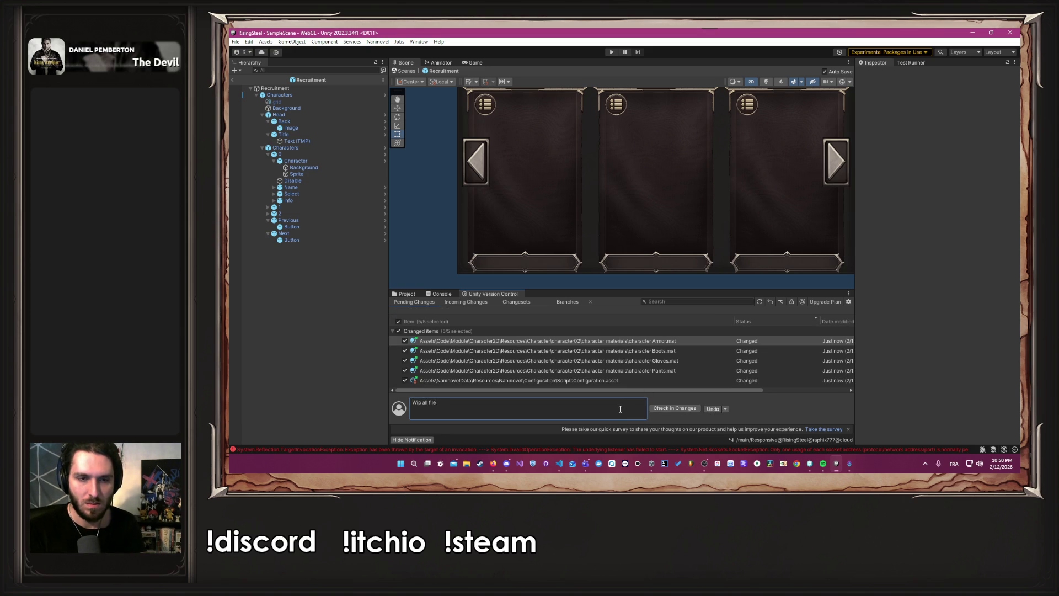
text(responsive)
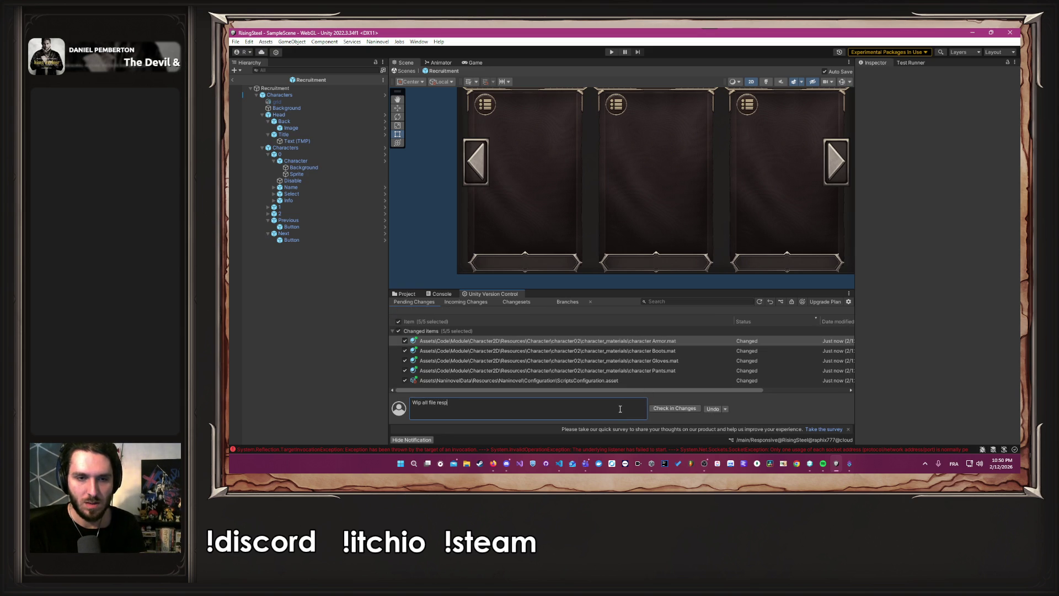
click(684, 408)
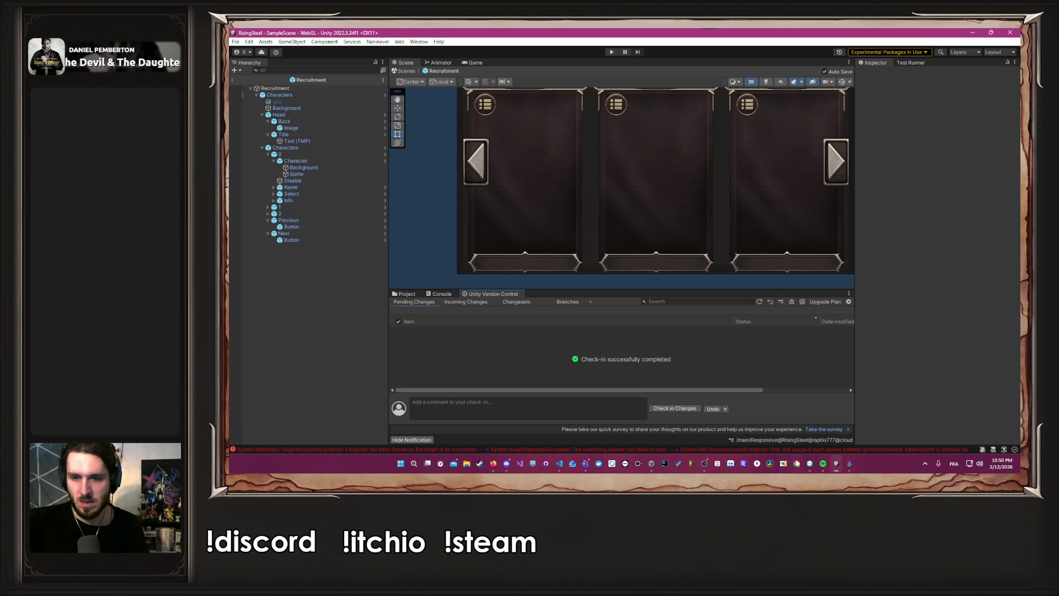
click(811, 465)
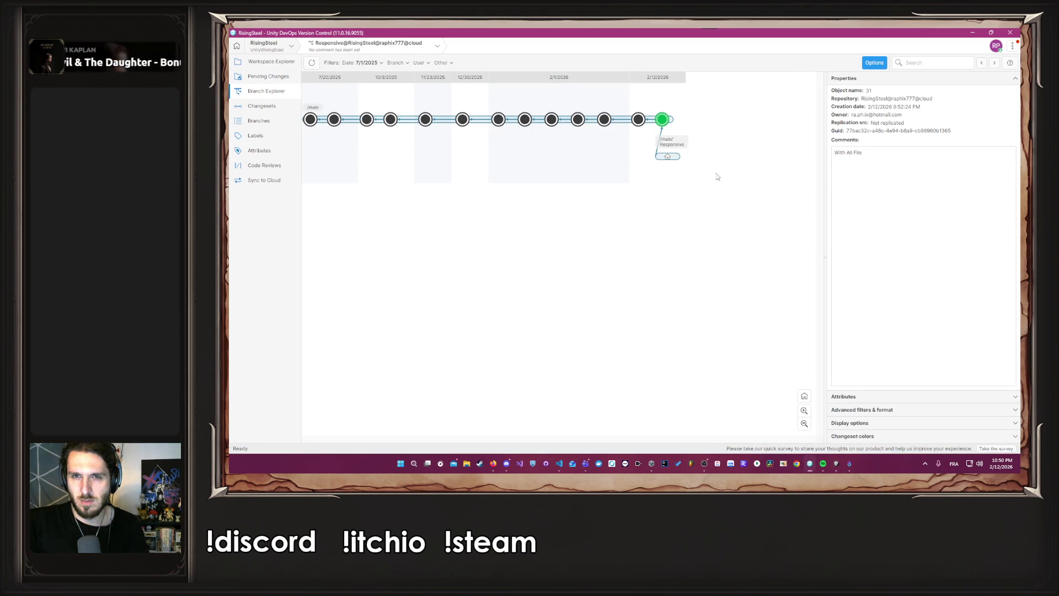
- Select the /main/Responsive branch and switch Unity's version control view to the branch list
click(668, 157)
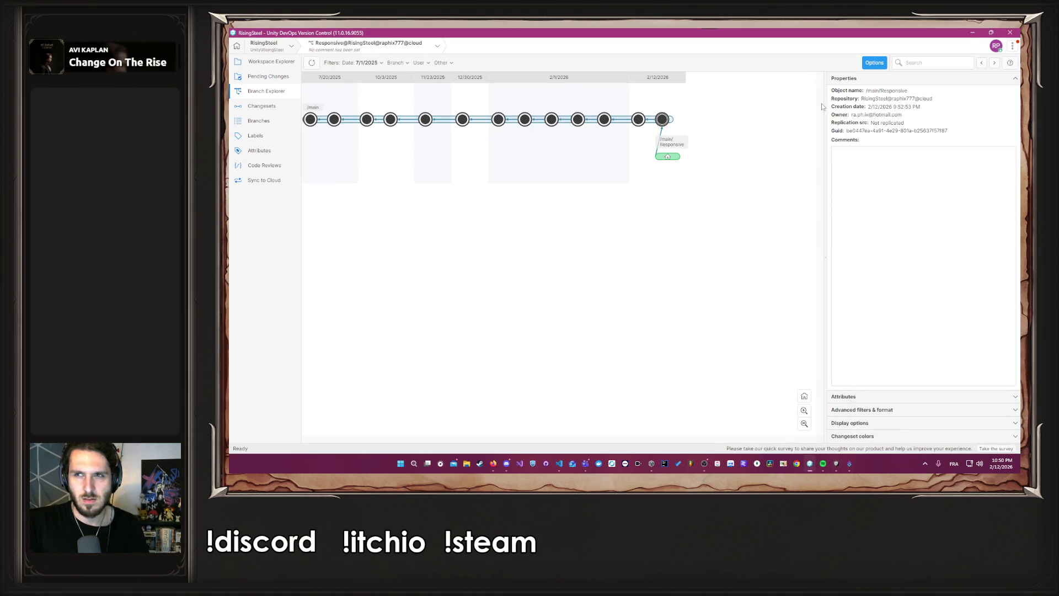
click(972, 33)
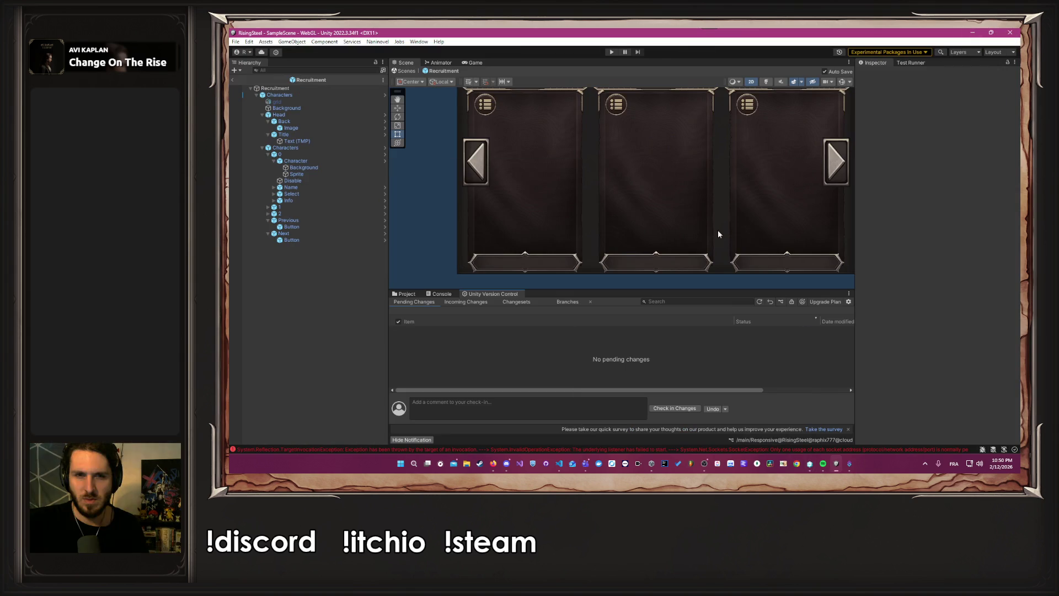
click(803, 301)
click(795, 307)
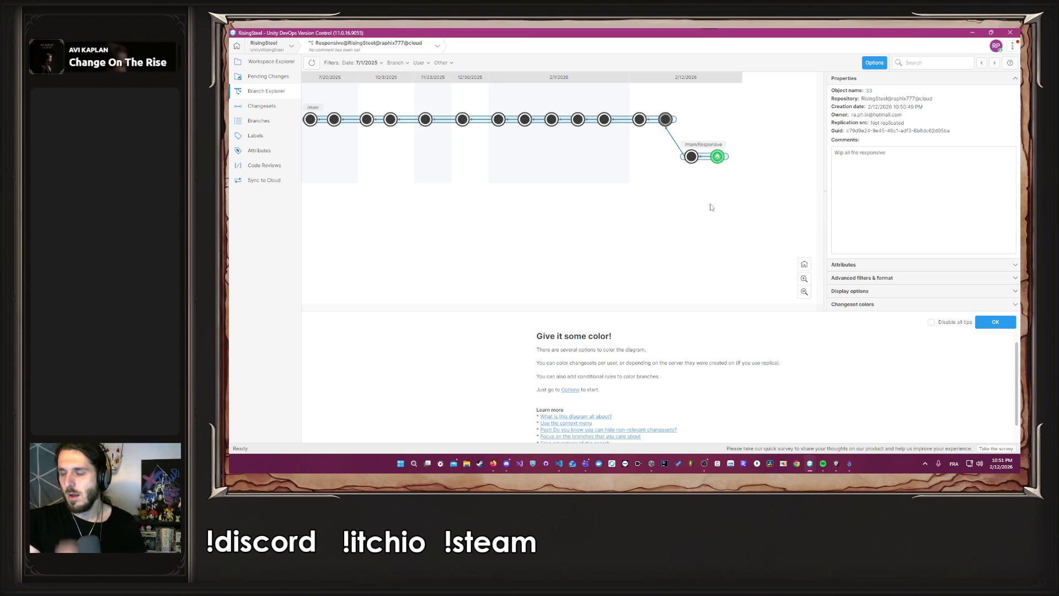
- Try merging from changesets 33 and 31, closing each merge, then close DevOps Version Control
right_click(718, 158)
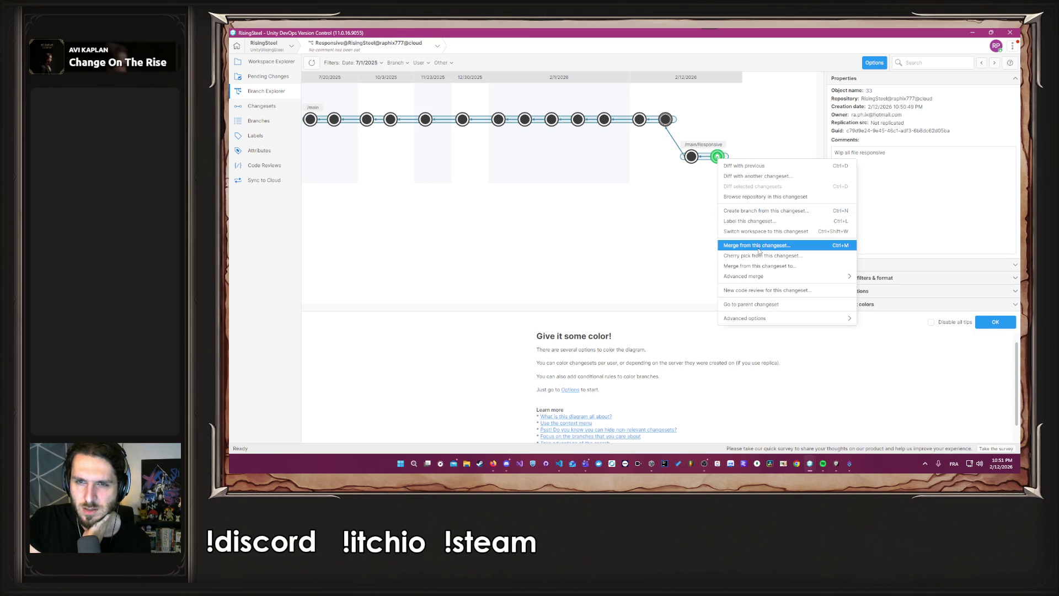
click(758, 246)
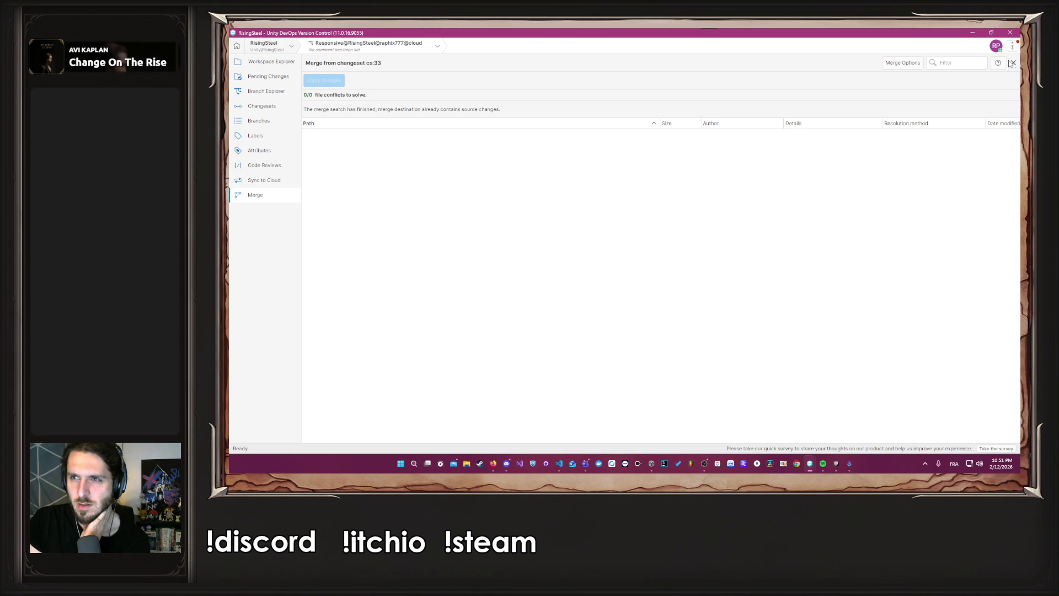
click(1013, 62)
right_click(716, 156)
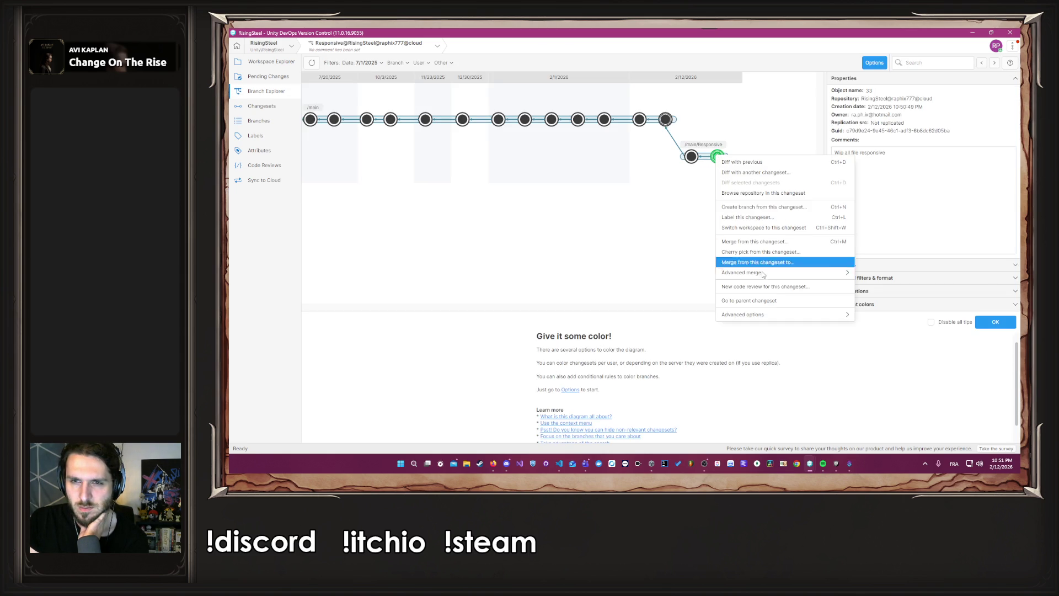
mouse_move(771, 277)
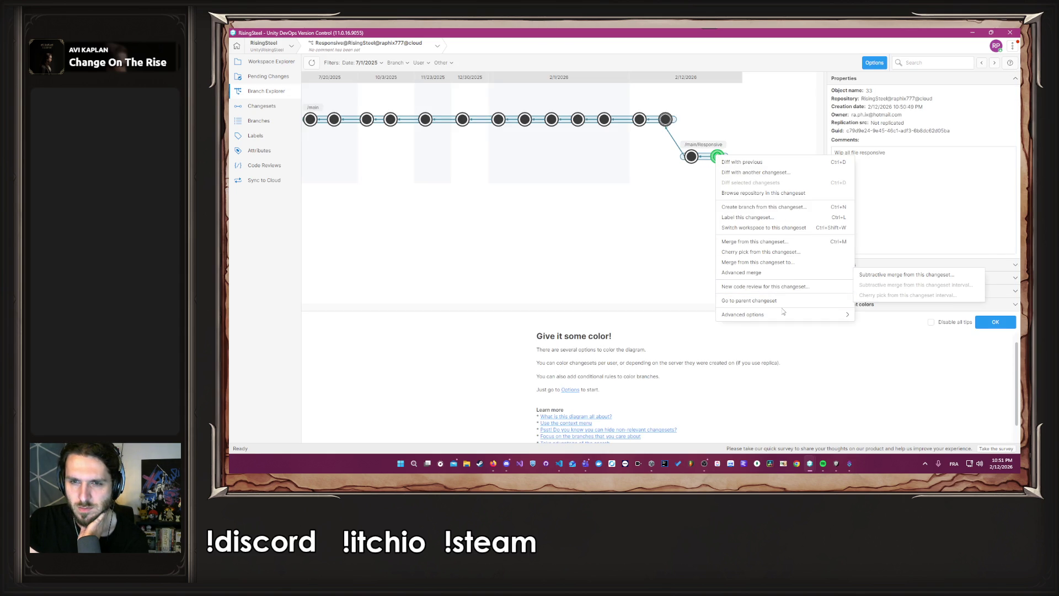
click(664, 117)
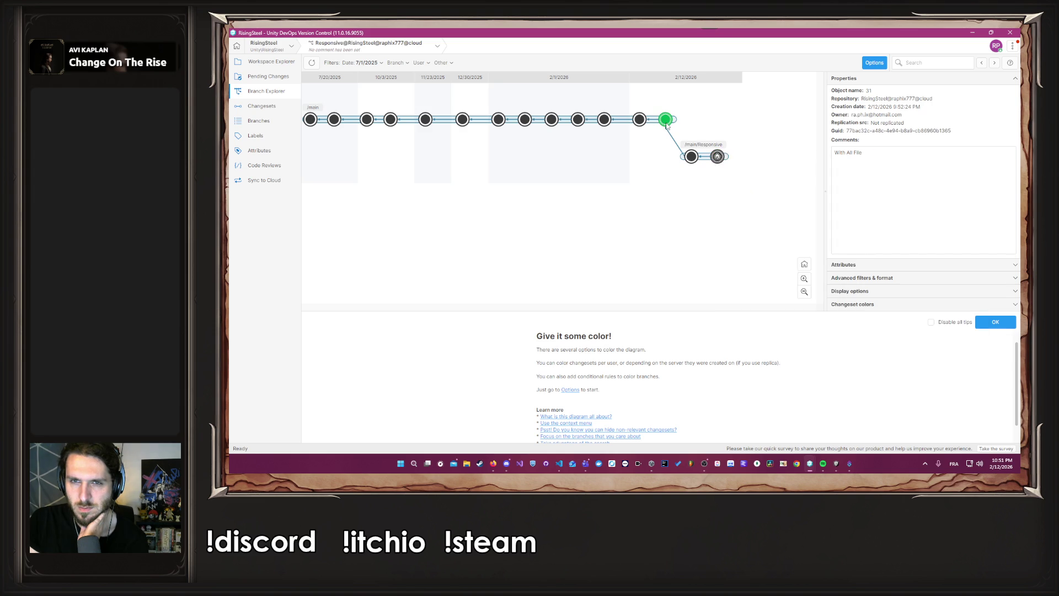
right_click(665, 123)
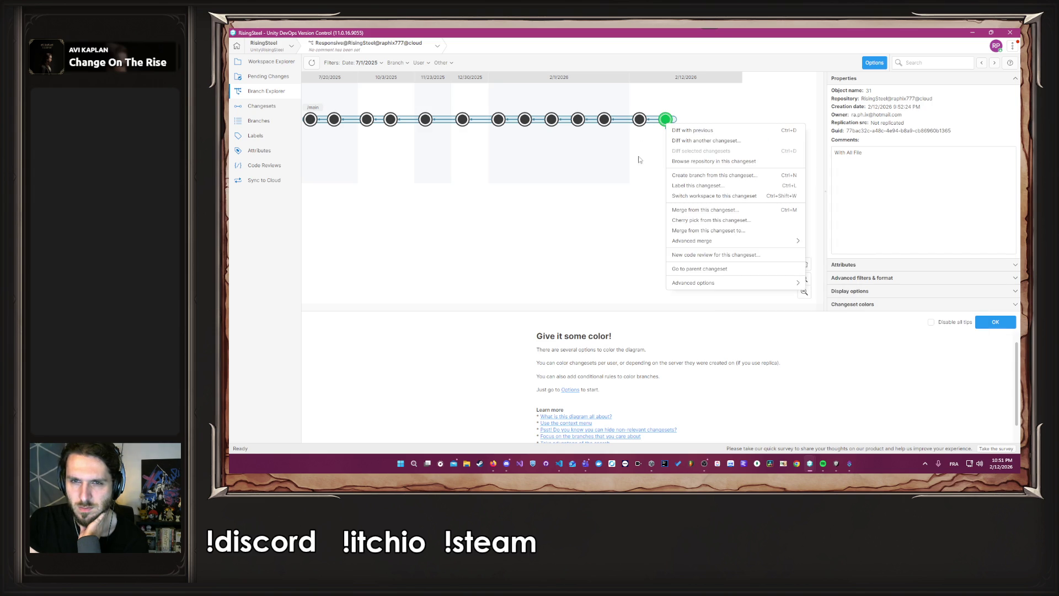
click(698, 210)
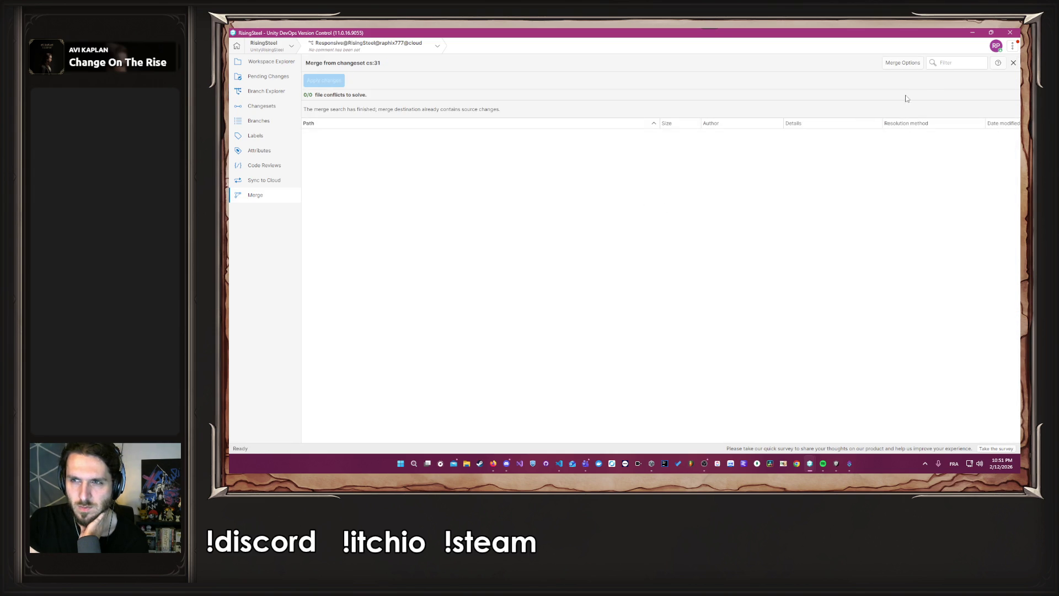
click(1014, 63)
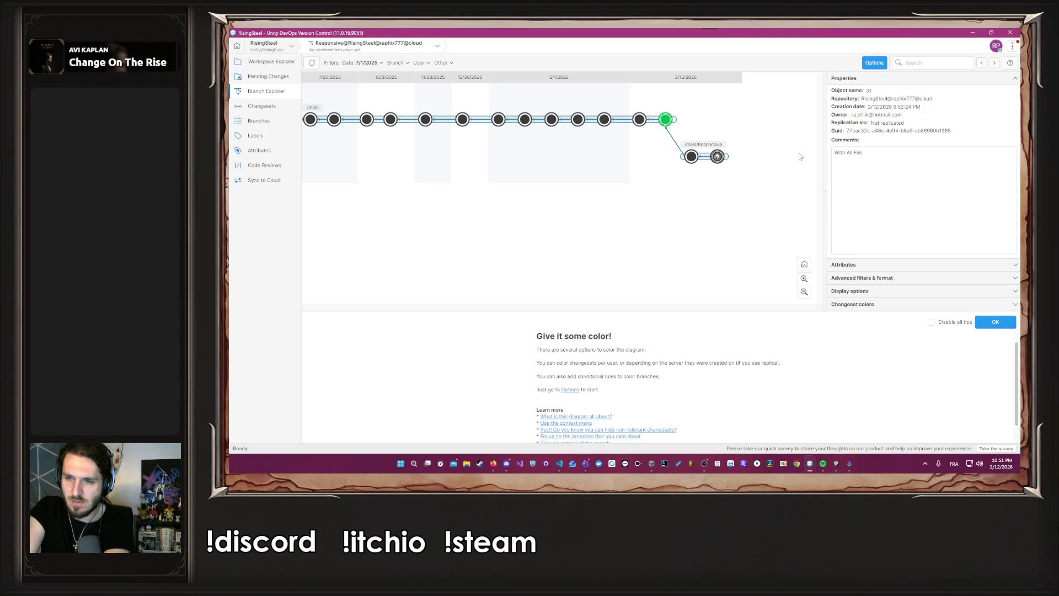
click(1010, 32)
scroll(790, 205, down, 2)
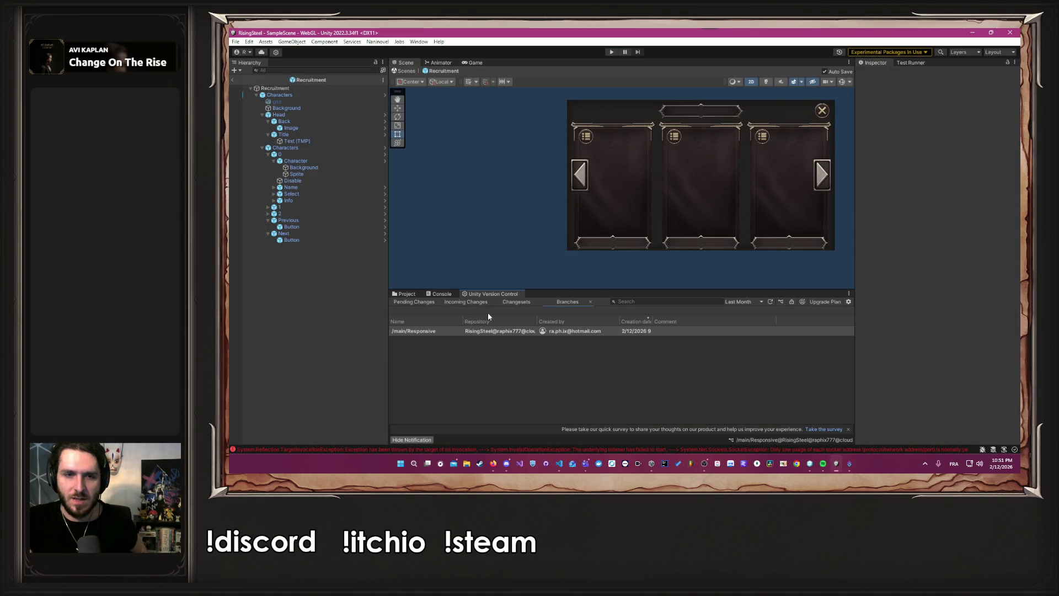
- Show the SelectCharacter 05-pages folder in the Project browser and center the recruitment prefab in the Scene view
click(407, 294)
mouse_move(512, 269)
mouse_down()
mouse_move(484, 229)
mouse_move(438, 256)
mouse_move(468, 265)
mouse_up()
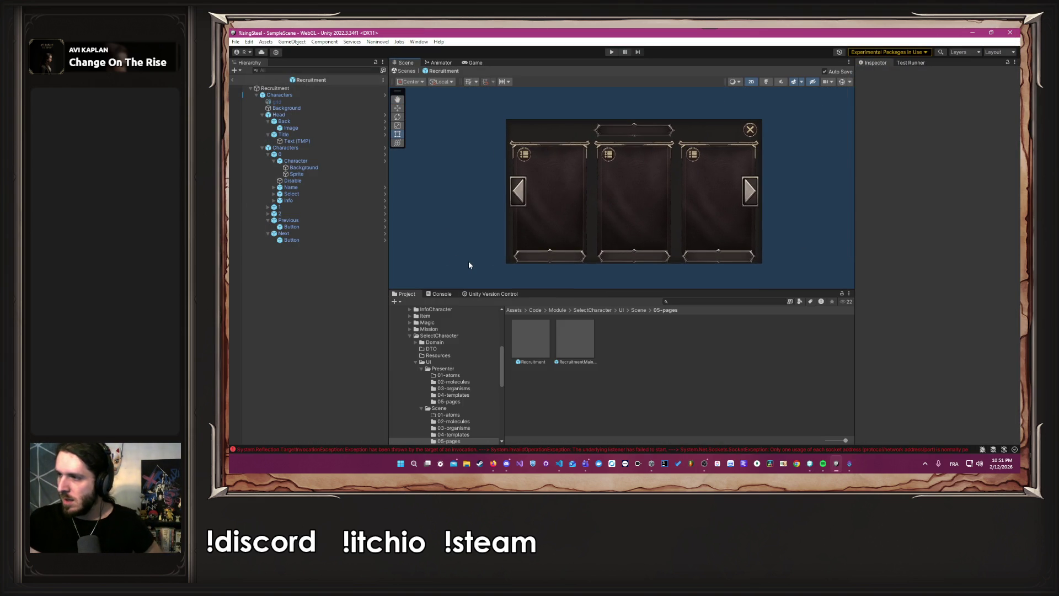